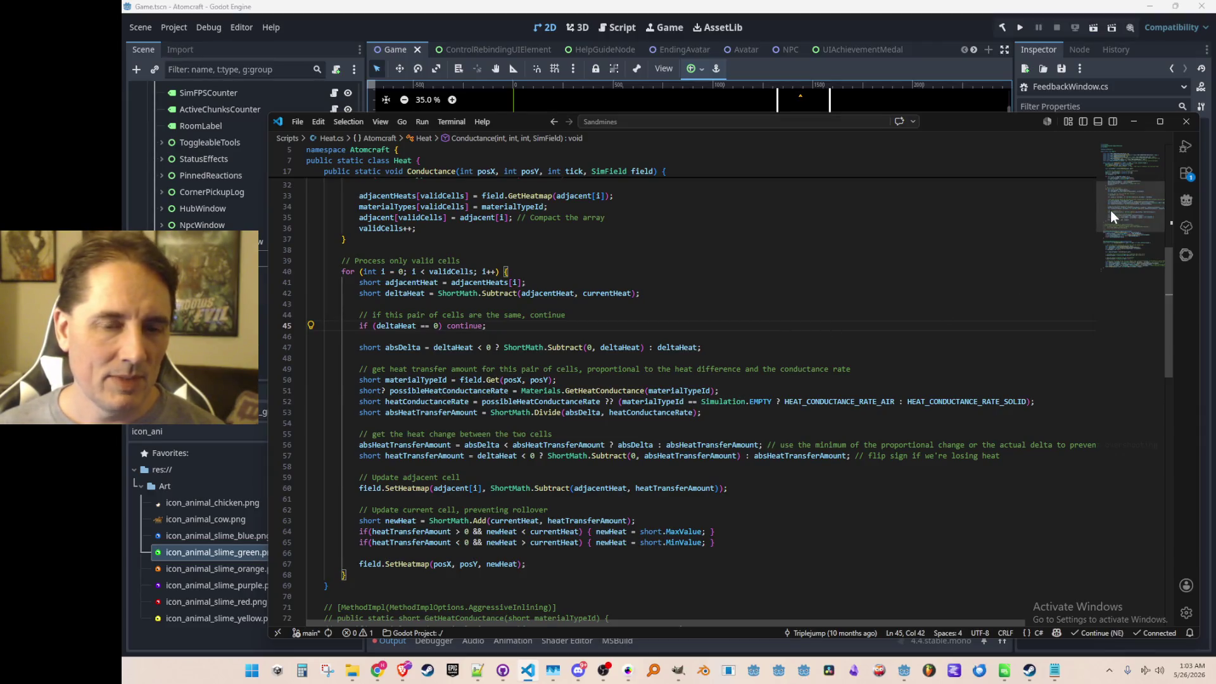
left_click_drag(1120, 204, 1116, 149)
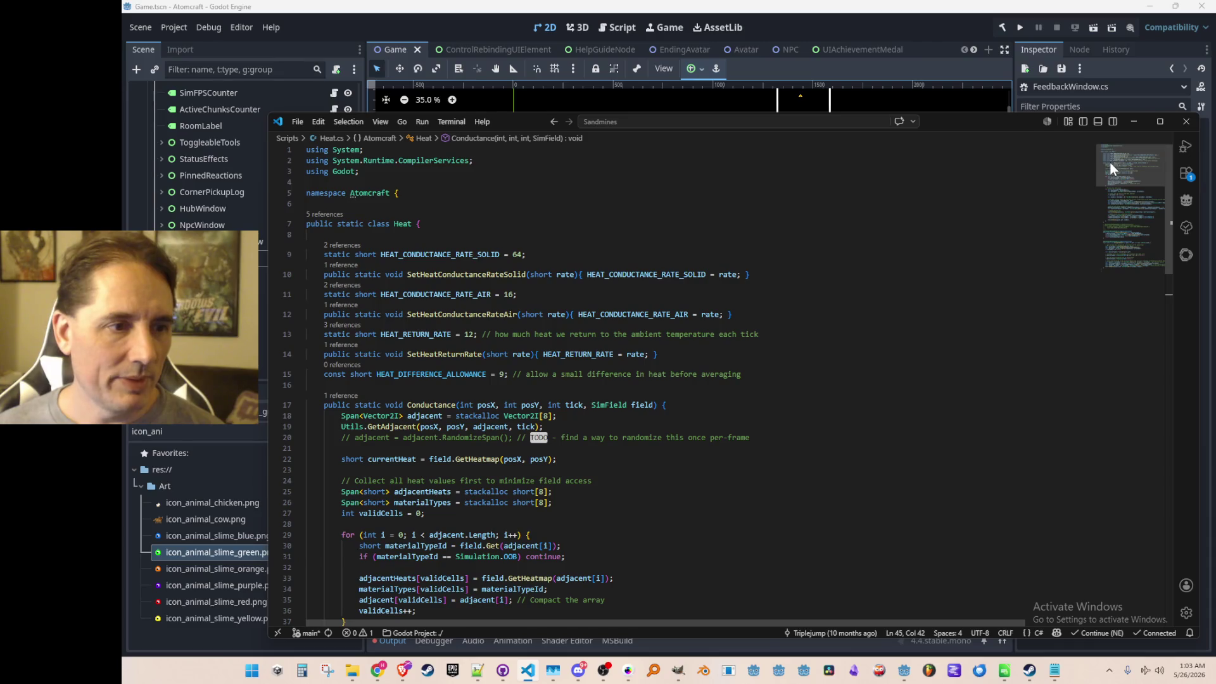
scroll(1107, 169, "down", 1)
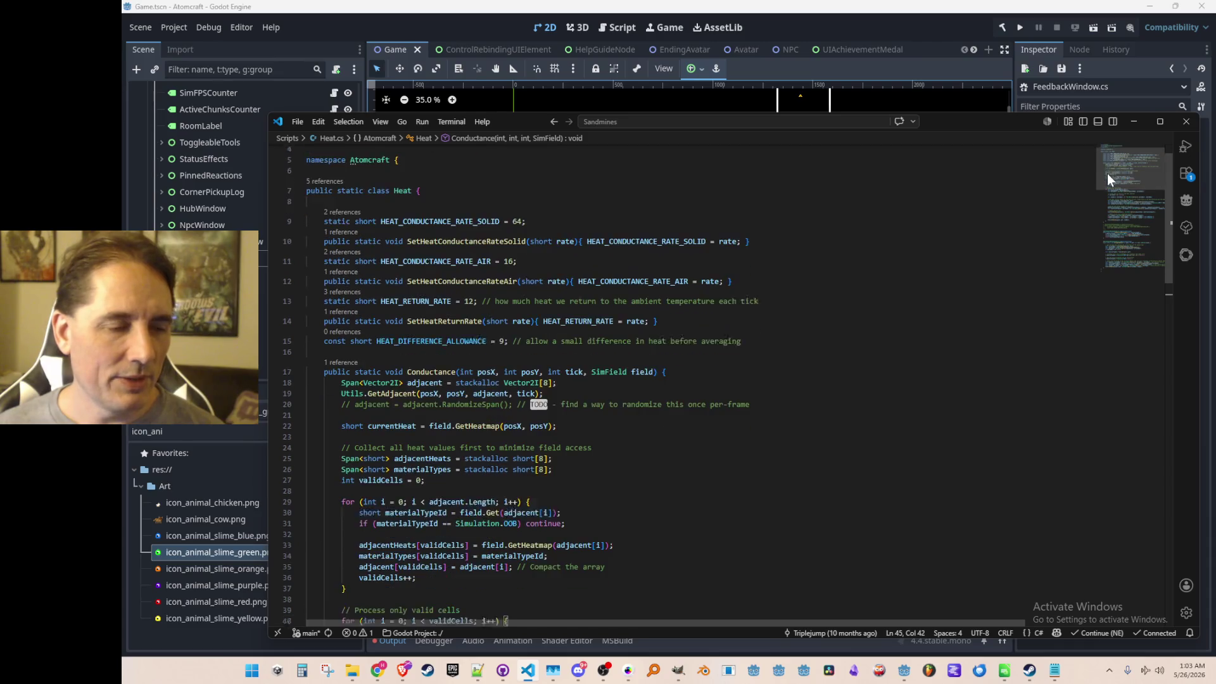
scroll(481, 302, "up", 1)
- Search Heat.cs for the usages of HEAT_CONDUCTANCE_RATE_AIR
double_click(476, 286)
key("ctrl+f")
key("Return")
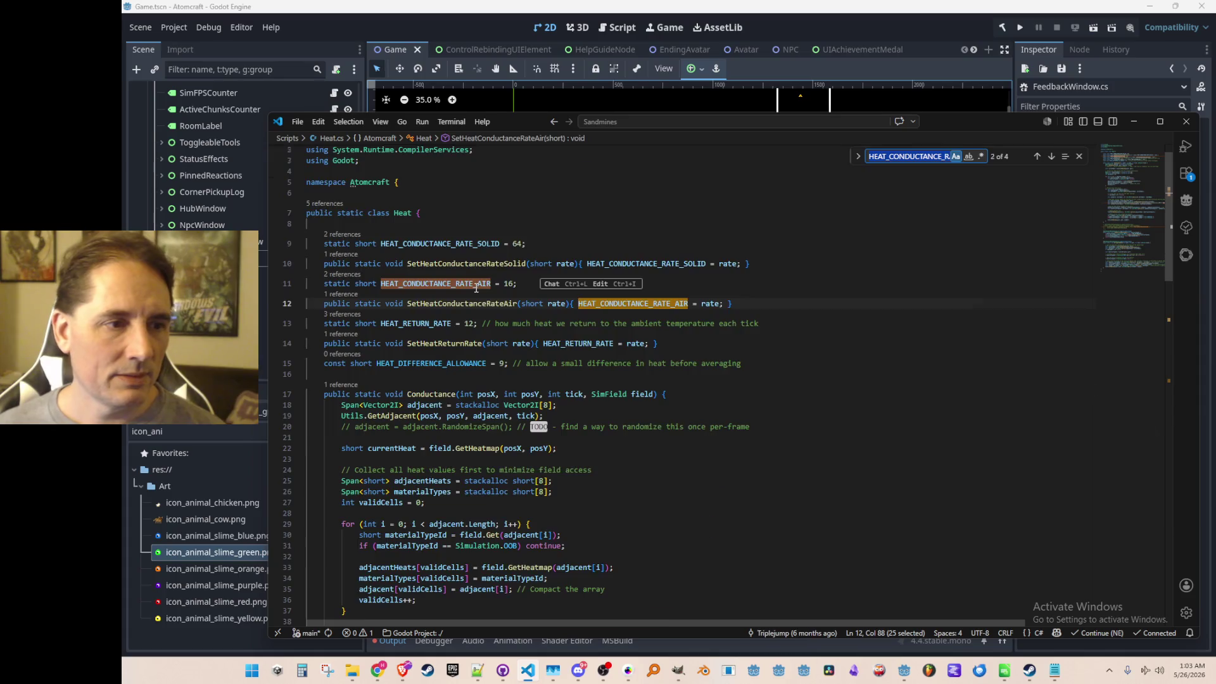
key("Return")
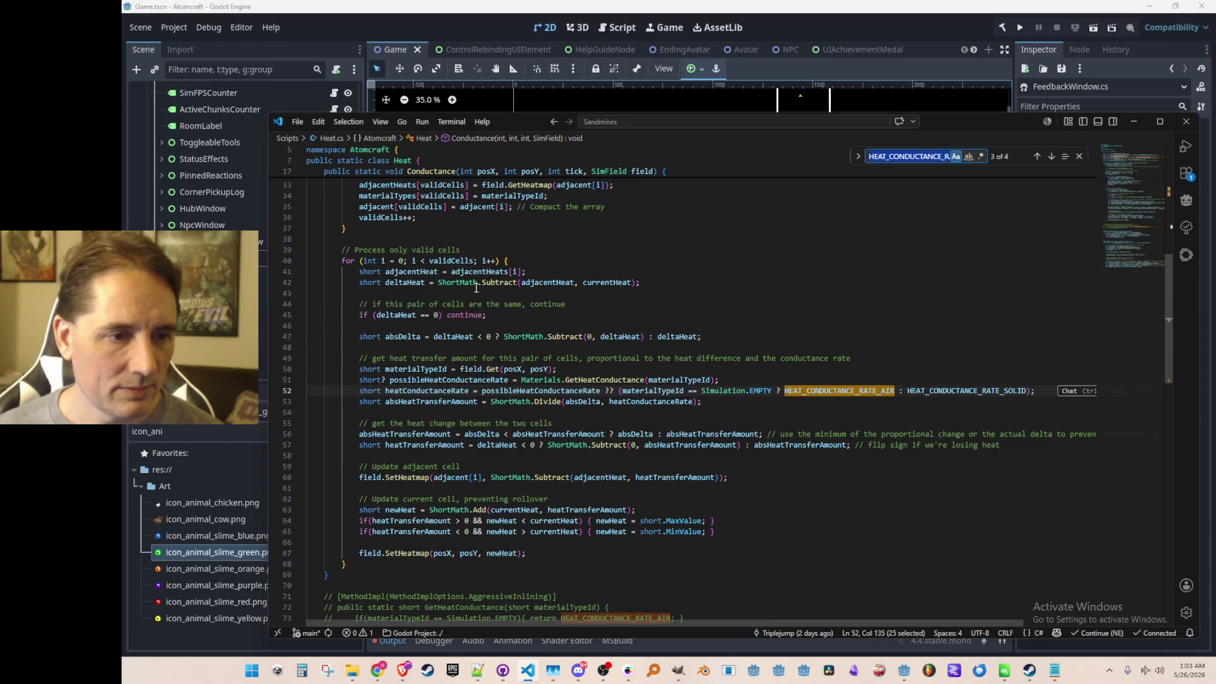
key("Escape")
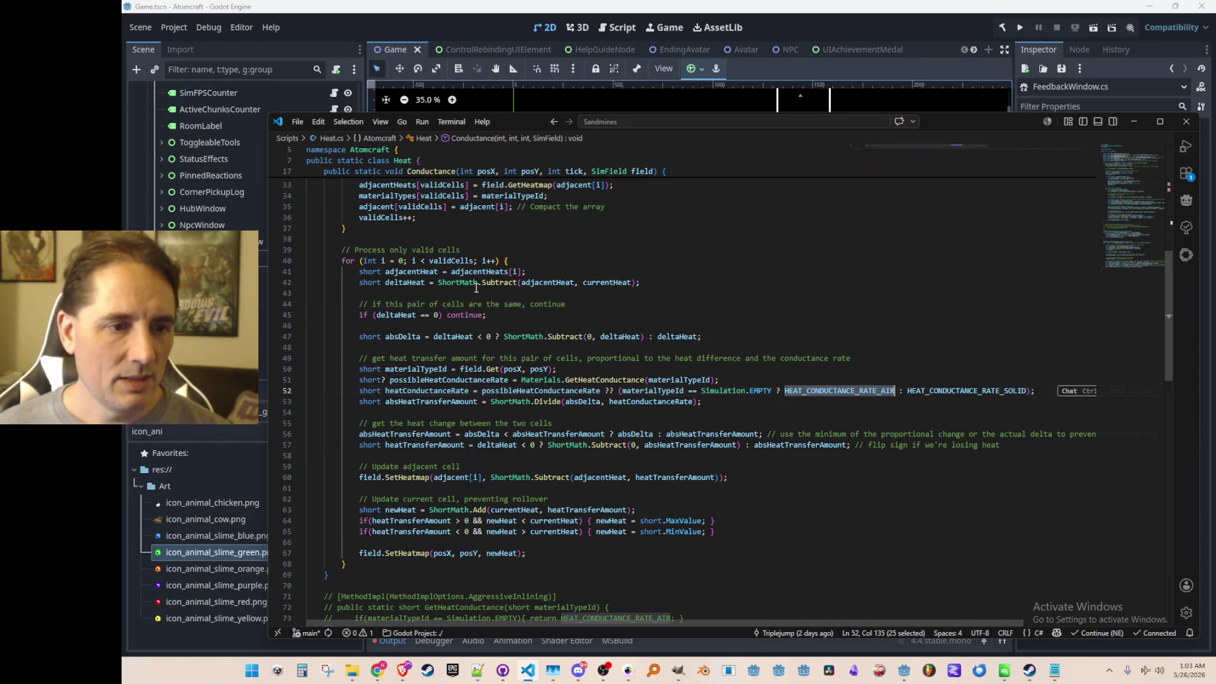
key("Escape")
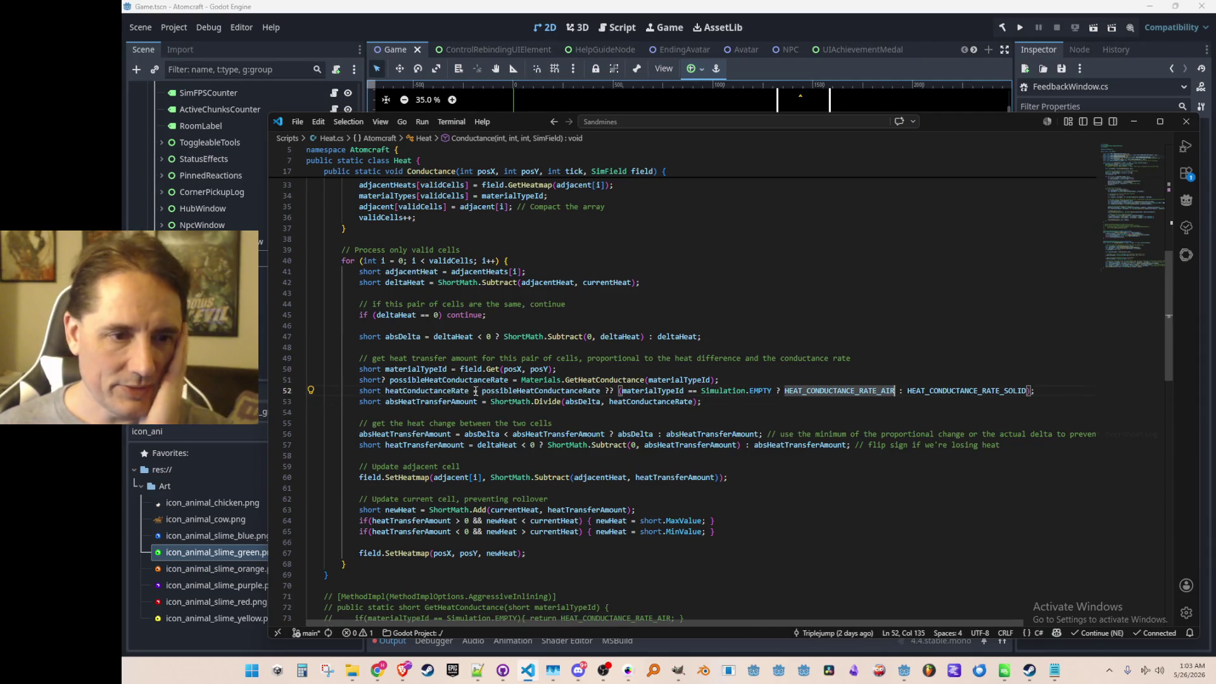
scroll(524, 432, "down", 1)
- Go to the constant's definition on line 11, change 16 to 24, then save and run
key("F12")
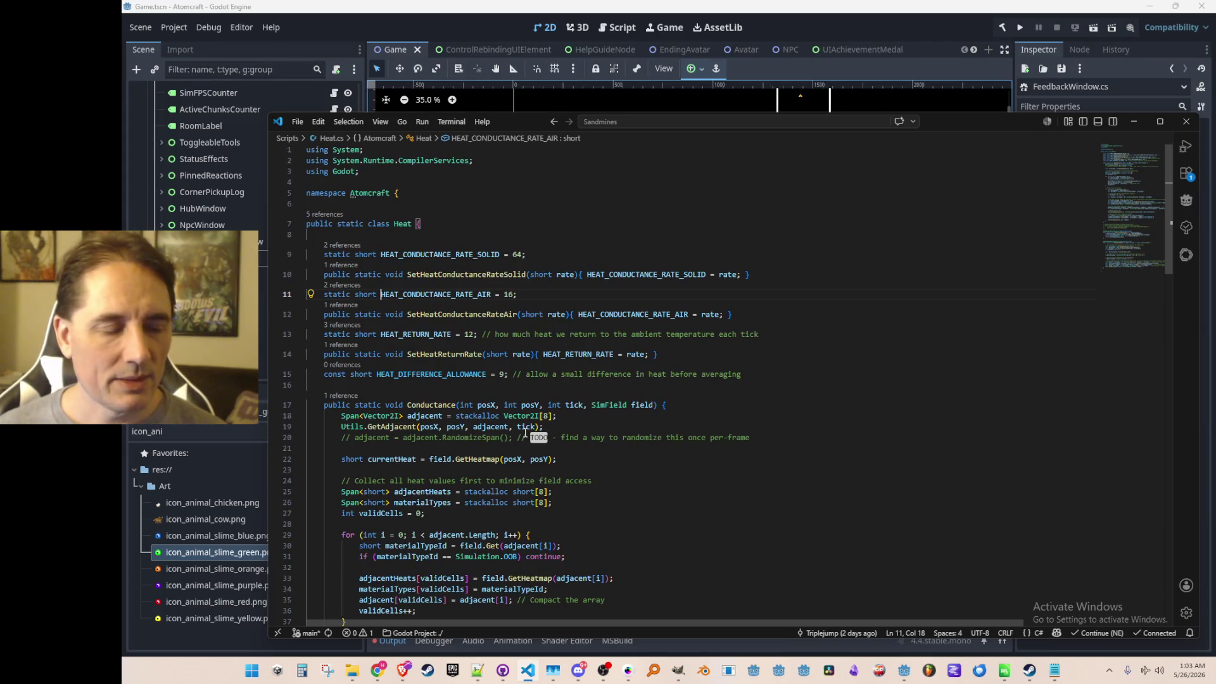
key("End")
key("Left")
key("shift+Left")
key("shift+Left")
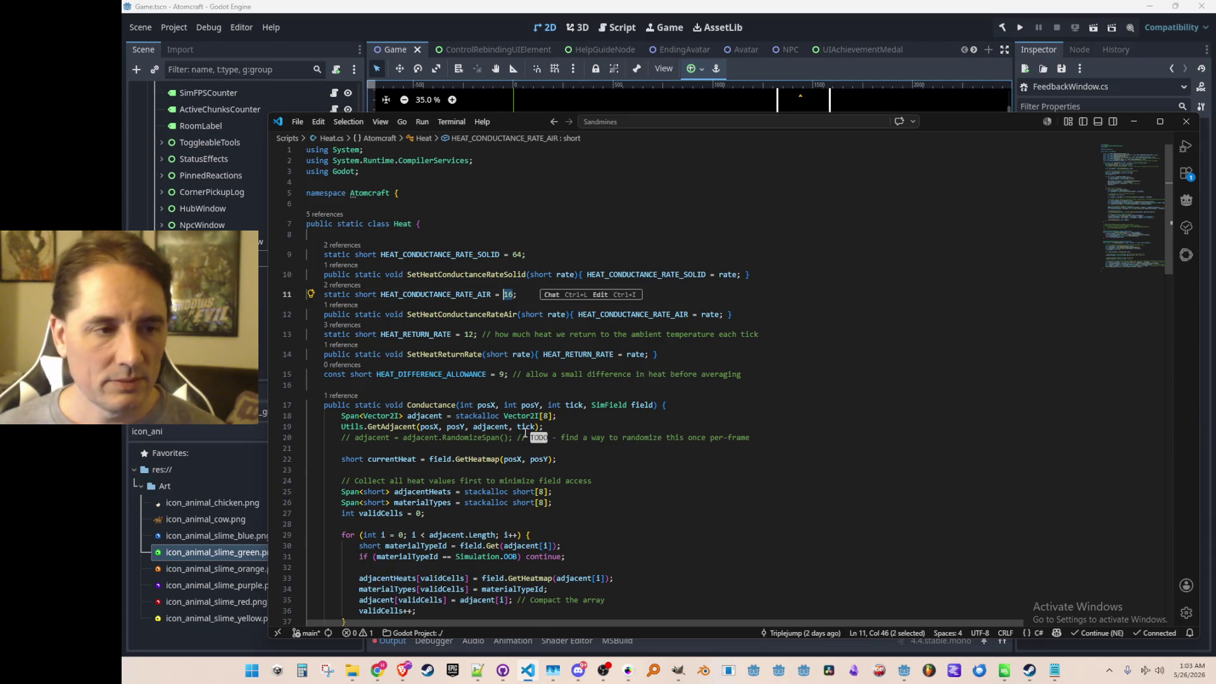
type("24")
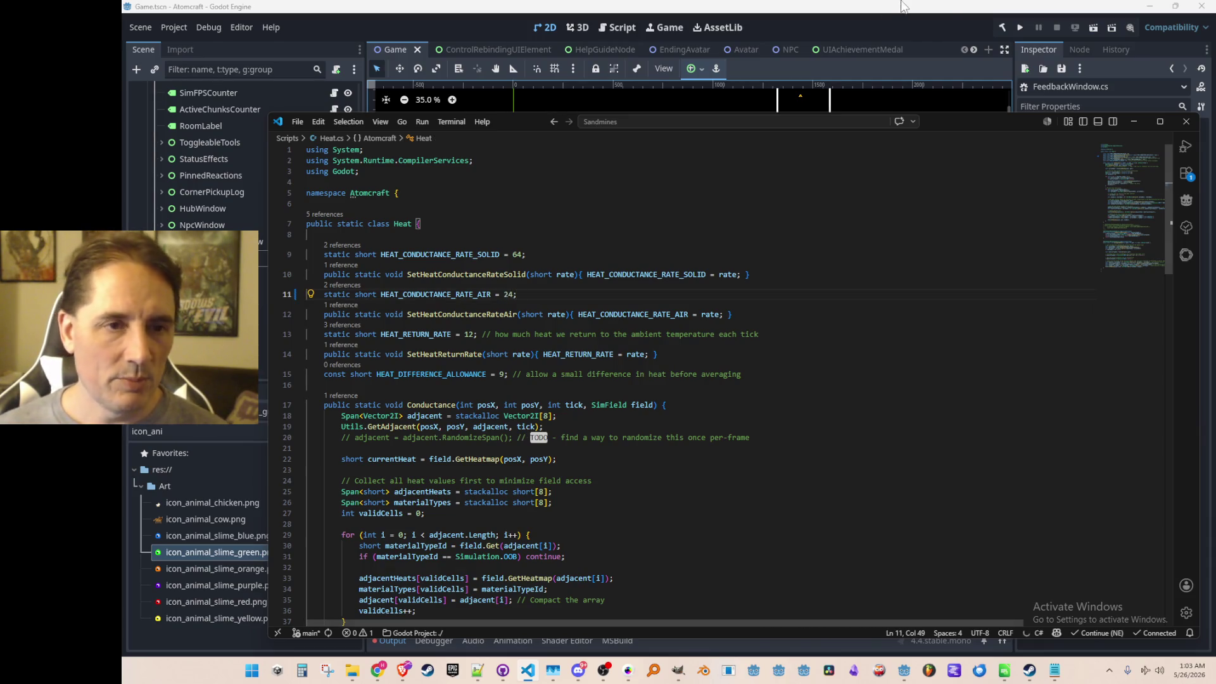
left_click(1019, 27)
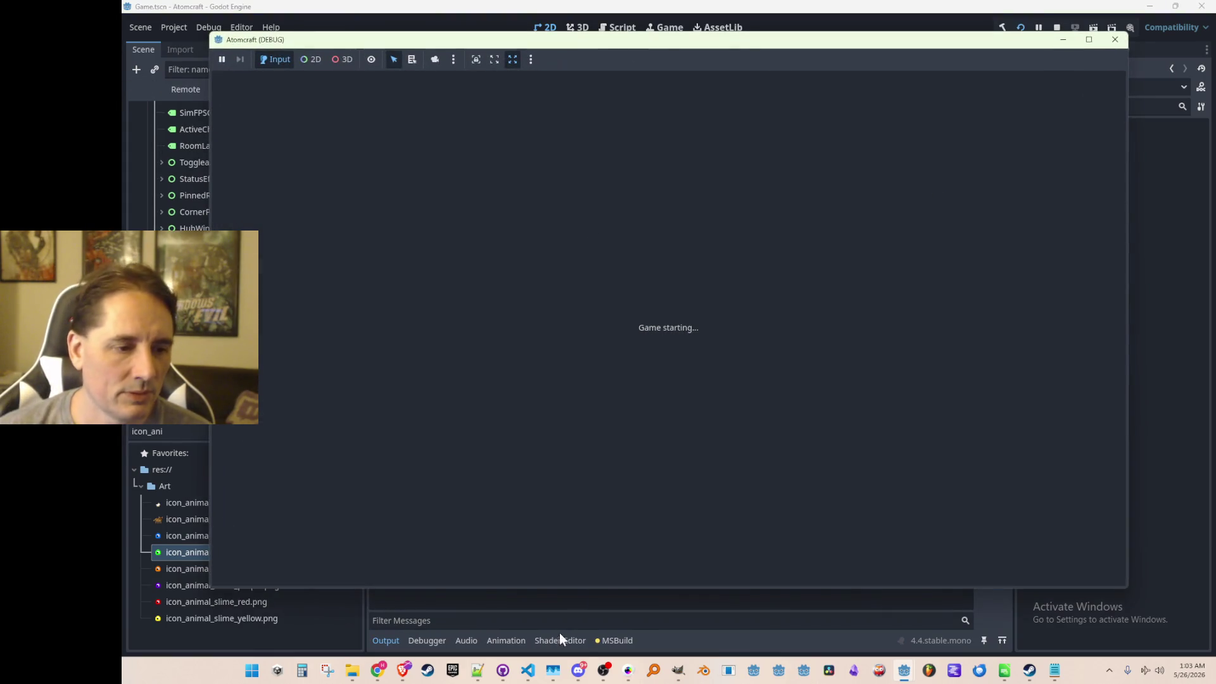
- Bring the Heat.cs code back up while the debug game window stays open
left_click(527, 671)
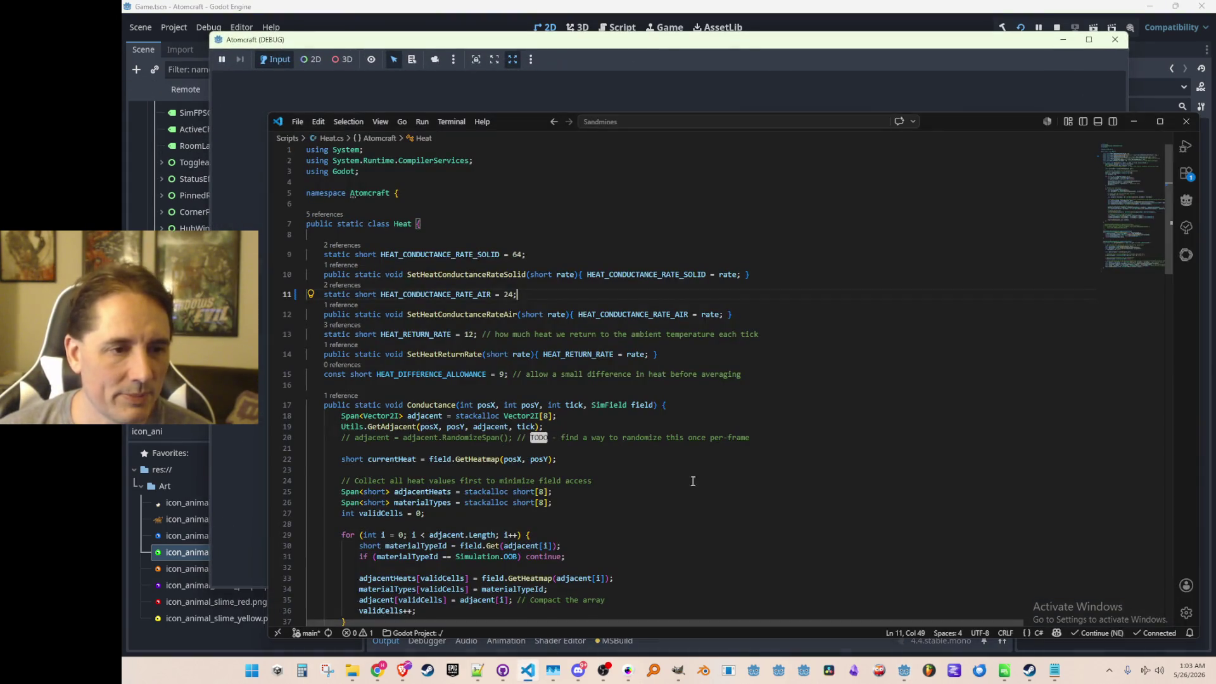
- Find the HEAT_CONDUCTANCE_RATE_AIR usage again and jump to its definition on line 11
double_click(482, 294)
key("ctrl+f")
key("Return")
key("Return")
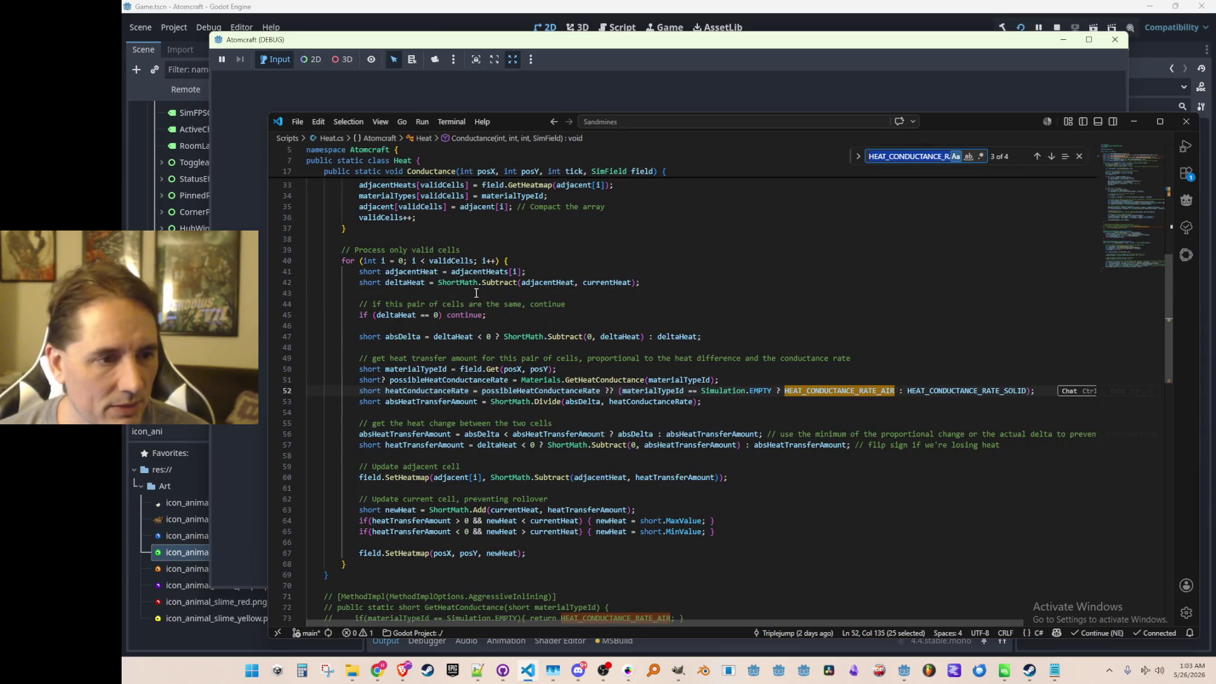
key("Escape")
key("Up")
key("Down")
key("ctrl+Left")
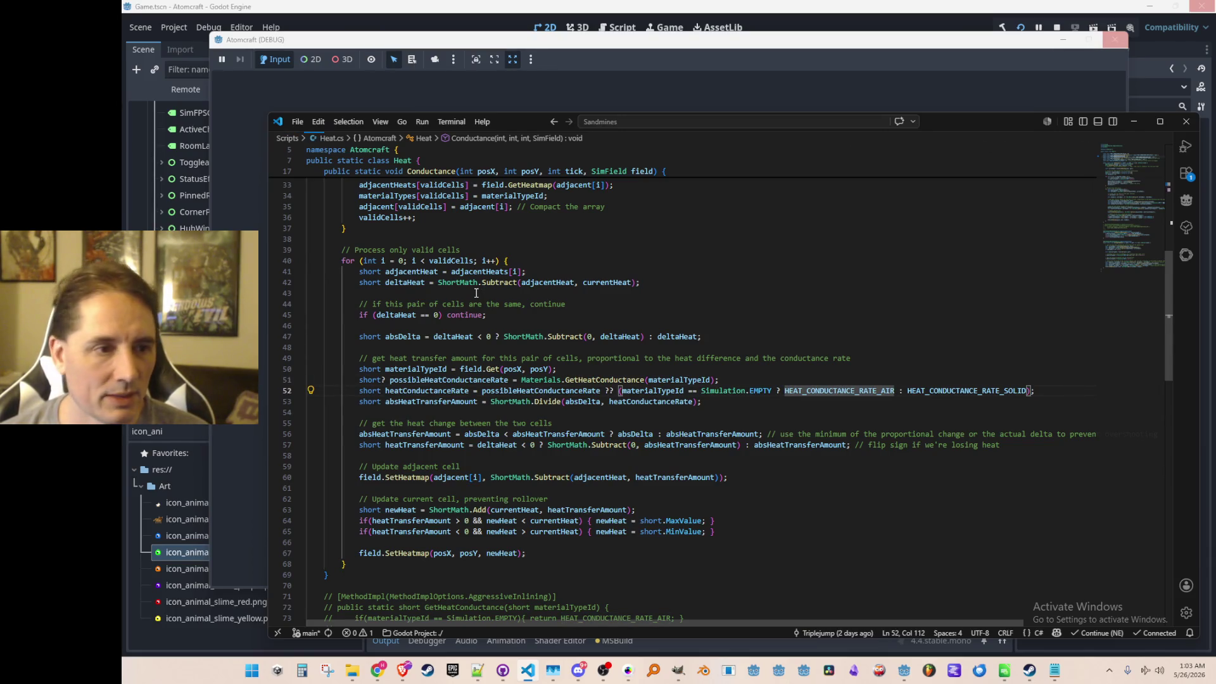
key("F12")
- Put the air conductance rate back to 16, tweak it, and test-run the game with F5
key("End")
key("Left")
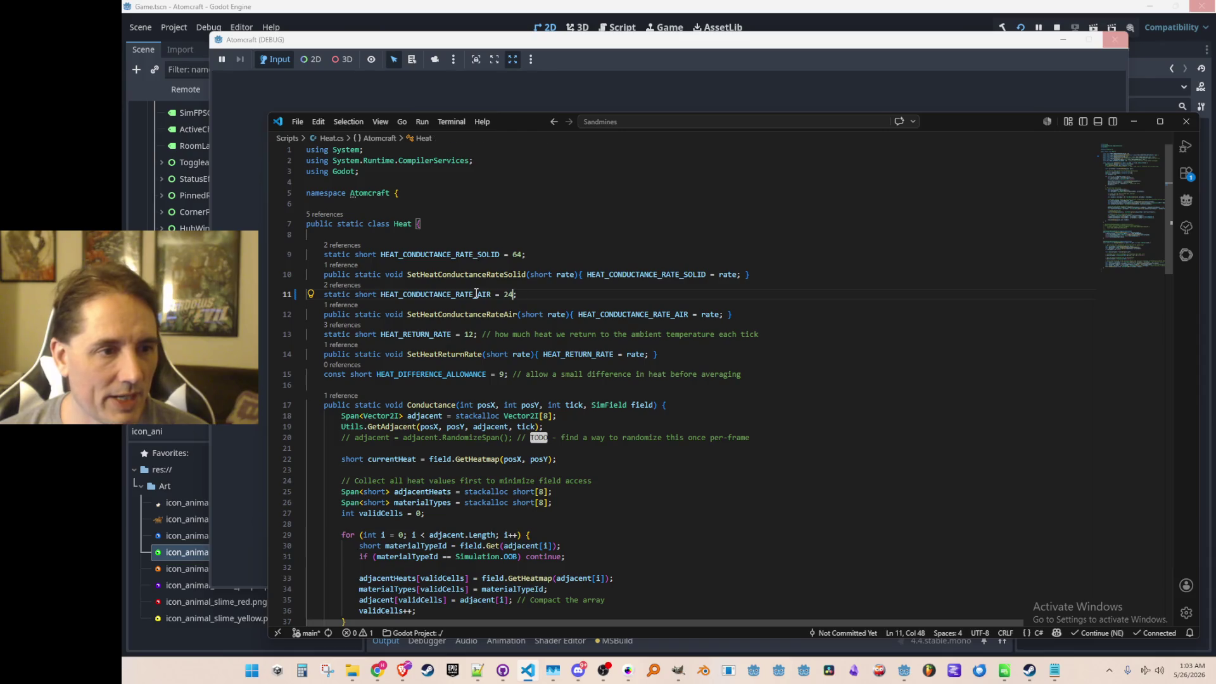
key("ctrl+shift+Left")
type("16")
key("ctrl+shift+Left")
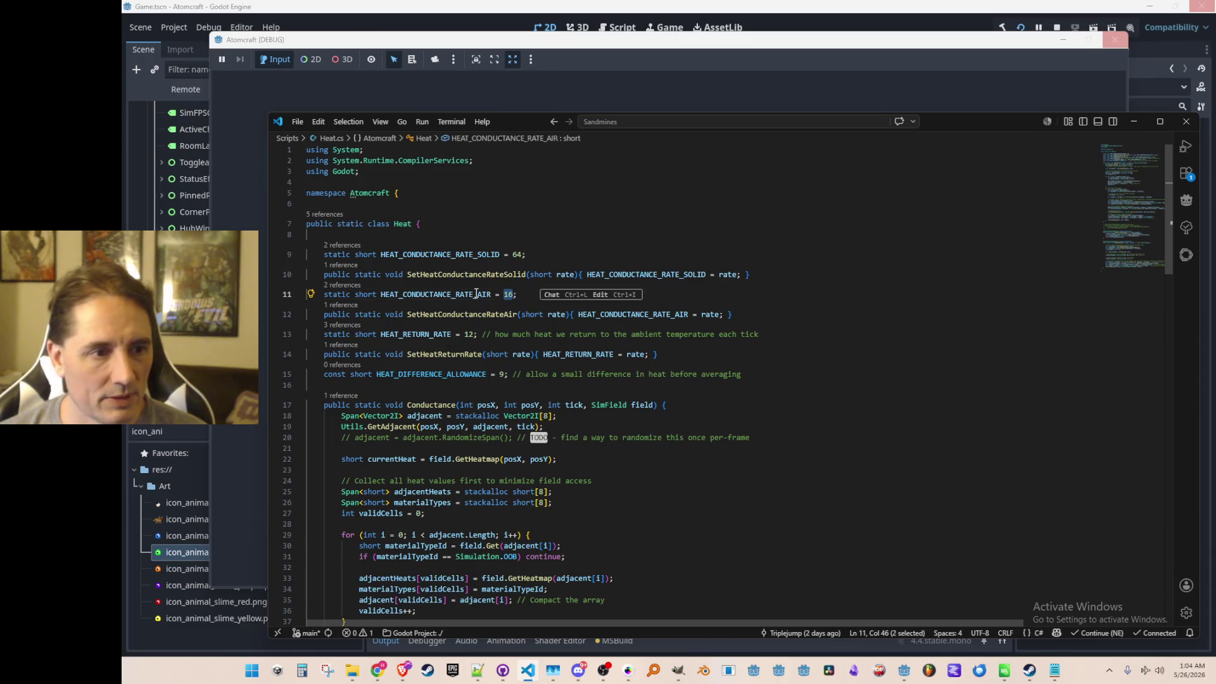
key("Right")
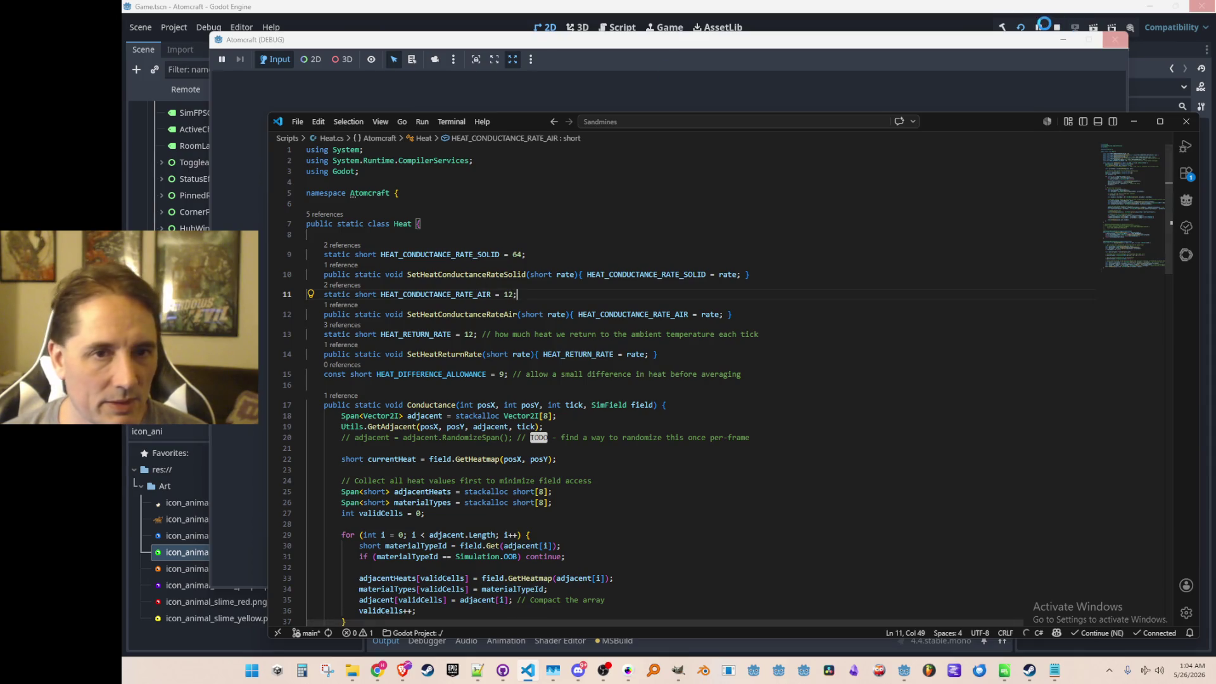
key("Left")
key("BackSpace")
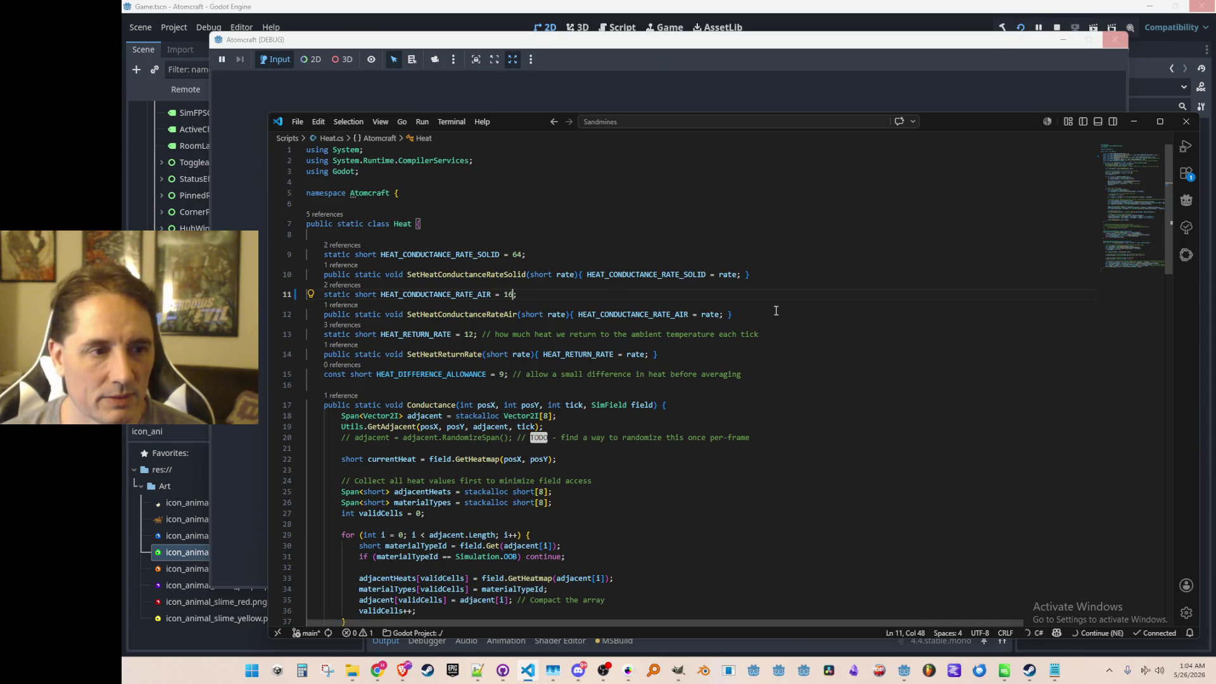
key("F5")
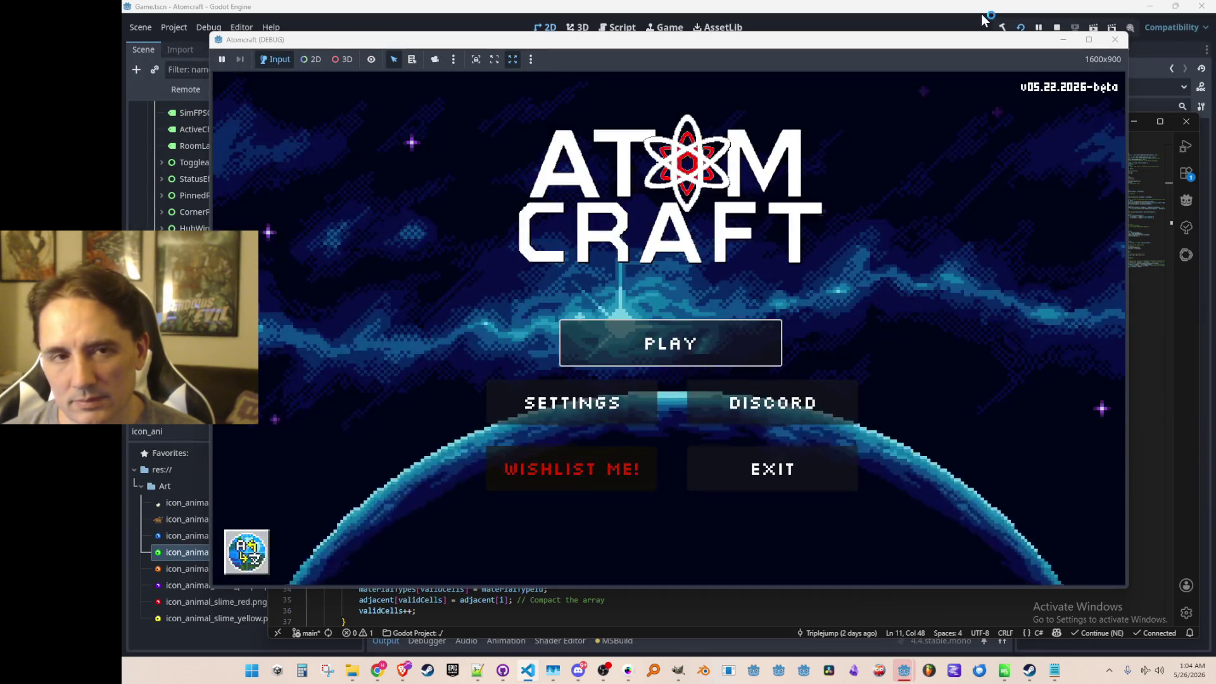
- Stop the game, trim the air rate down to 12, then save and run again
left_click(1057, 27)
key("alt+Tab")
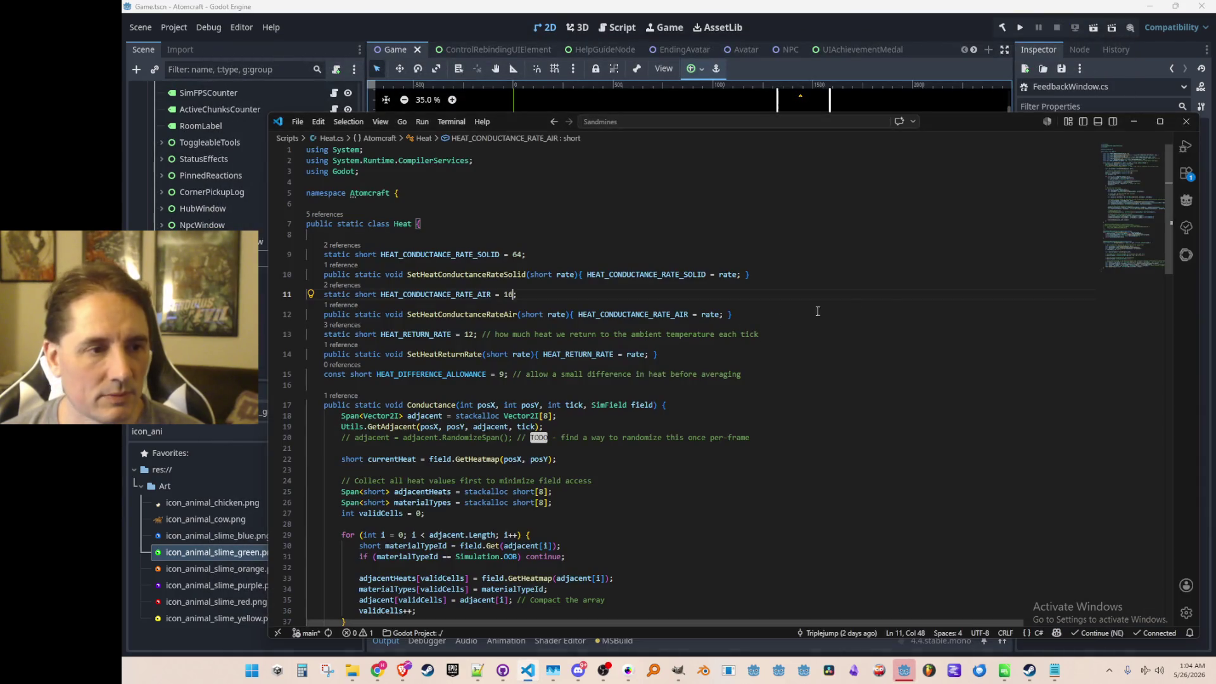
key("BackSpace")
type("2")
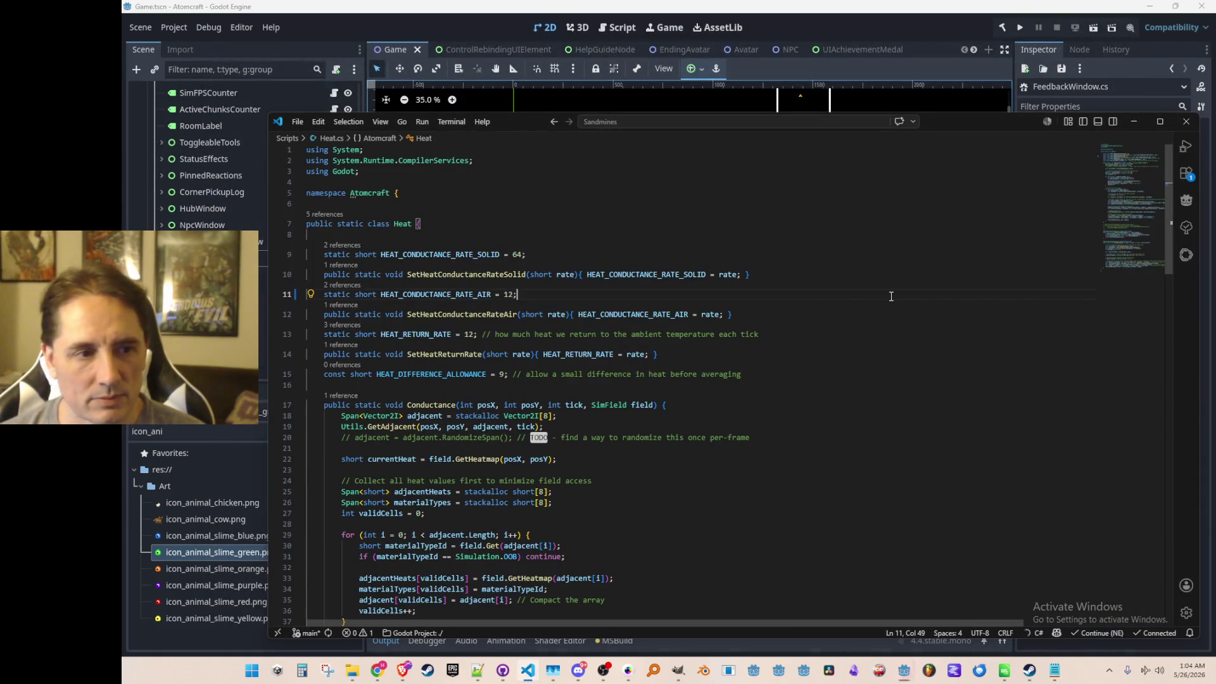
left_click(1019, 28)
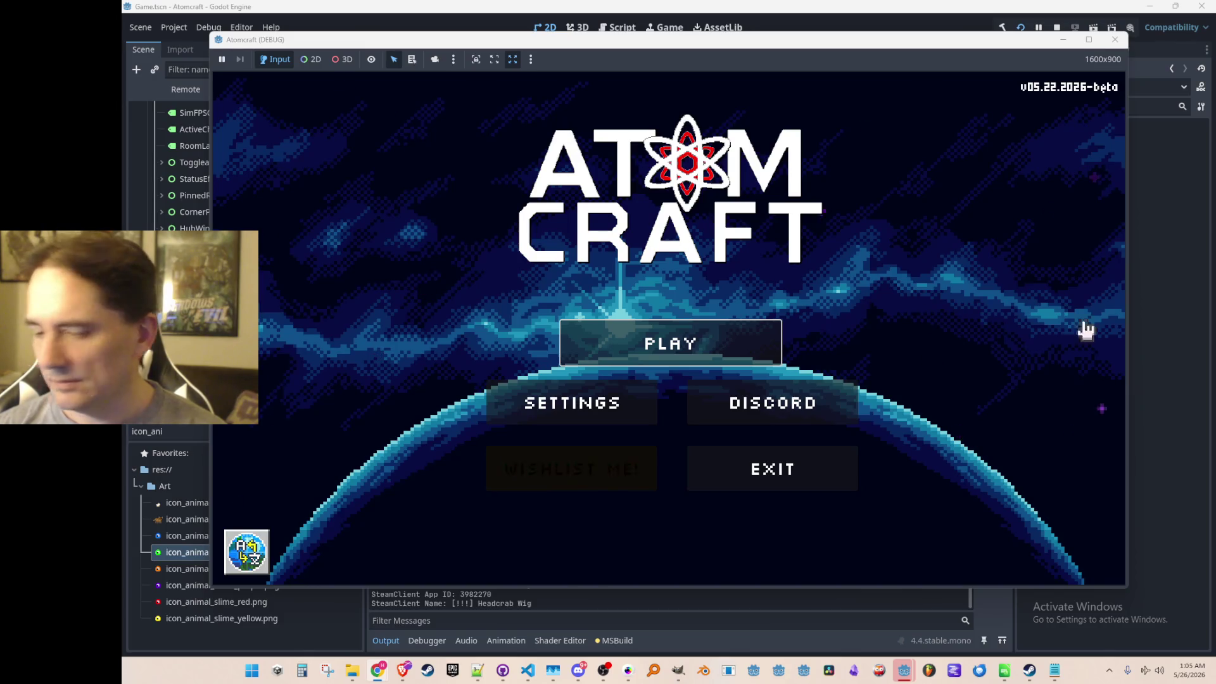
- Start a game from Atomcraft's main menu
left_click(617, 357)
scroll(665, 323, "down", 2)
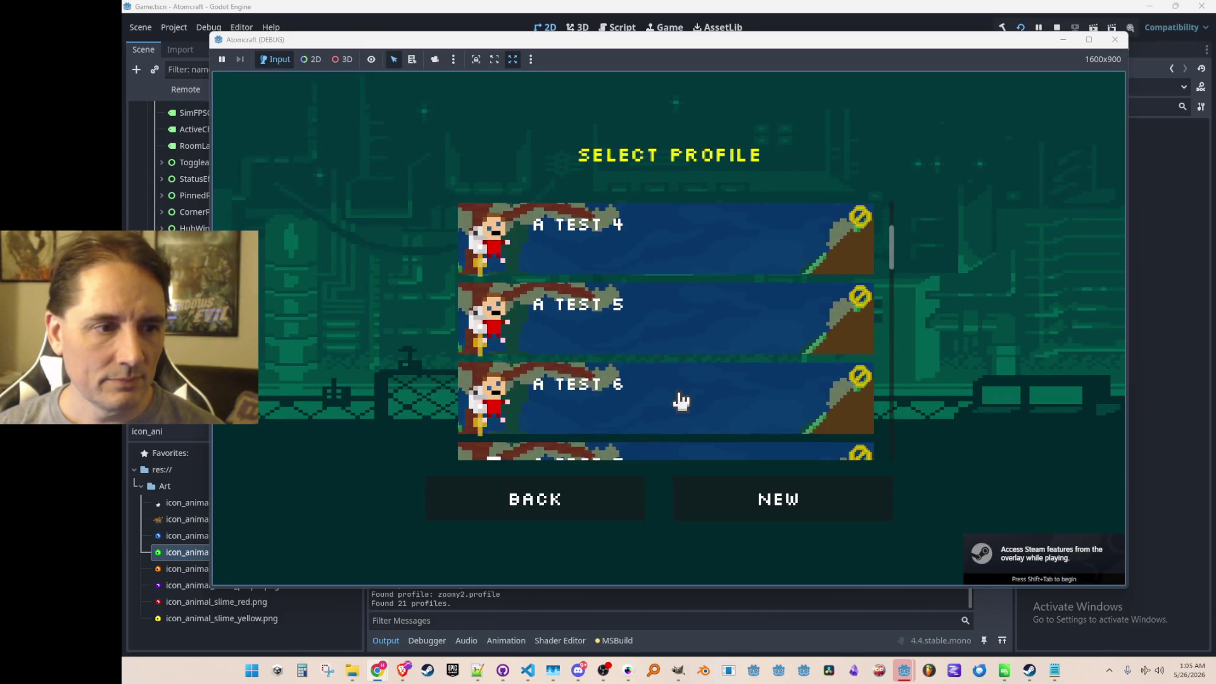
- Load the A Test 6 profile's NPC Test H world, fly to the ramp and select Coal
left_click(682, 401)
scroll(718, 380, "down", 2)
scroll(714, 347, "down", 2)
scroll(714, 343, "down", 3)
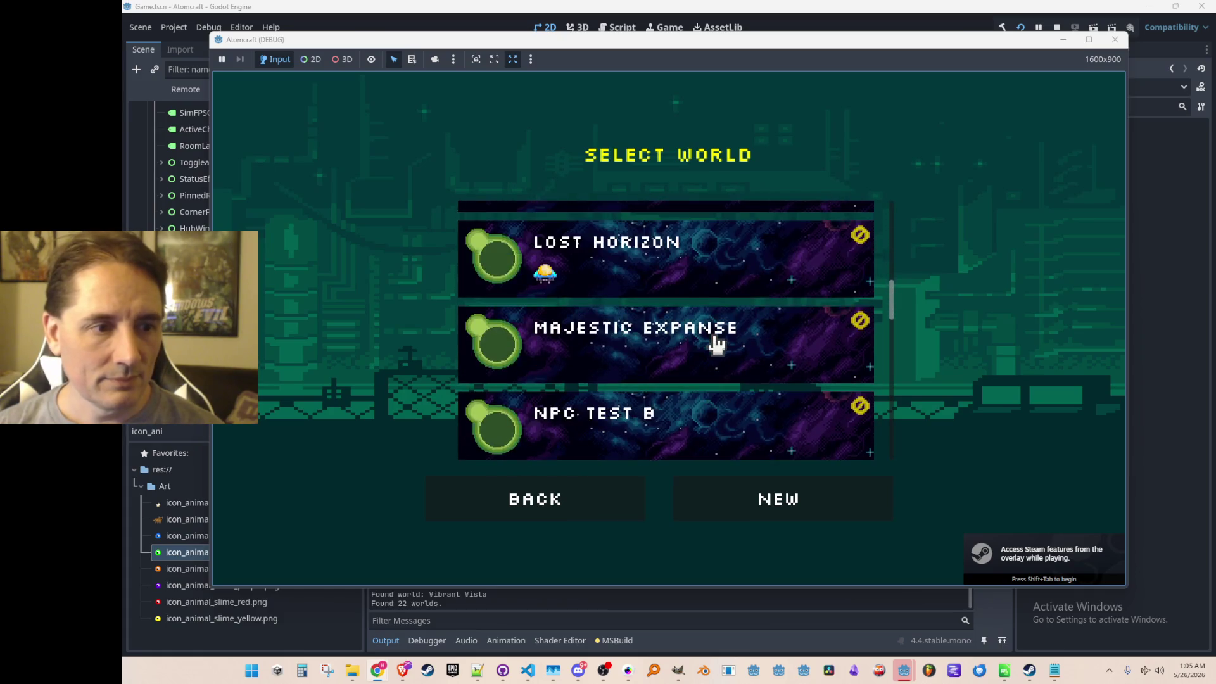
scroll(715, 344, "down", 3)
scroll(719, 355, "down", 3)
scroll(718, 359, "down", 1)
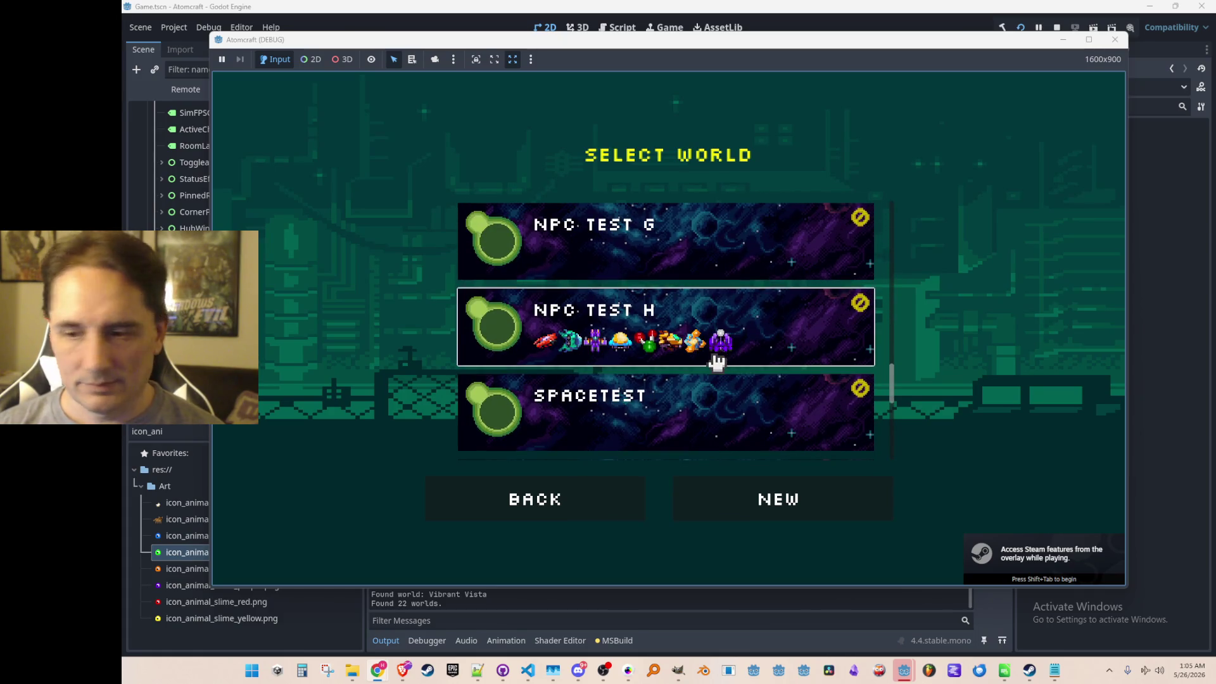
left_click(718, 359)
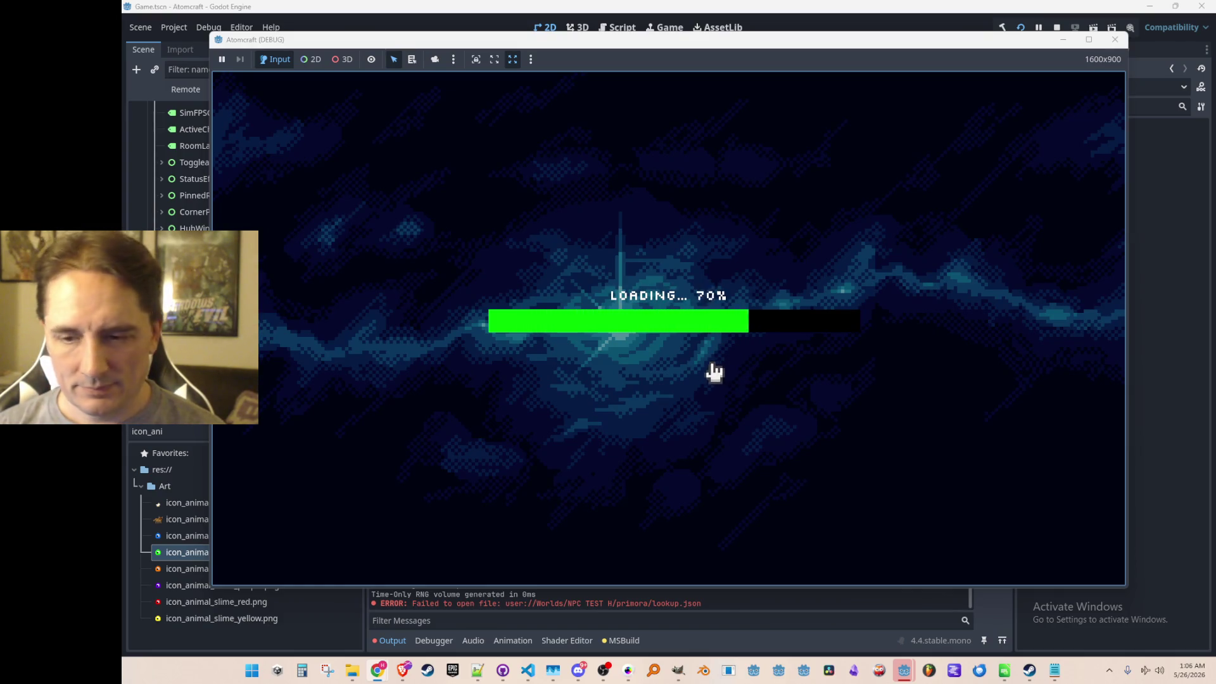
key("d")
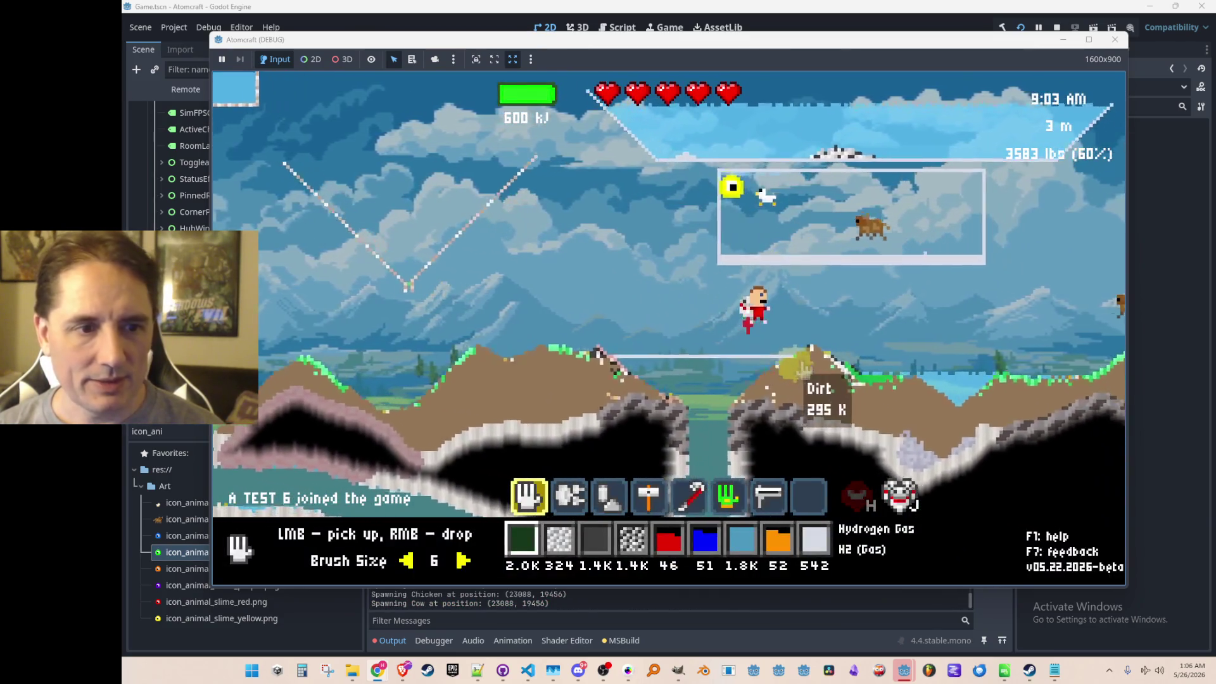
key("w")
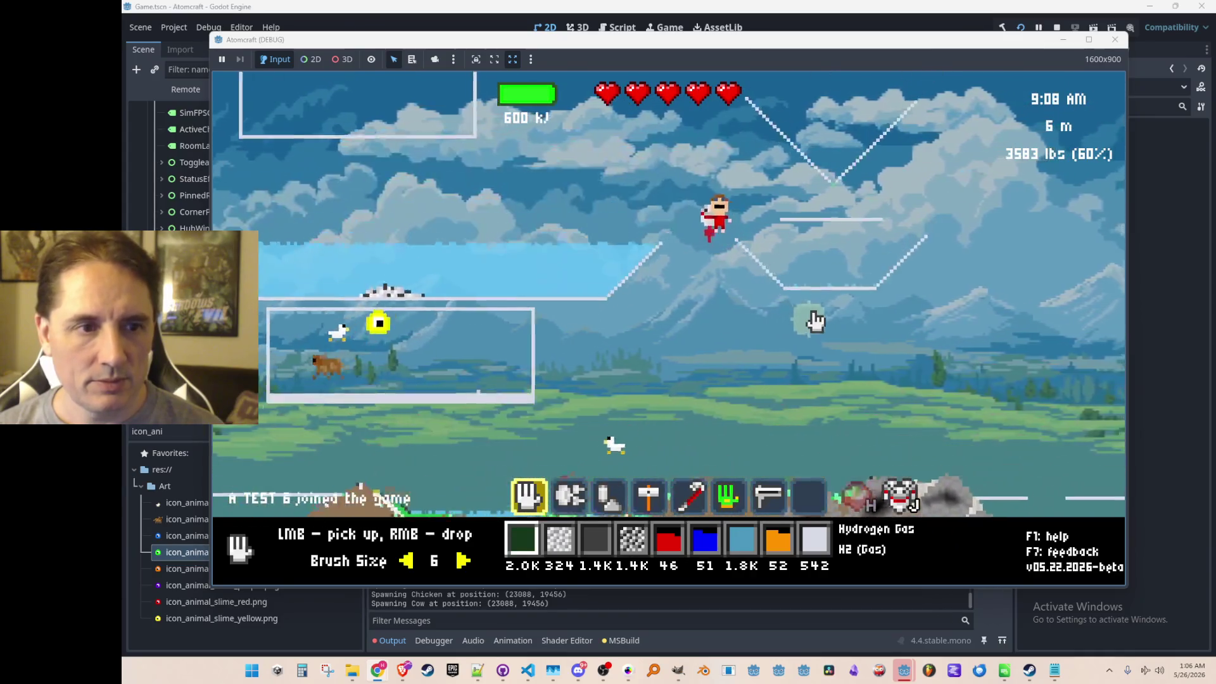
key("d")
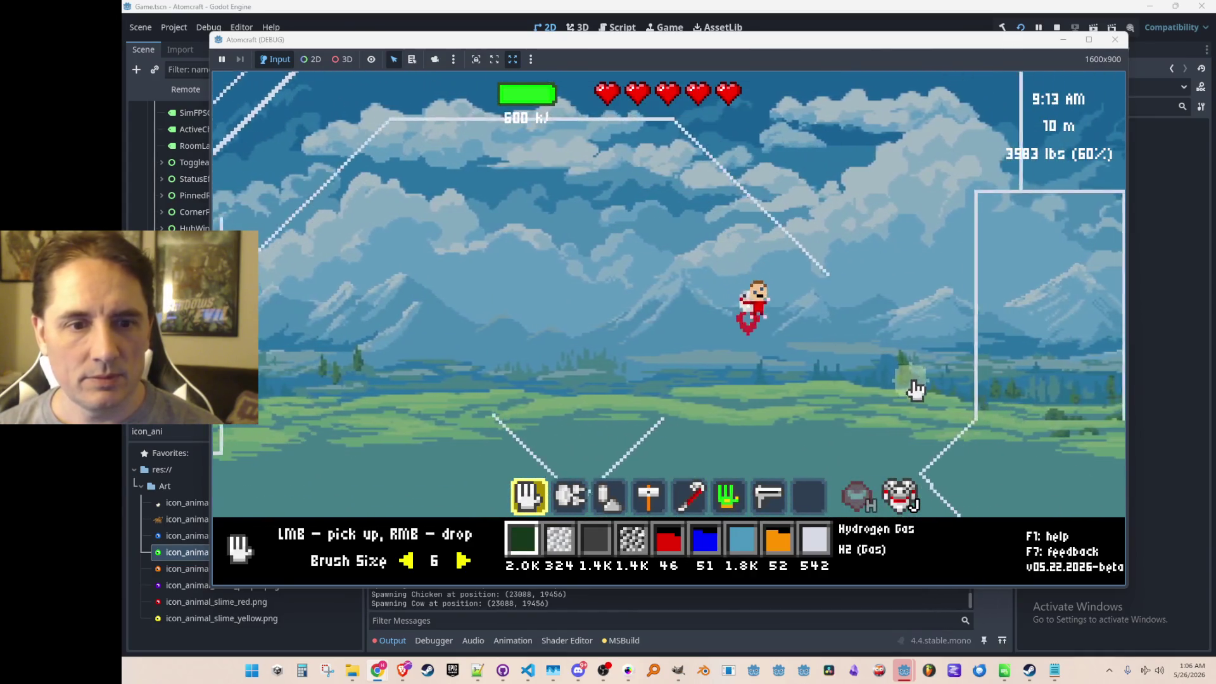
key("d")
key("3")
key("4")
scroll(848, 388, "down", 4)
key("w")
scroll(722, 243, "up", 1)
- Lay coal along the diagonal ramp, raise the Ambience Volume in audio settings, and resume
left_click_drag(719, 252, 824, 325)
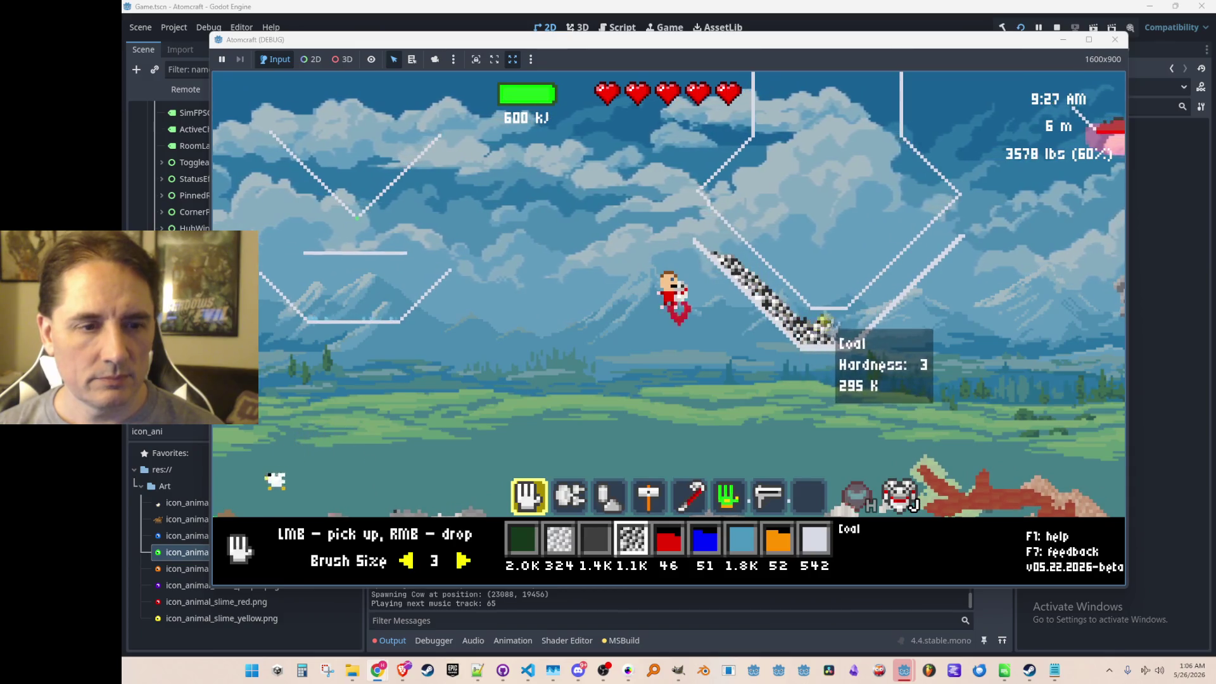
key("Escape")
left_click(665, 416)
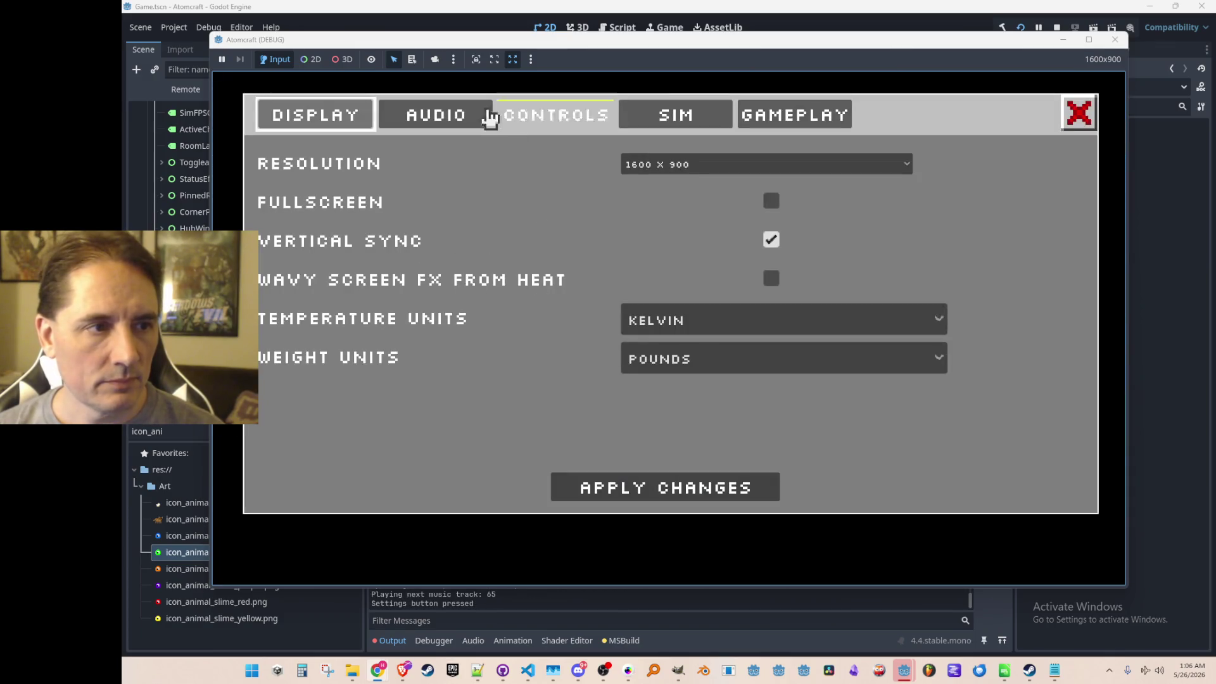
left_click(447, 115)
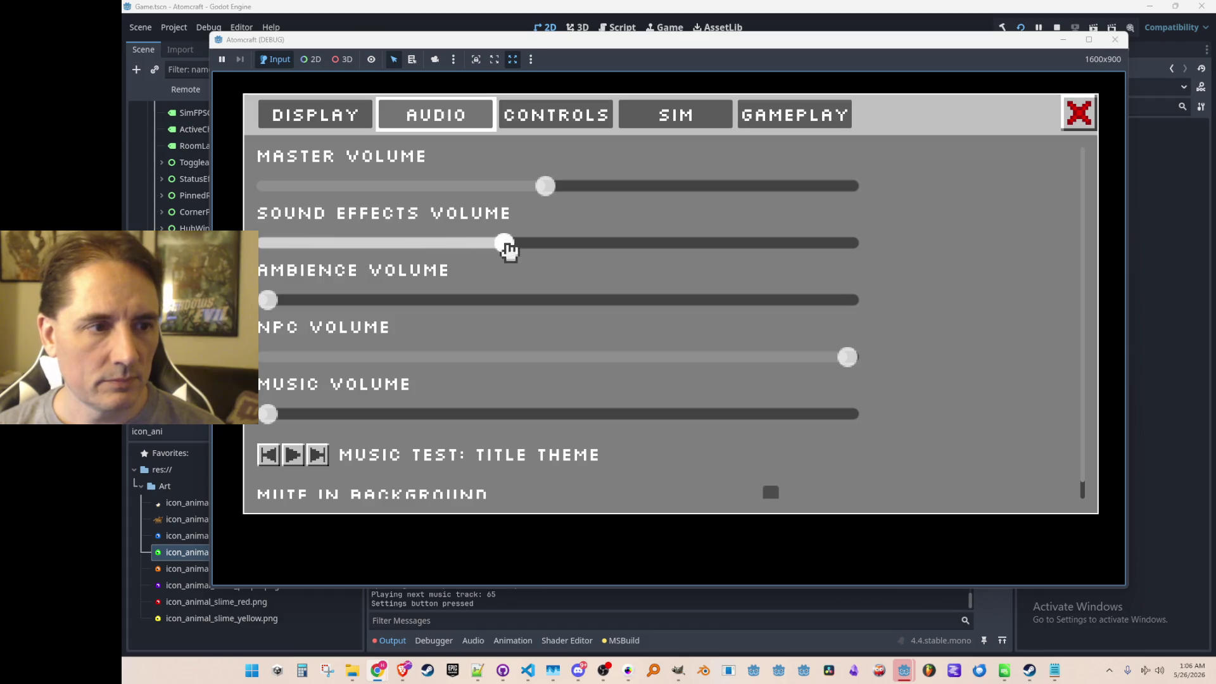
left_click_drag(302, 309, 497, 304)
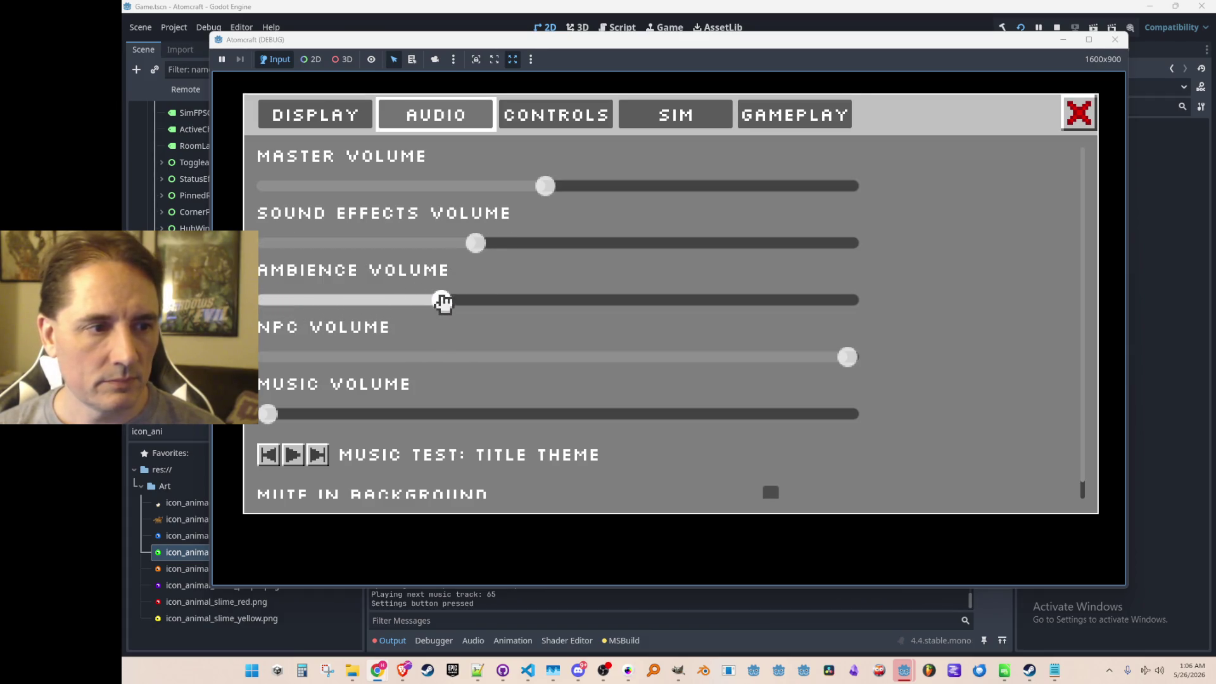
key("Escape")
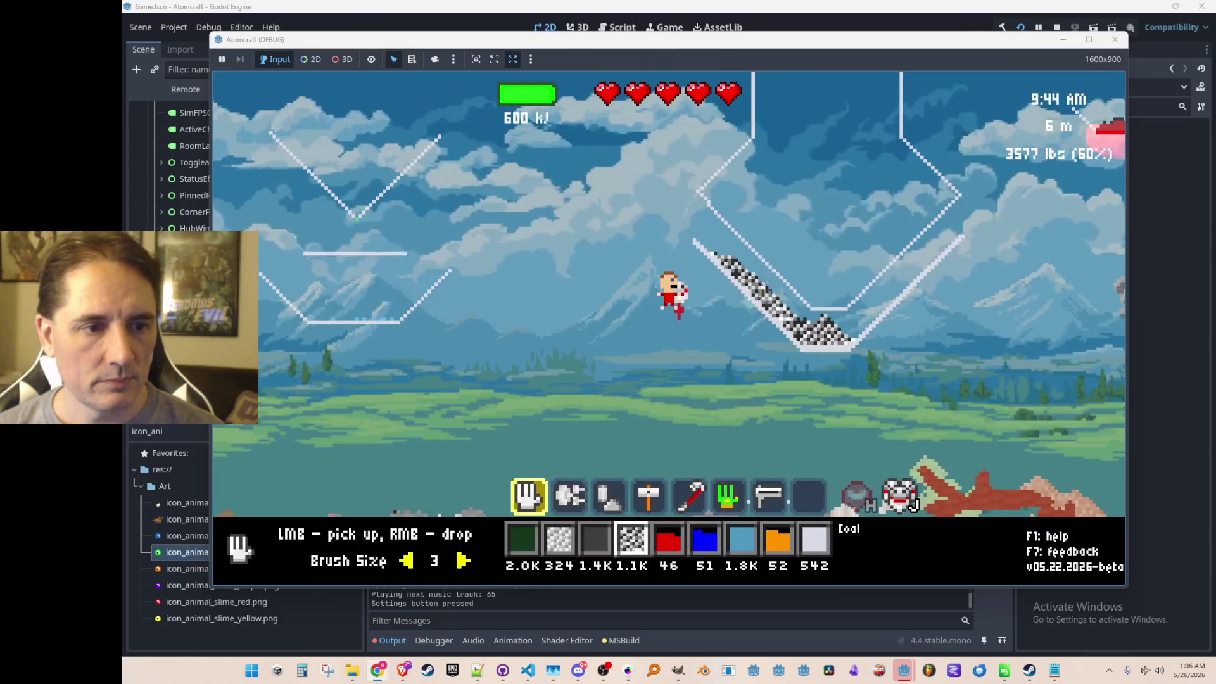
- Pour coal along the right diagonal, heat the V basin by flying over it, then pour the second material in
left_click_drag(852, 323, 931, 255)
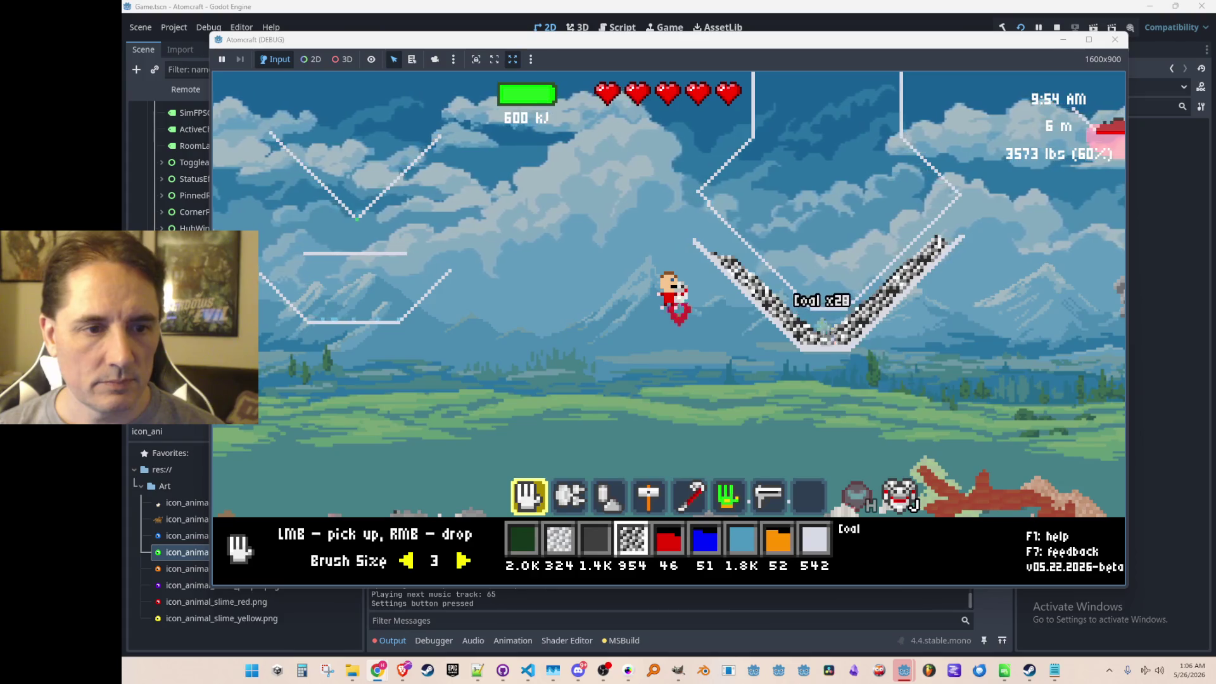
key("3")
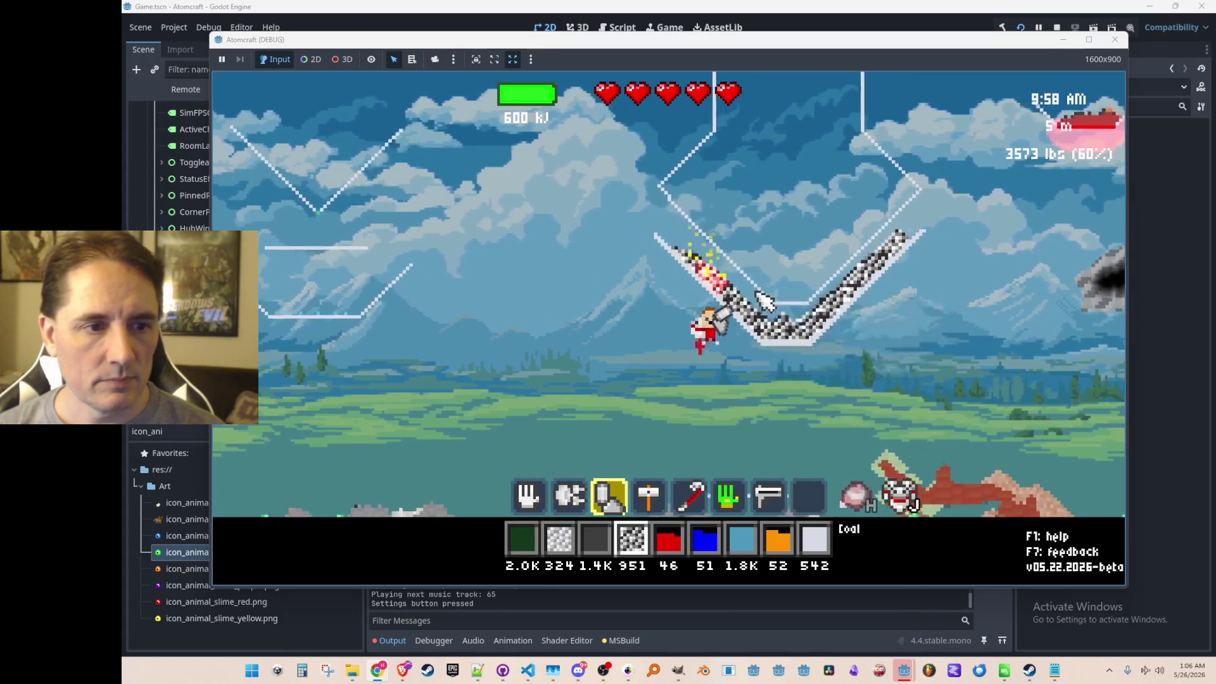
key("d")
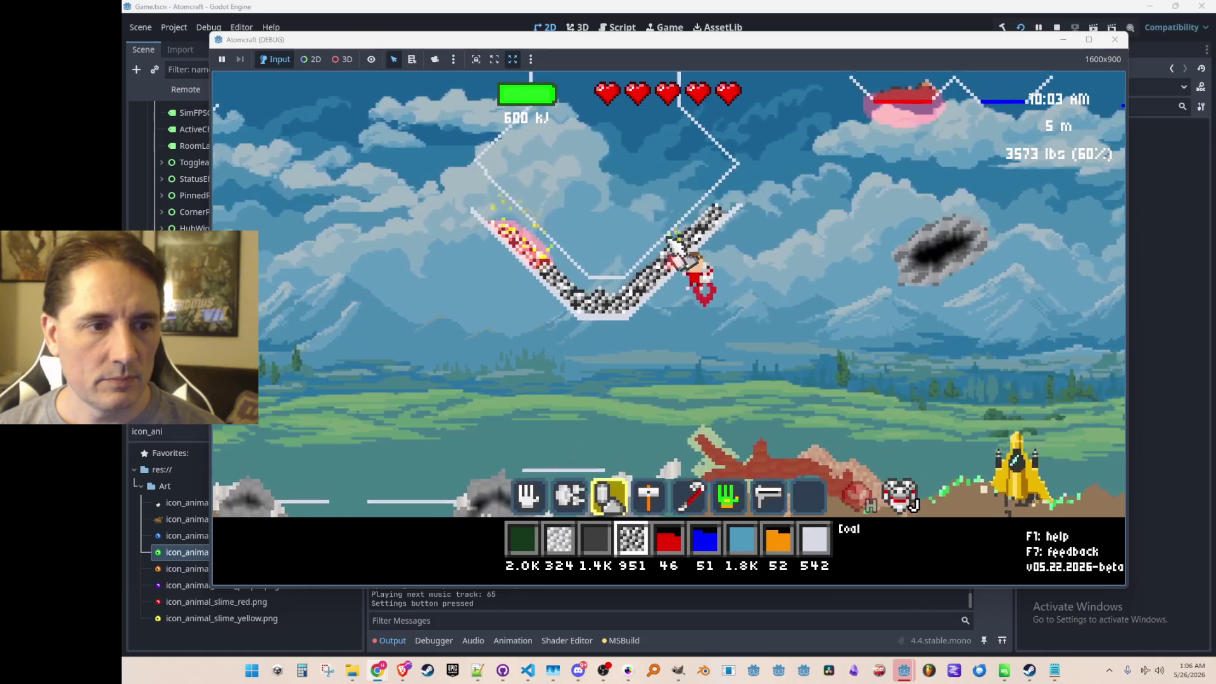
key("a")
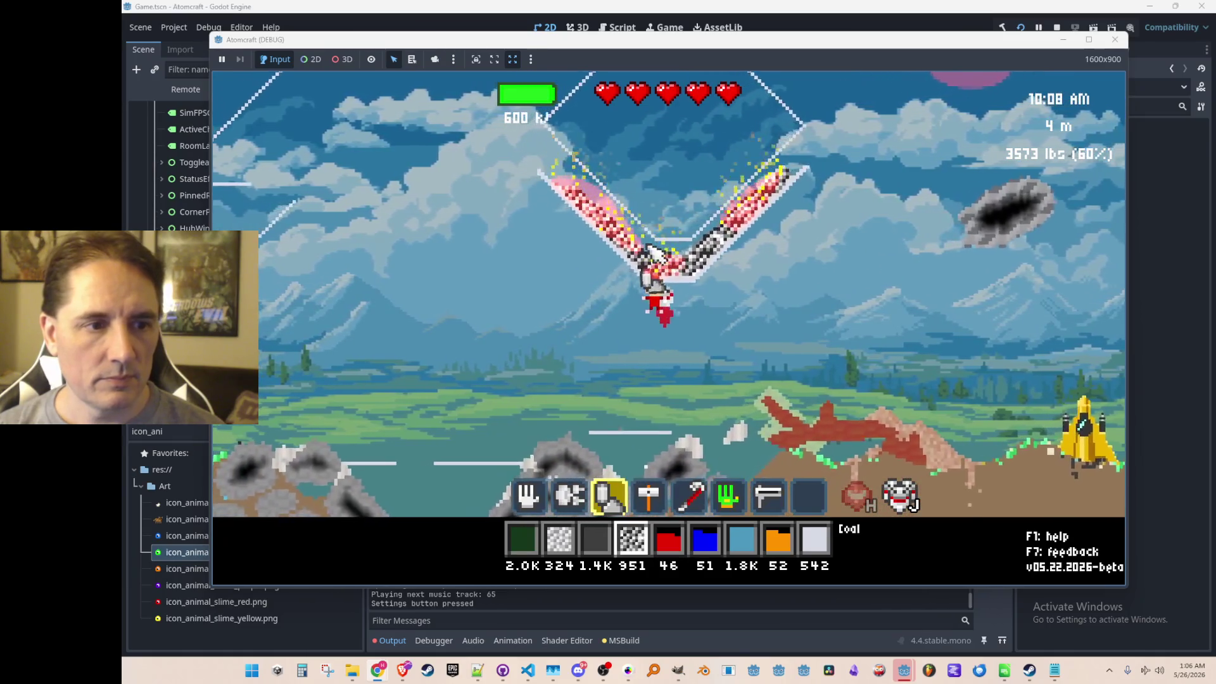
key("a")
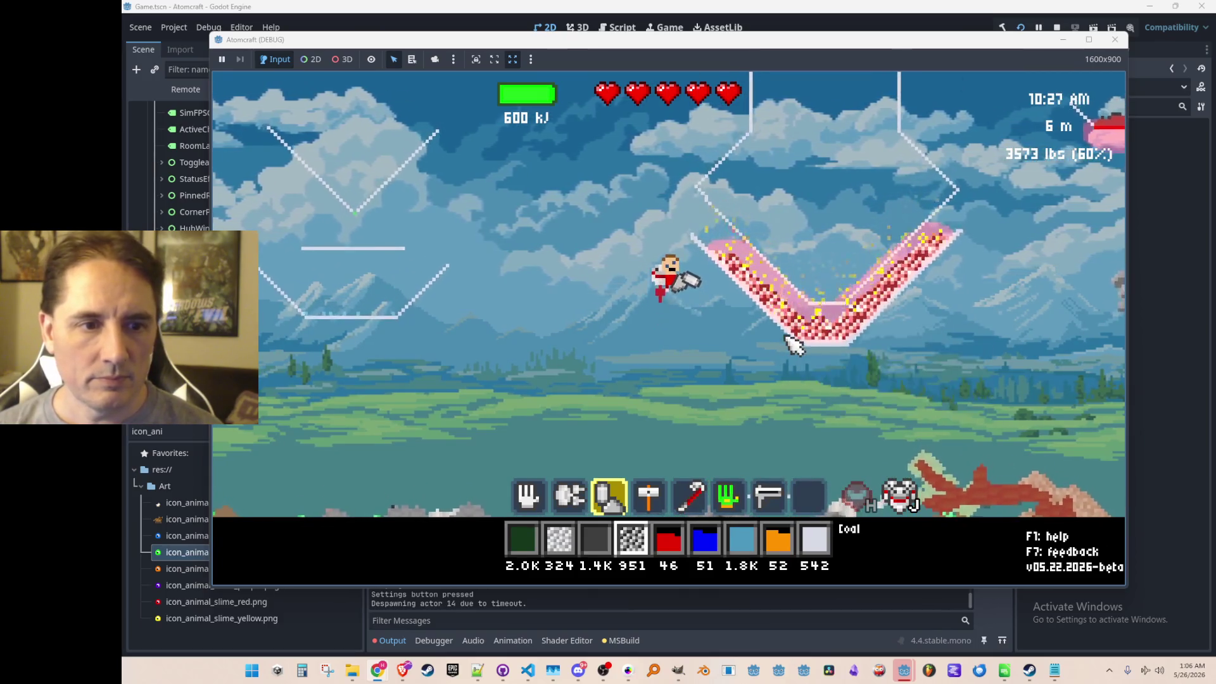
scroll(798, 344, "up", 1)
scroll(802, 314, "up", 1)
left_click_drag(813, 272, 811, 185)
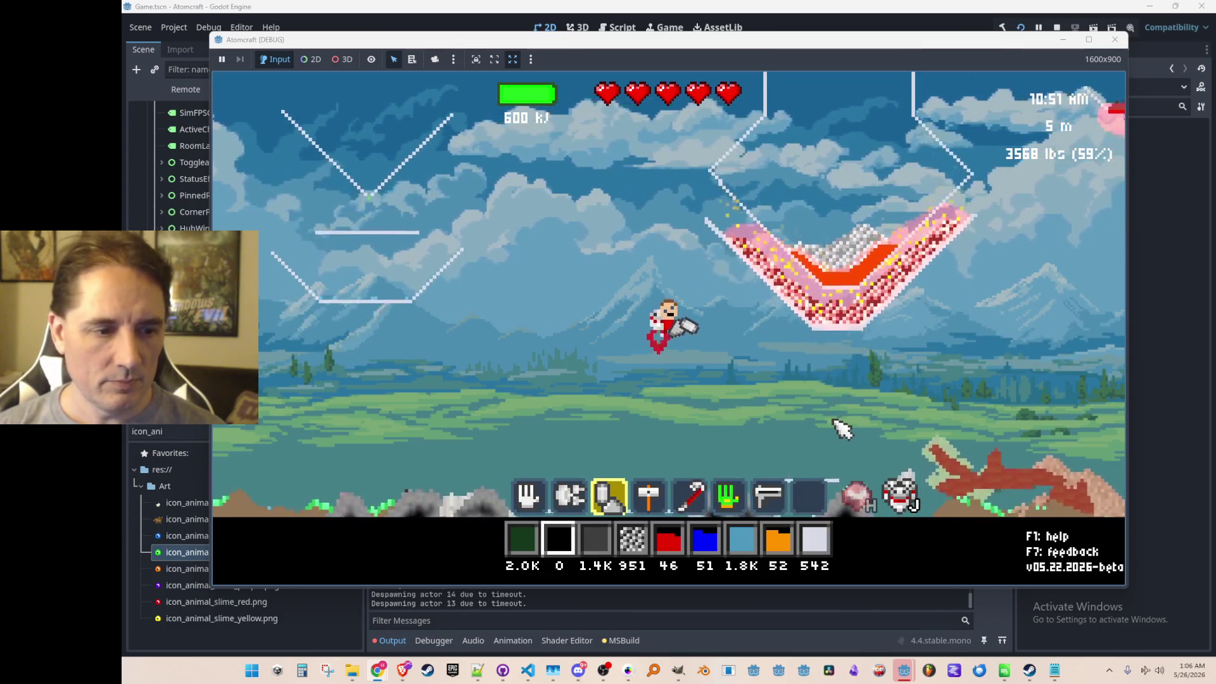
- Run 'give Charcoal' in the command console
key("grave")
type("give Charcoal")
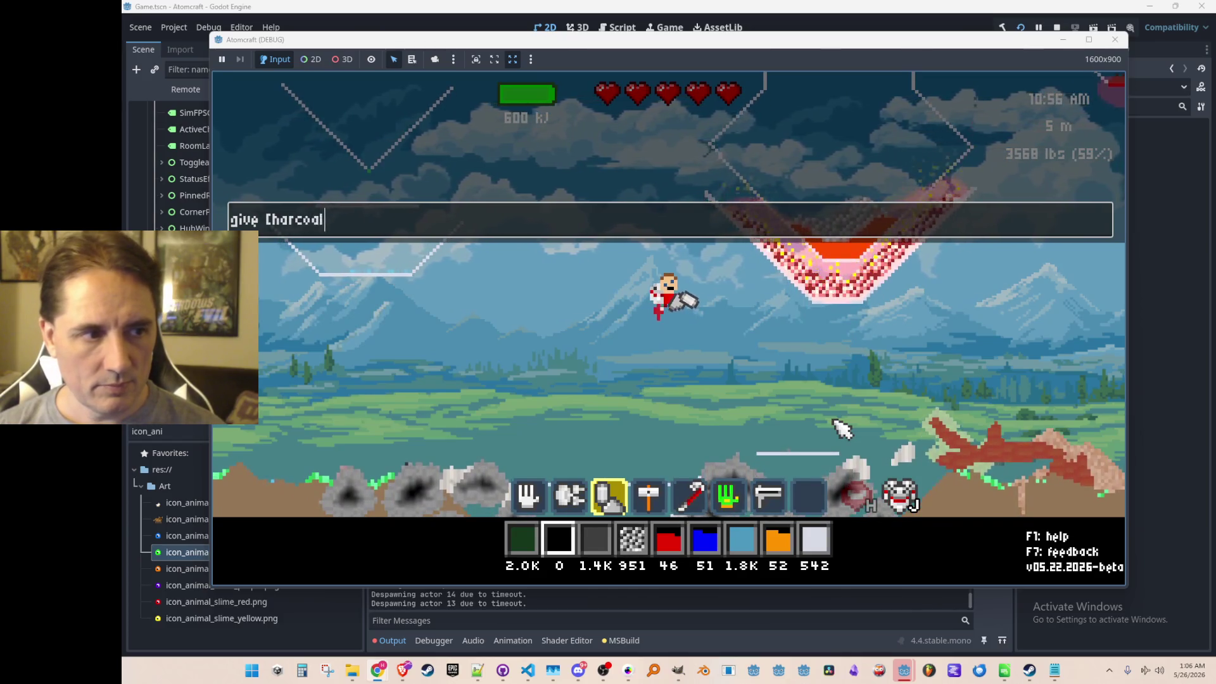
key("Return")
type("gi")
key("grave")
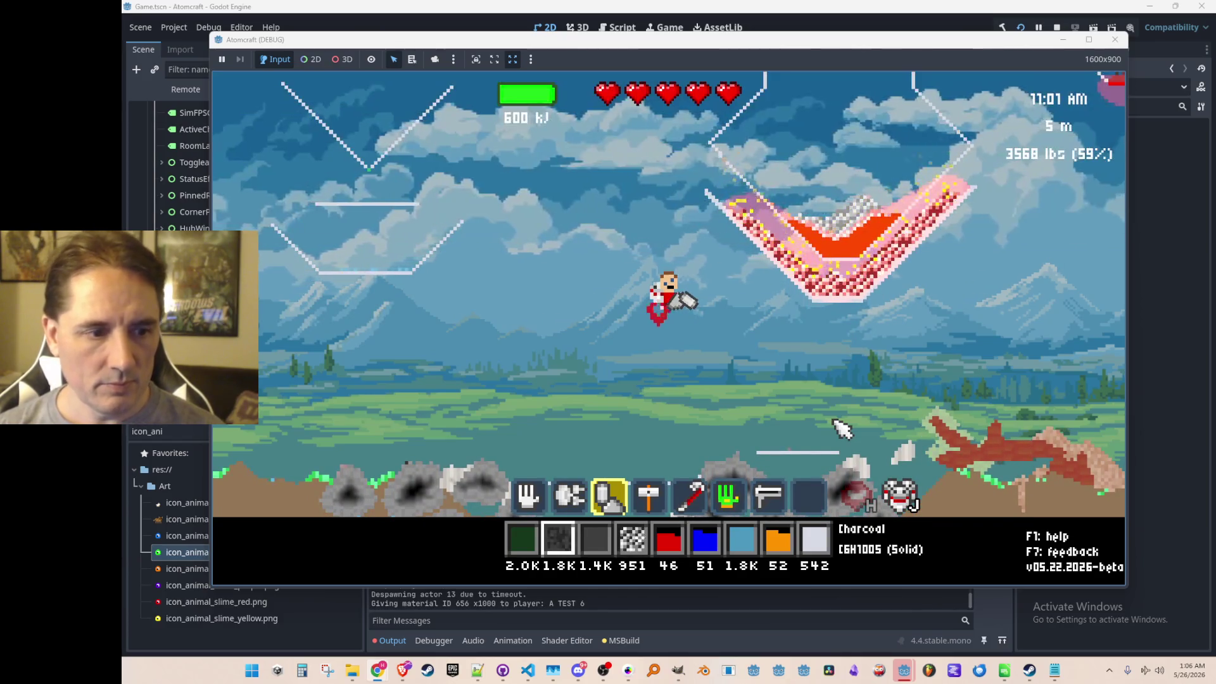
- Drop charcoal onto the left platform and fly across it
left_click(409, 271)
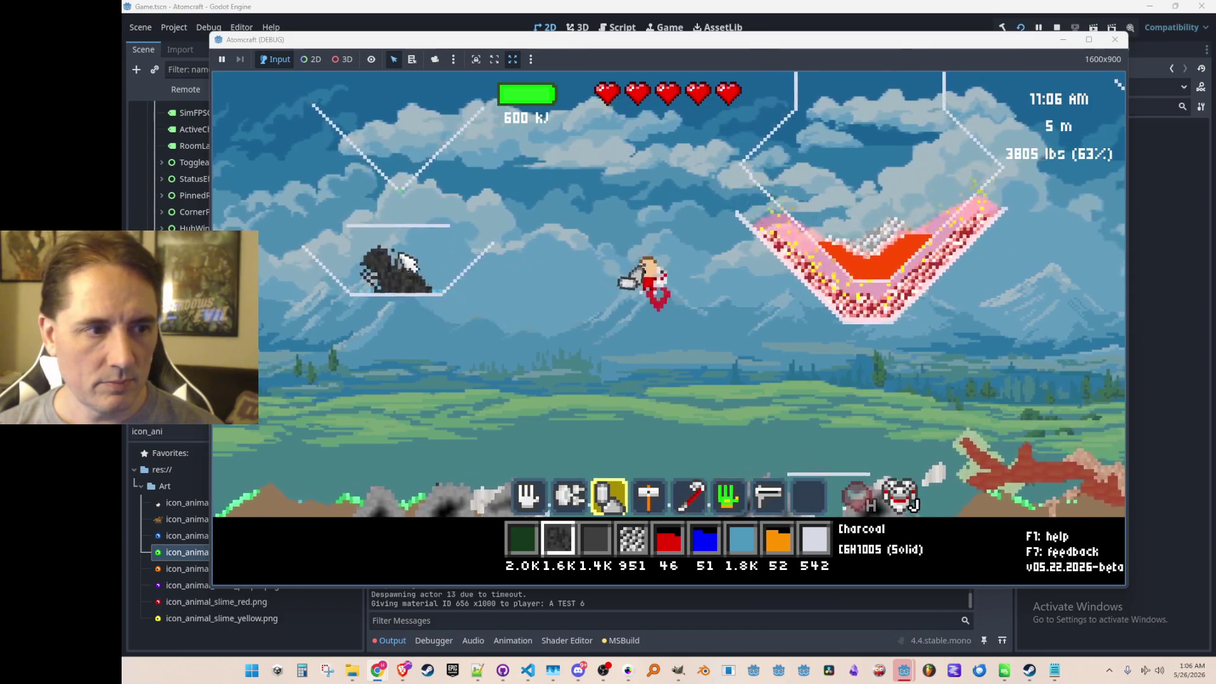
left_click(598, 392)
key("a")
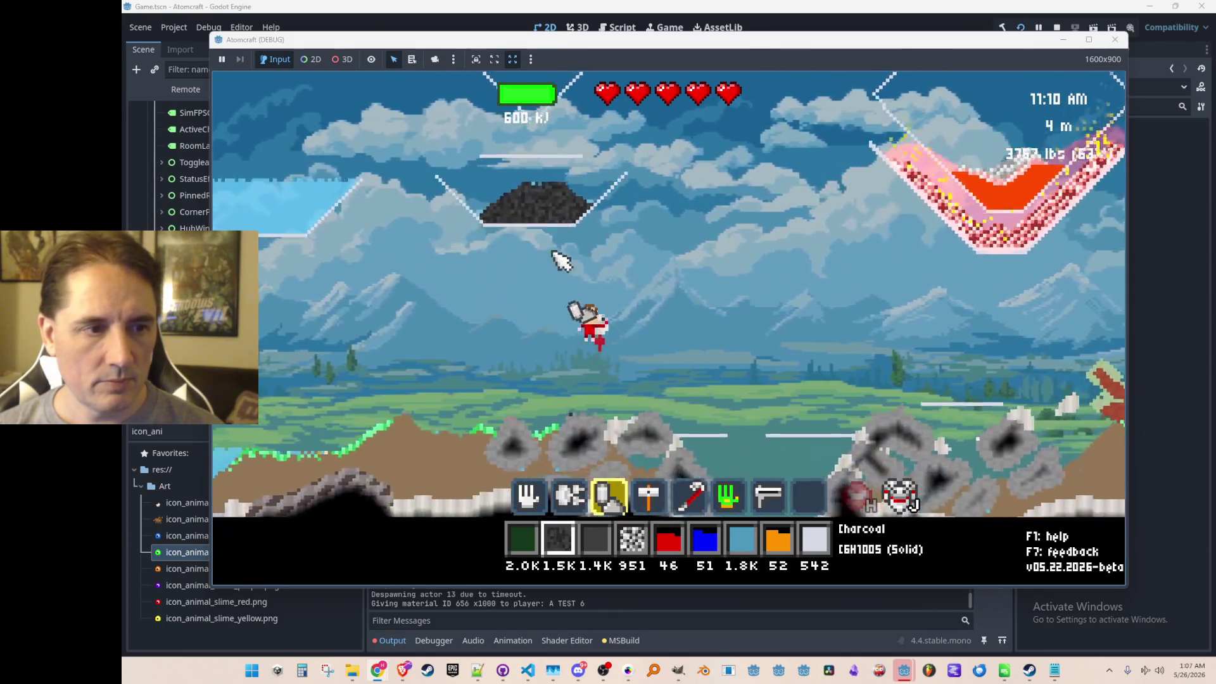
key("d")
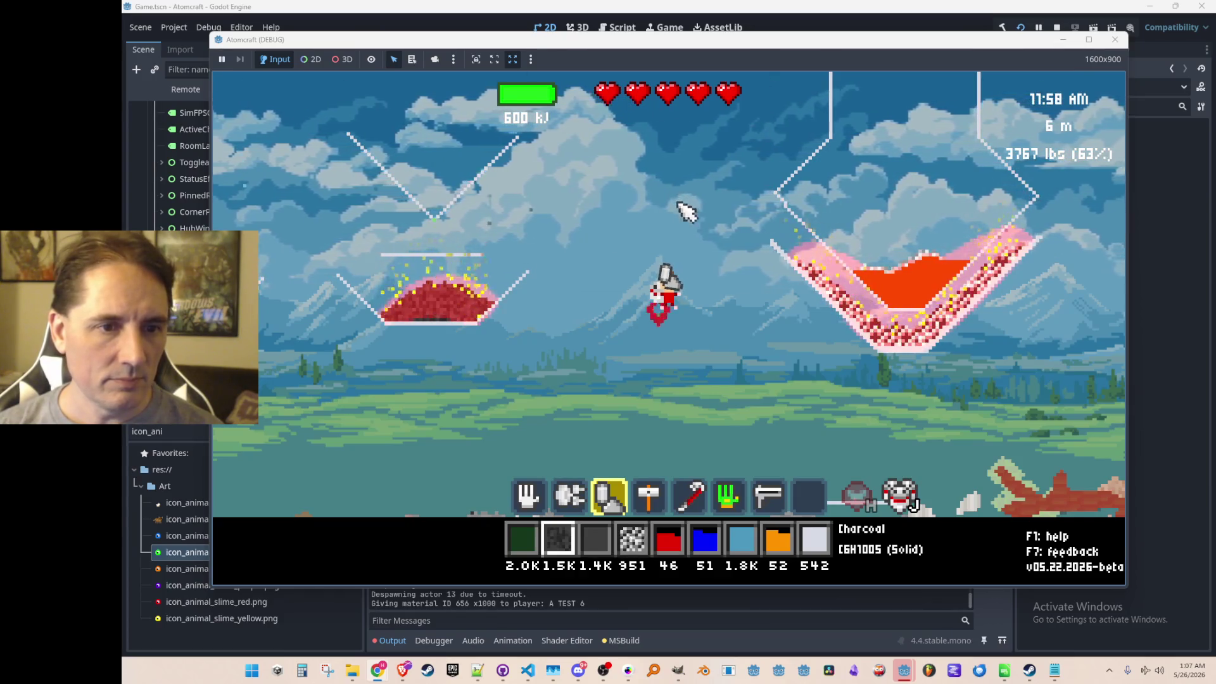
scroll(916, 286, "up", 1)
scroll(916, 286, "up", 1)
scroll(917, 285, "down", 2)
- Pick up and drop molten iron, then drop coal into the right basin to stir it in
left_click(916, 285)
scroll(920, 285, "up", 1)
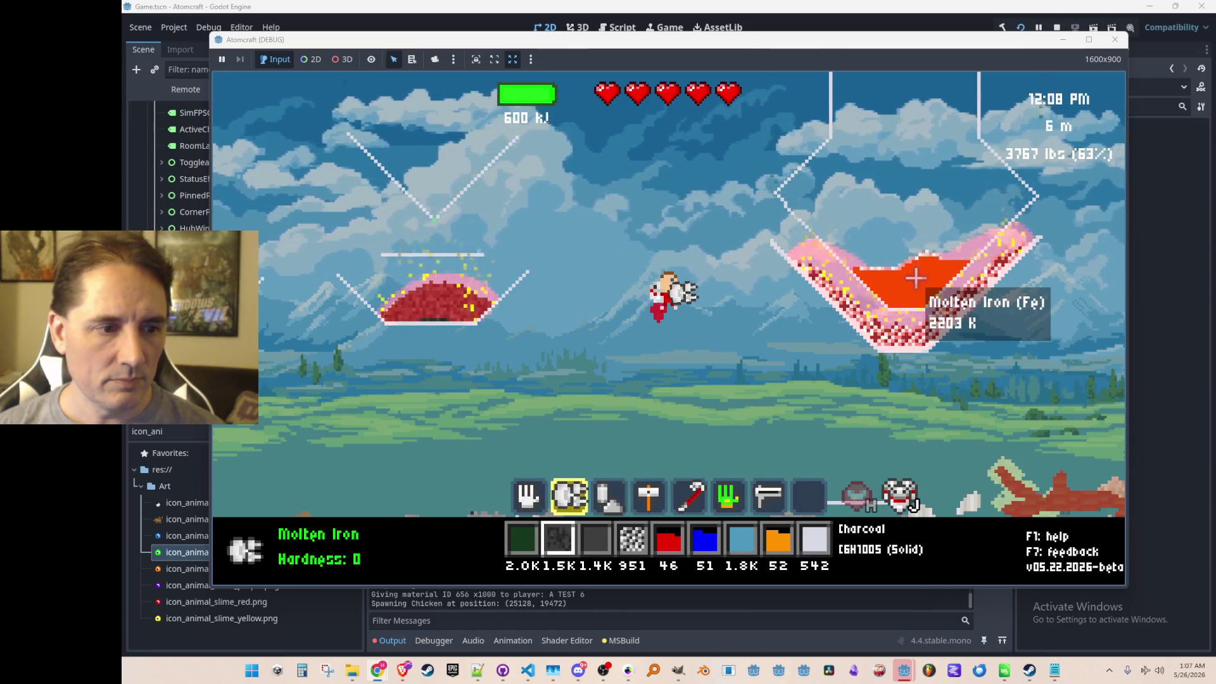
scroll(923, 284, "up", 1)
left_click_drag(923, 283, 905, 310)
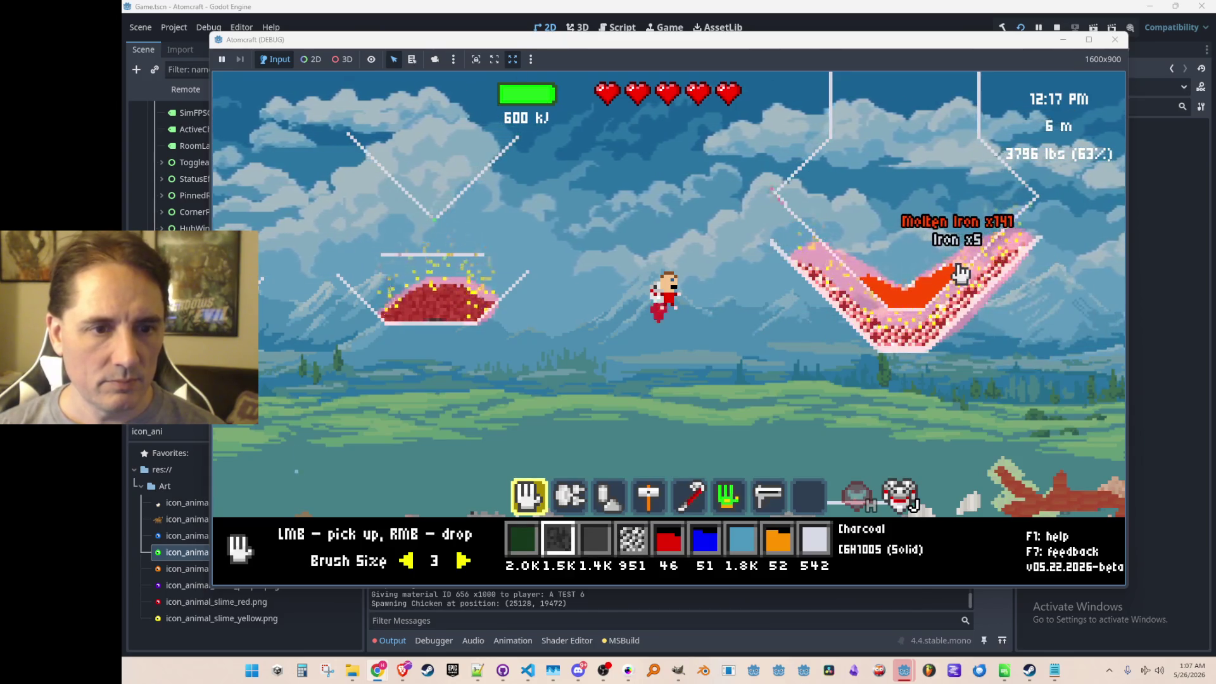
right_click(971, 309)
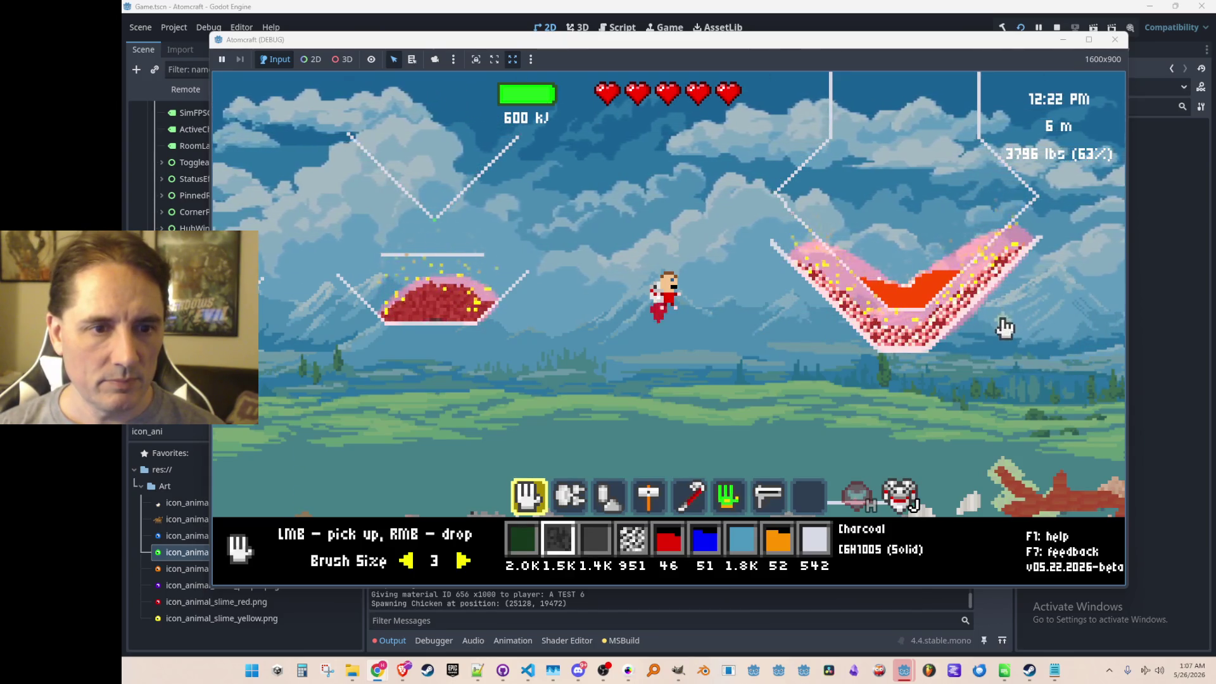
scroll(922, 339, "down", 2)
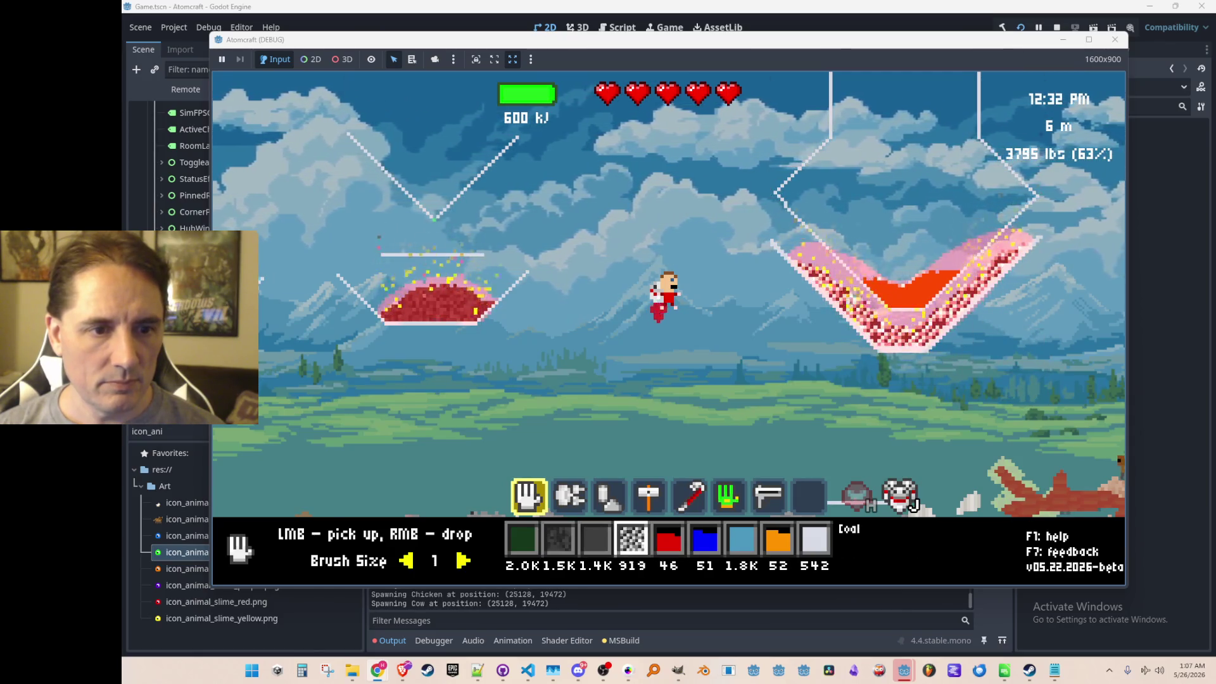
right_click(813, 249)
right_click(919, 334)
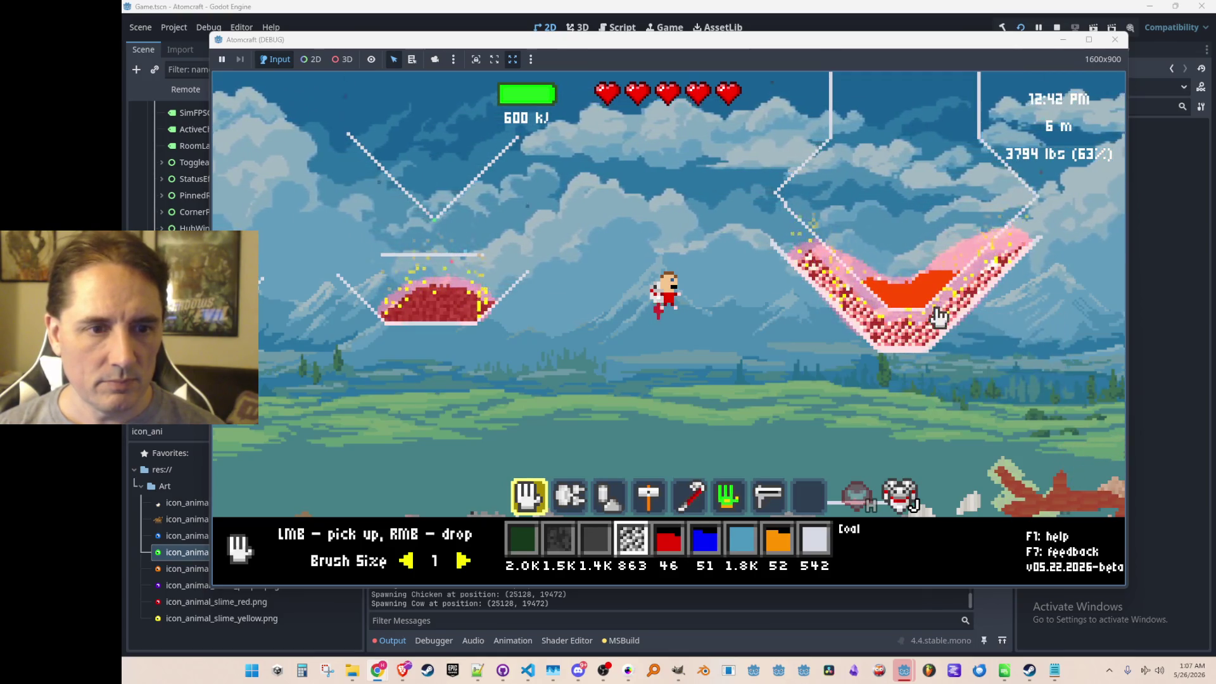
right_click(915, 307)
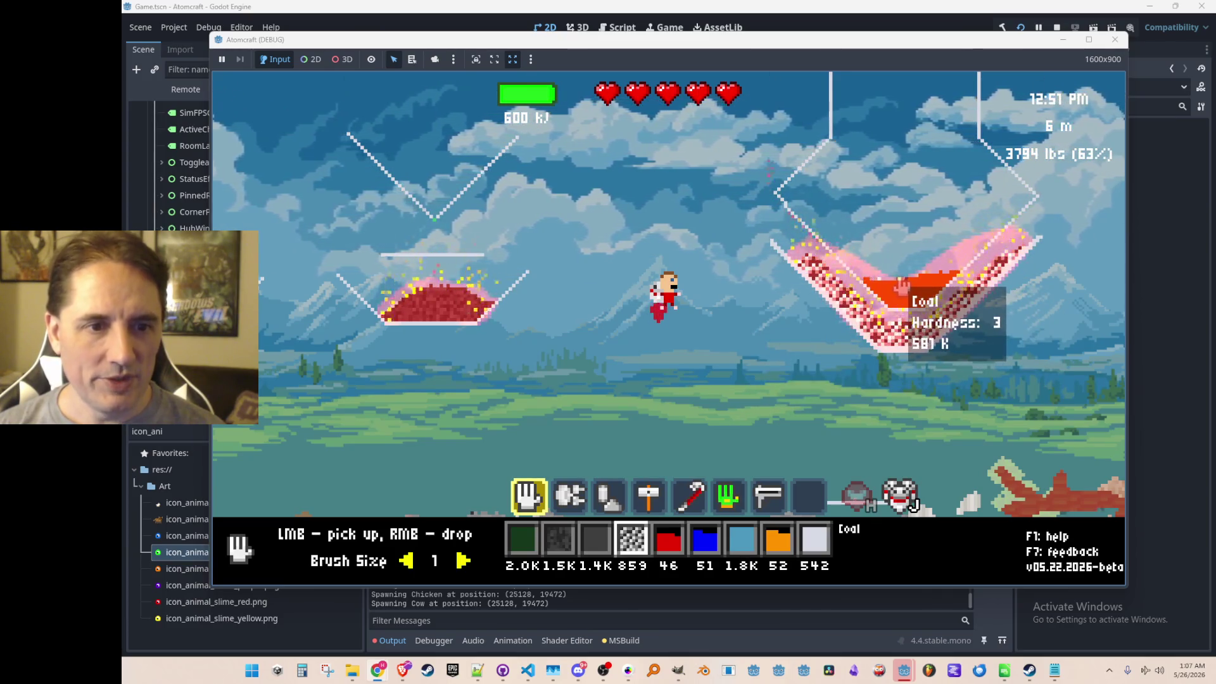
- Grab the coal and molten iron mix with the hand tool and open the tech tree
key("7")
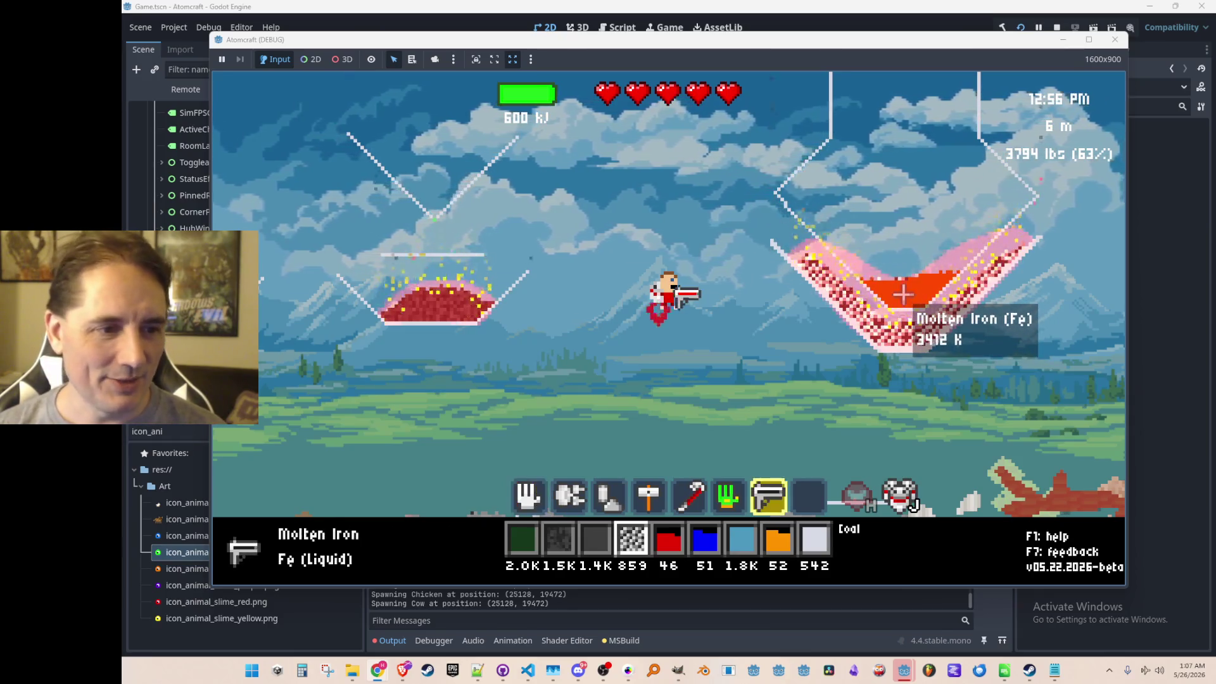
key("1")
left_click(898, 280)
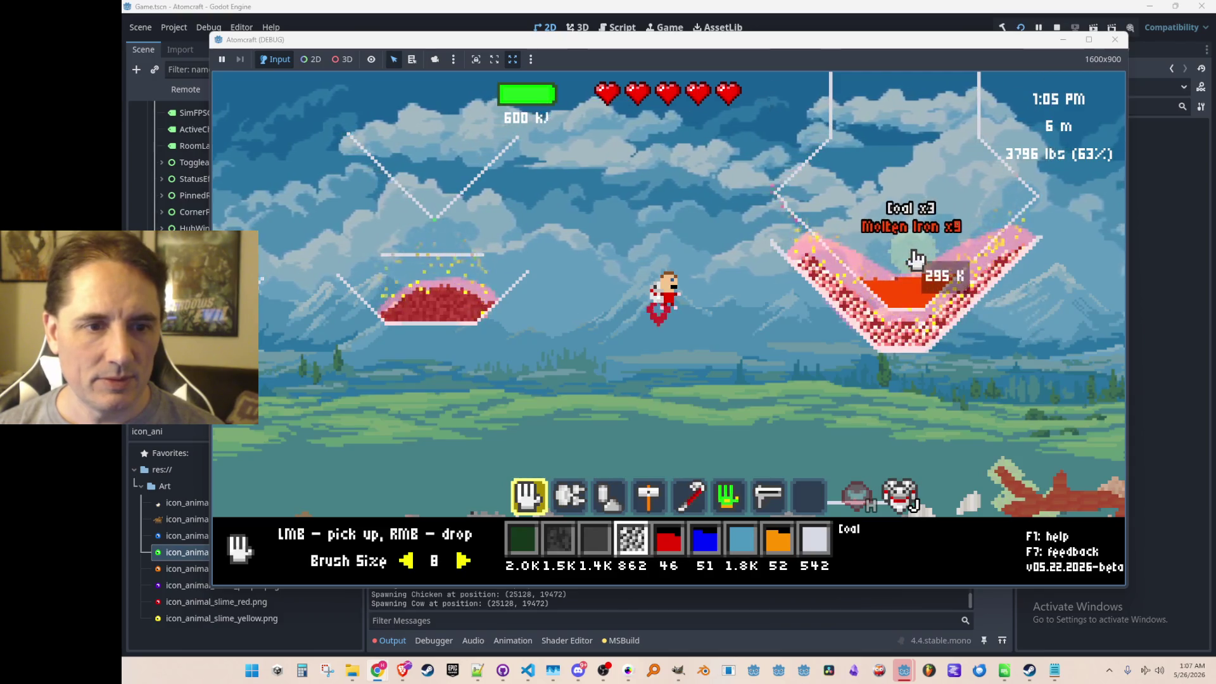
scroll(908, 280, "up", 7)
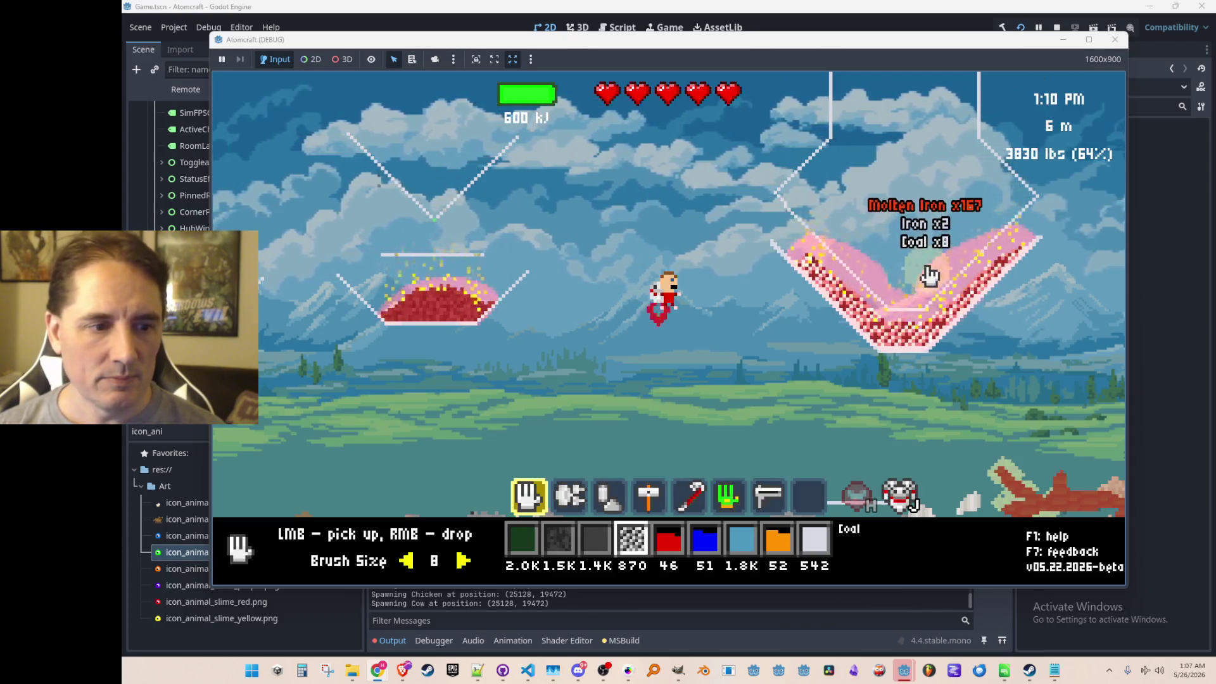
key("Tab")
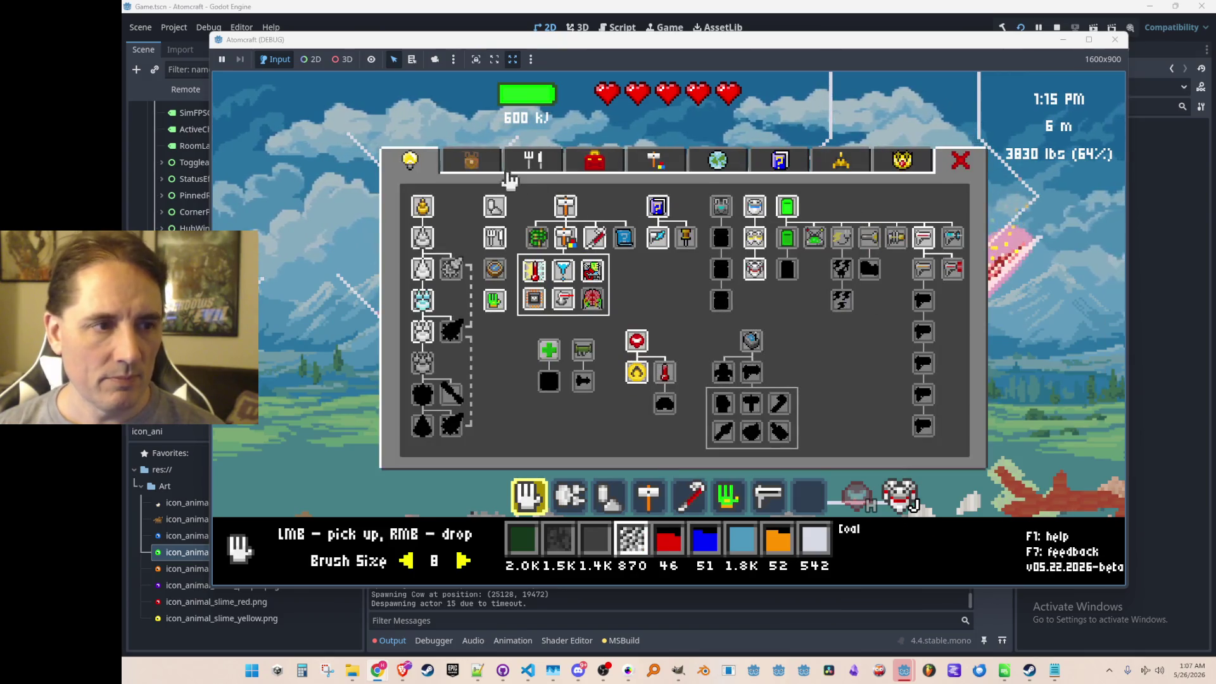
- Filter the inventory for 'molte', assign Molten Iron to hotbar slot 4, then stop the game
left_click(470, 160)
left_click(492, 197)
type("molte")
left_click(569, 261)
key("Tab")
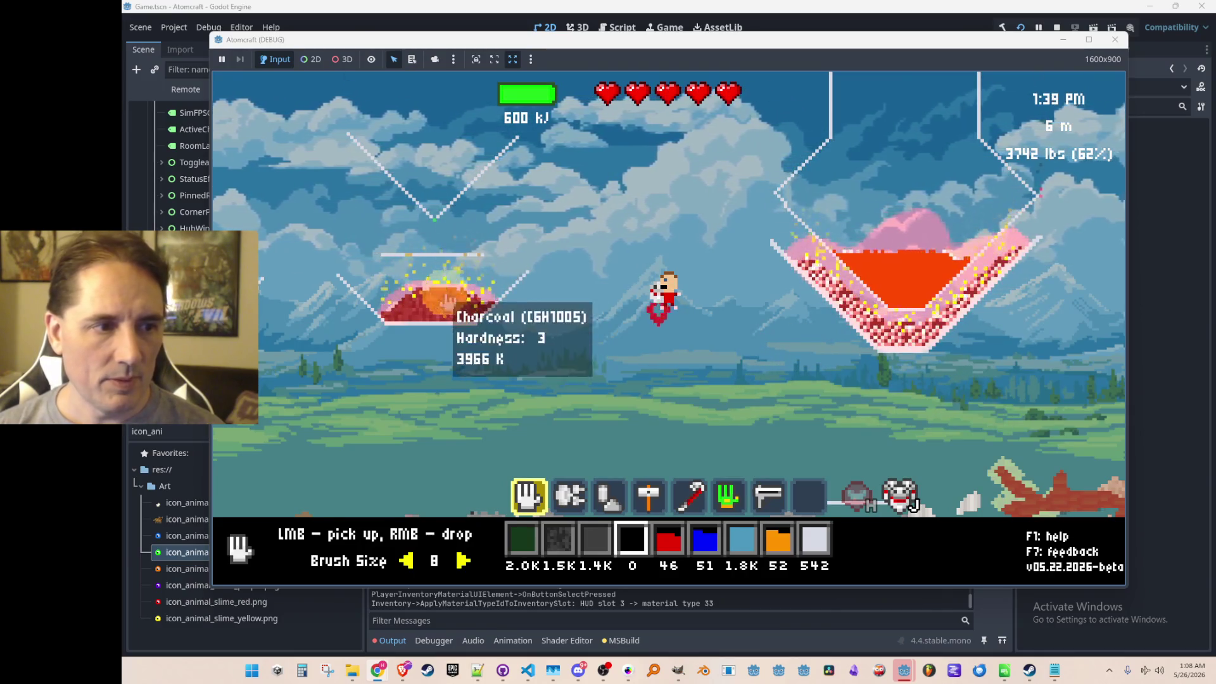
left_click(1126, 36)
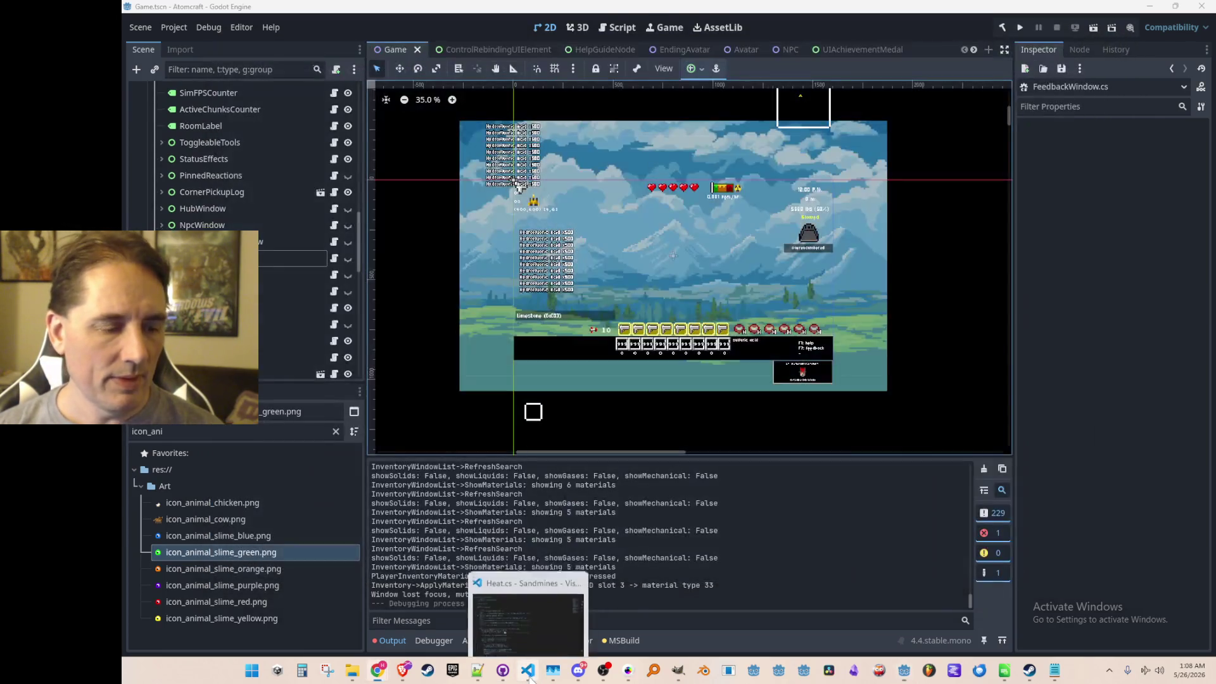
left_click(528, 671)
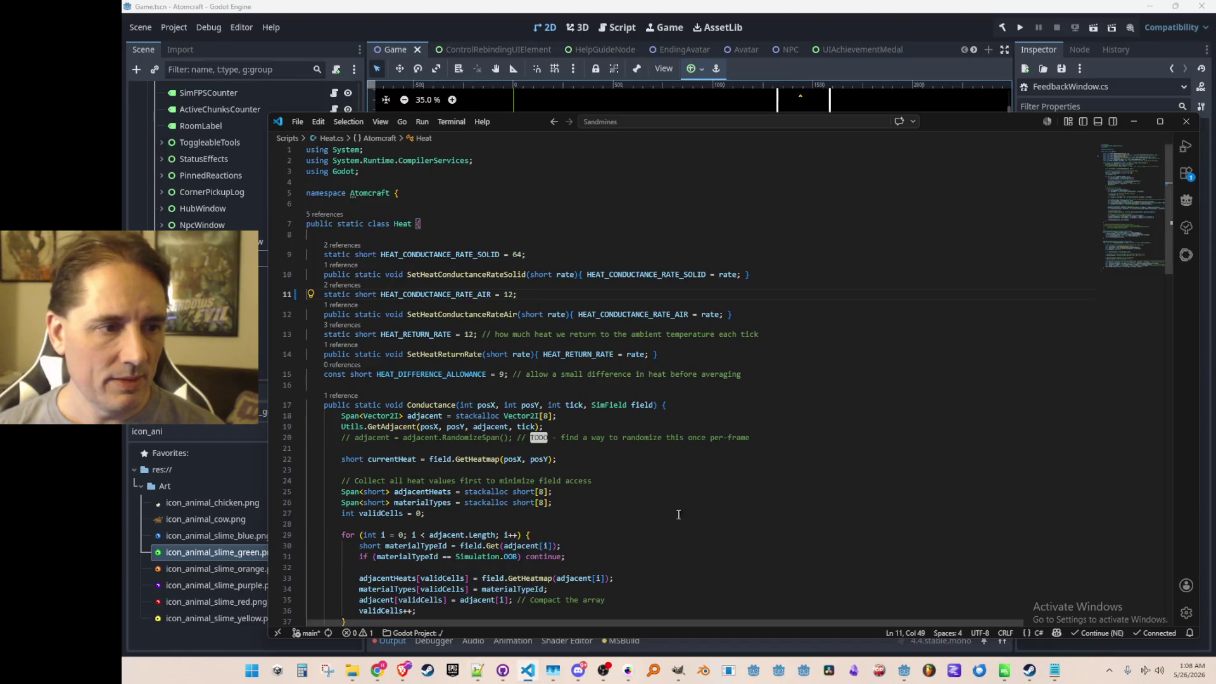
scroll(689, 465, "down", 1)
- Search Heat.cs for HEAT_RETURN_RATE and move up to the GetReturnToAmbientRate call
left_click(504, 354)
mouse_move(414, 307)
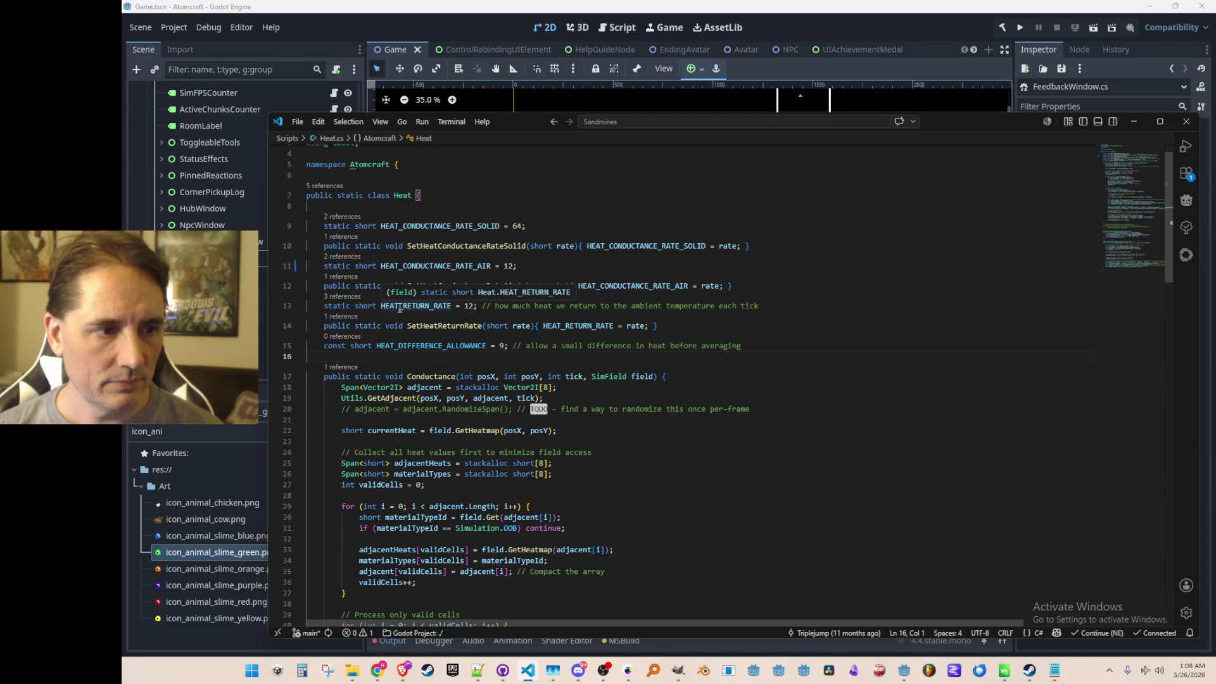
double_click(399, 305)
key("ctrl+f")
key("Return")
key("Return")
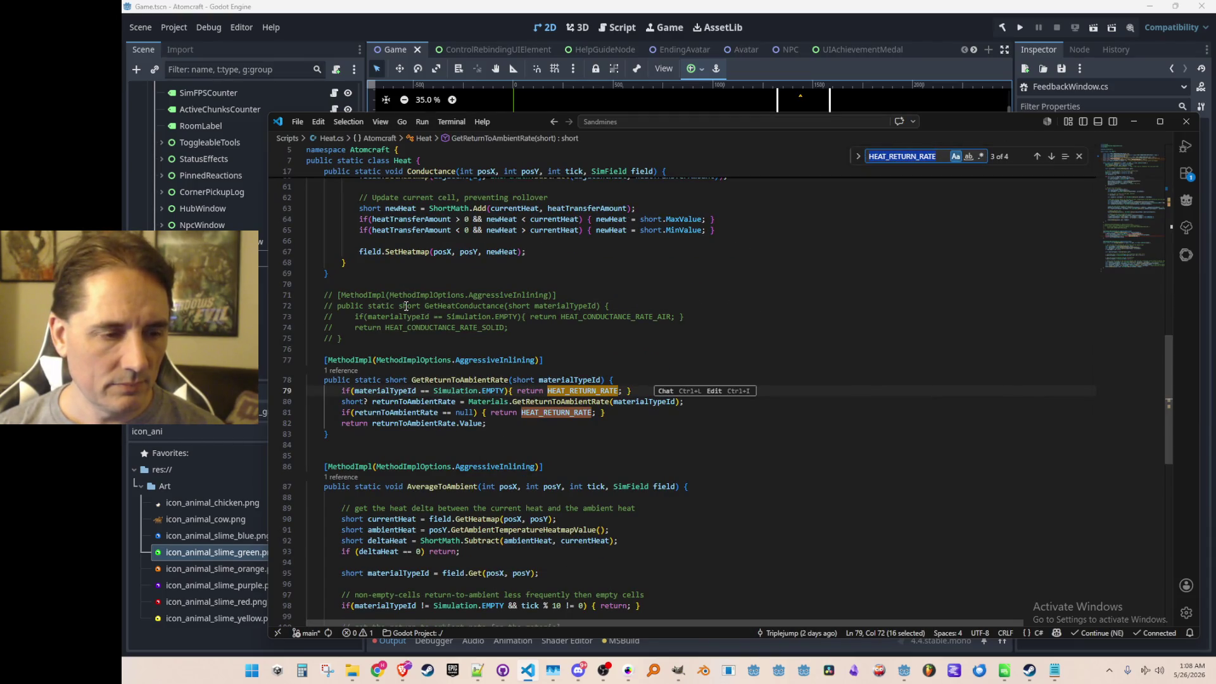
key("Return")
key("Escape")
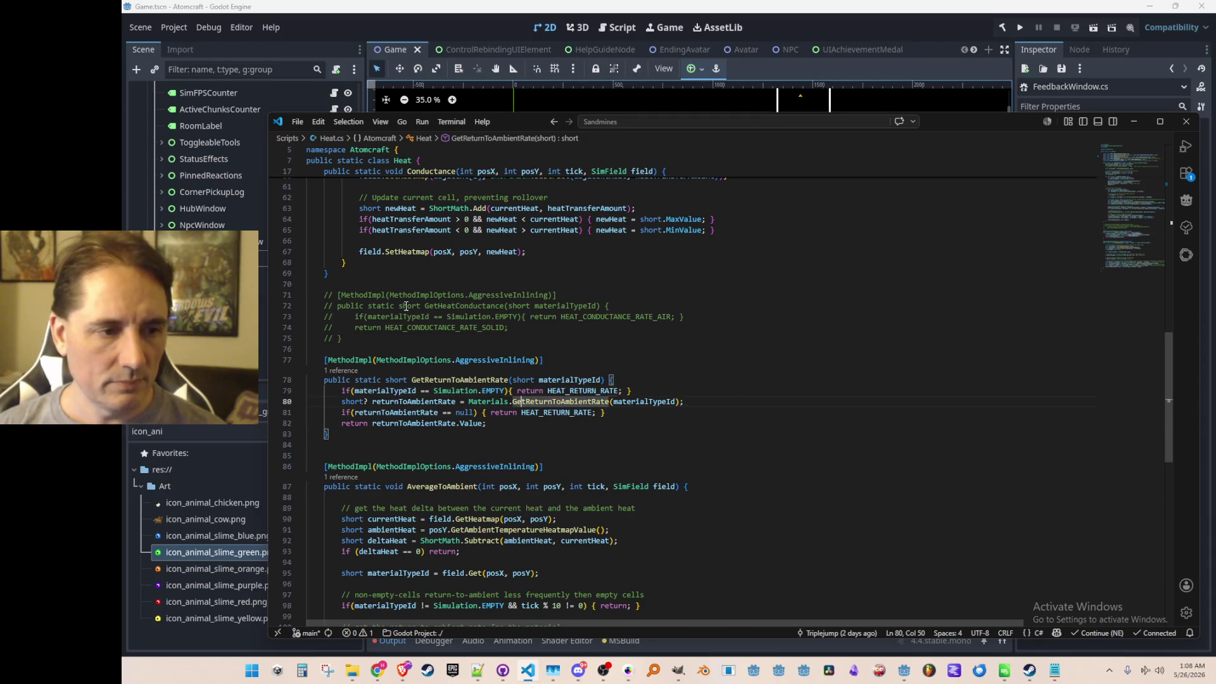
key("Up")
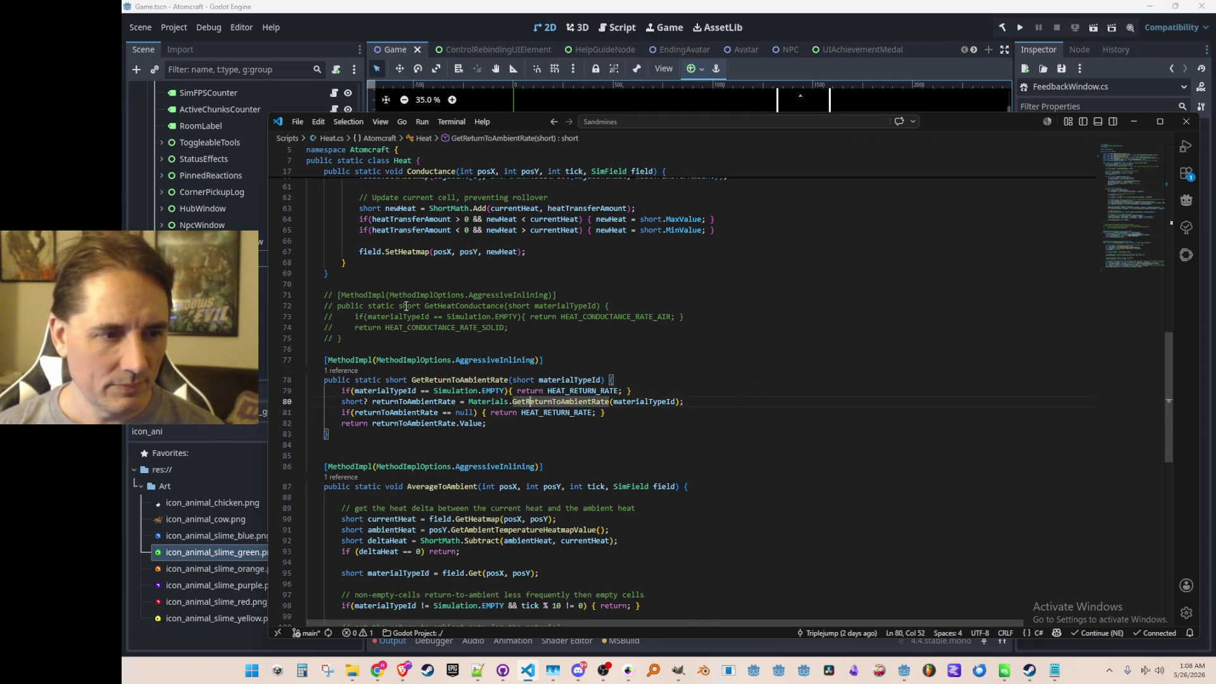
key("Up")
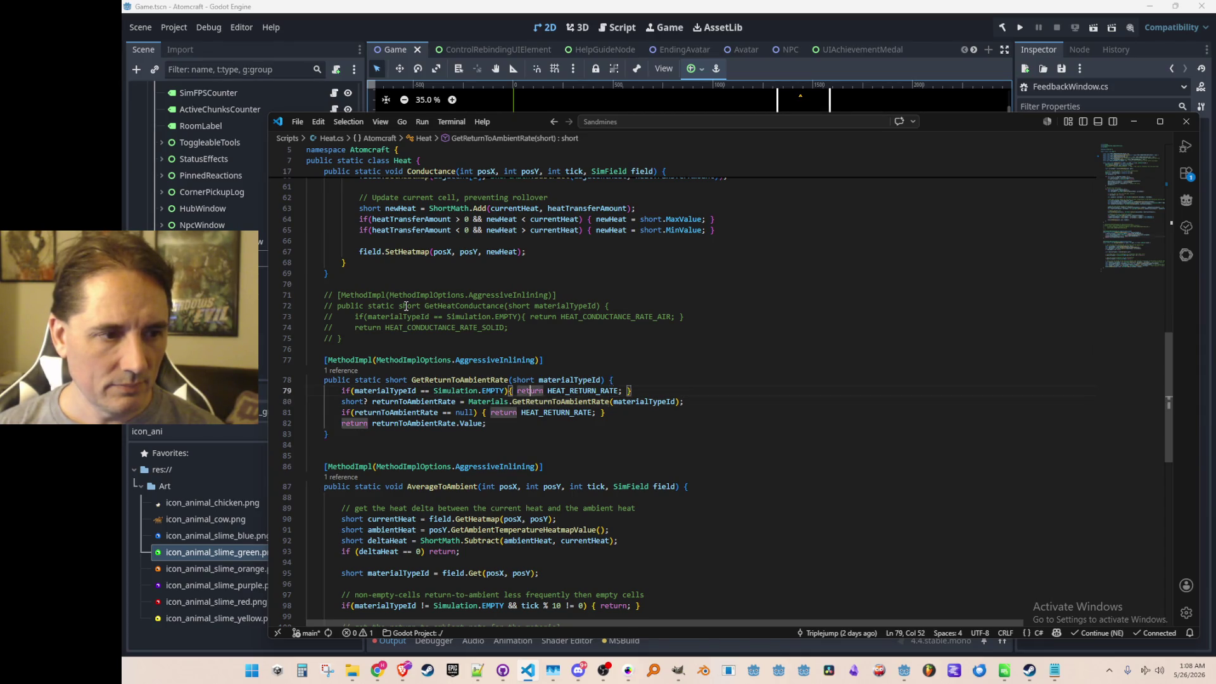
- Find the GetReturnToAmbientRate call on line 105 and jump to its definition
key("ctrl+Left")
key("ctrl+Left")
key("ctrl+shift+Right")
key("ctrl+f")
key("Return")
key("Return")
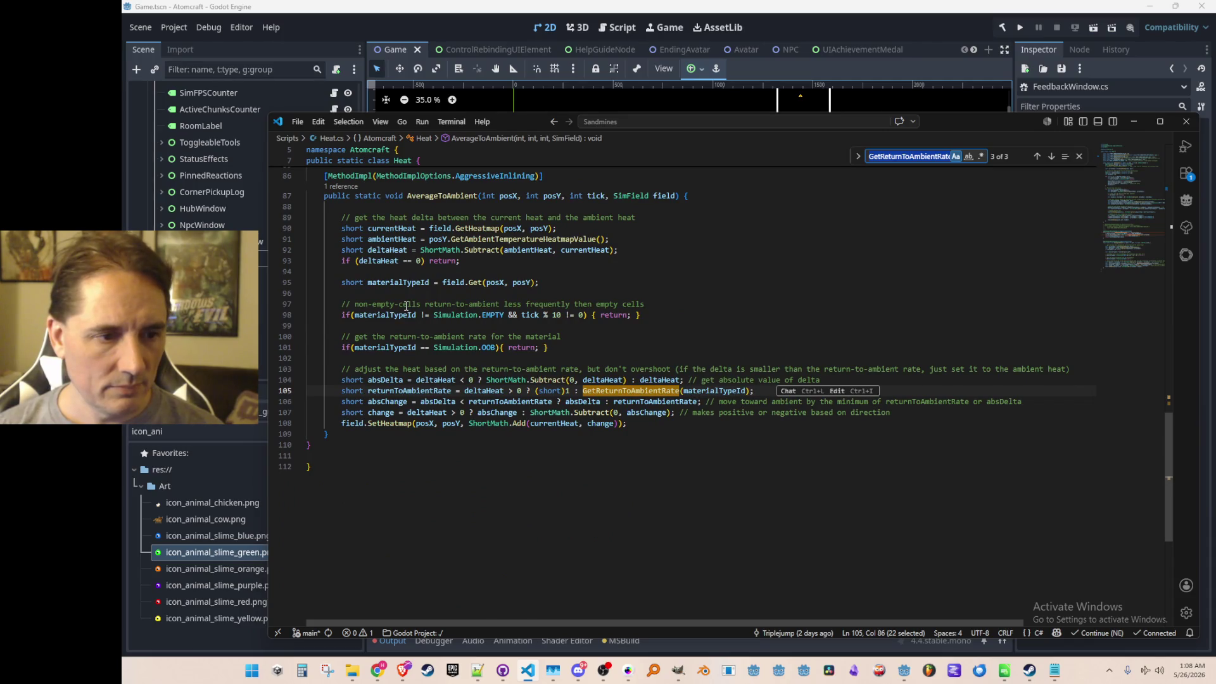
key("Escape")
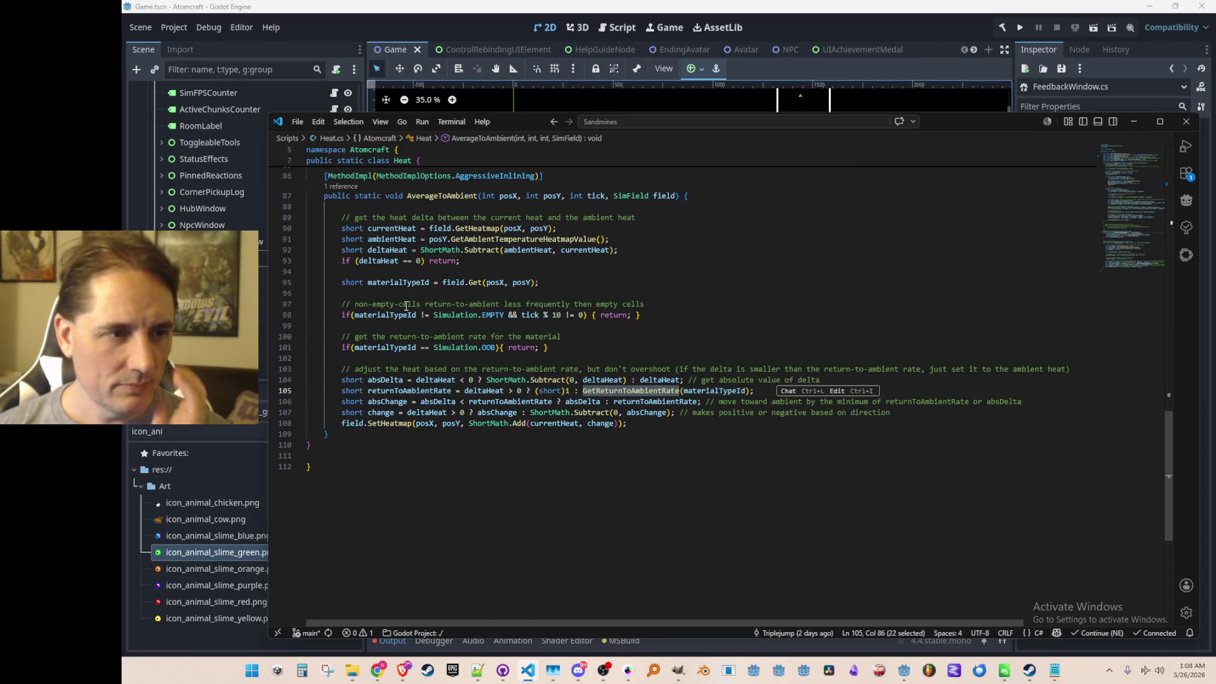
scroll(406, 294, "up", 1)
left_click(405, 494)
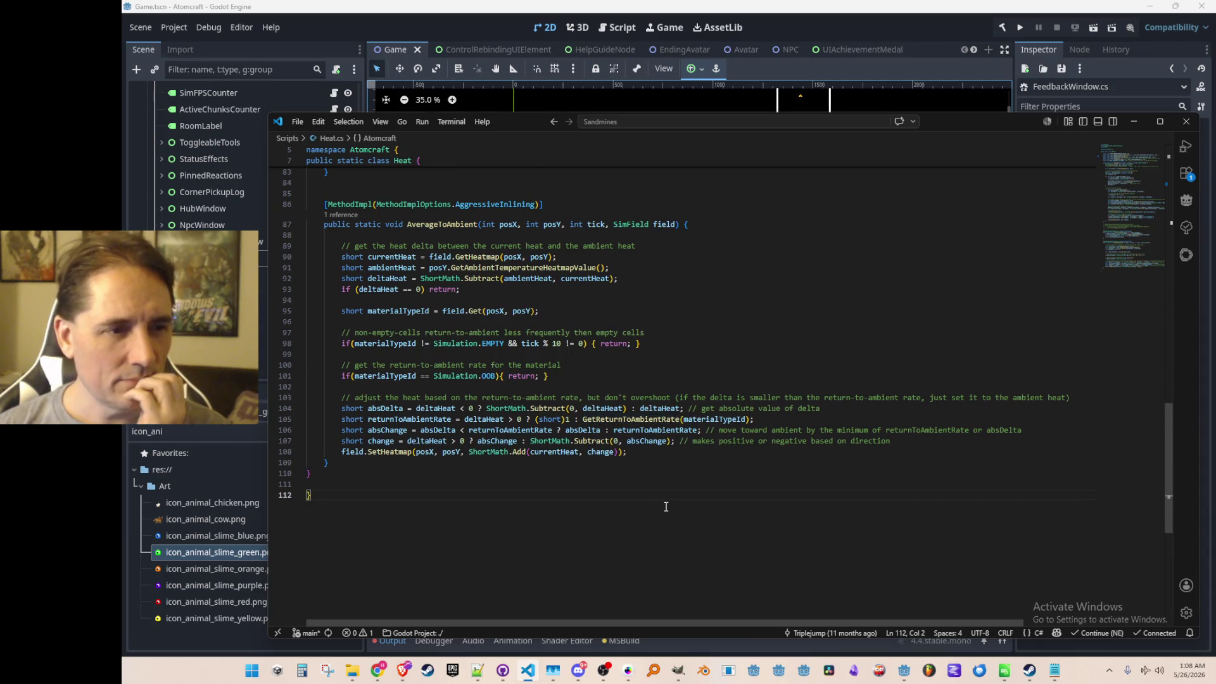
scroll(665, 506, "up", 1)
left_click(672, 448)
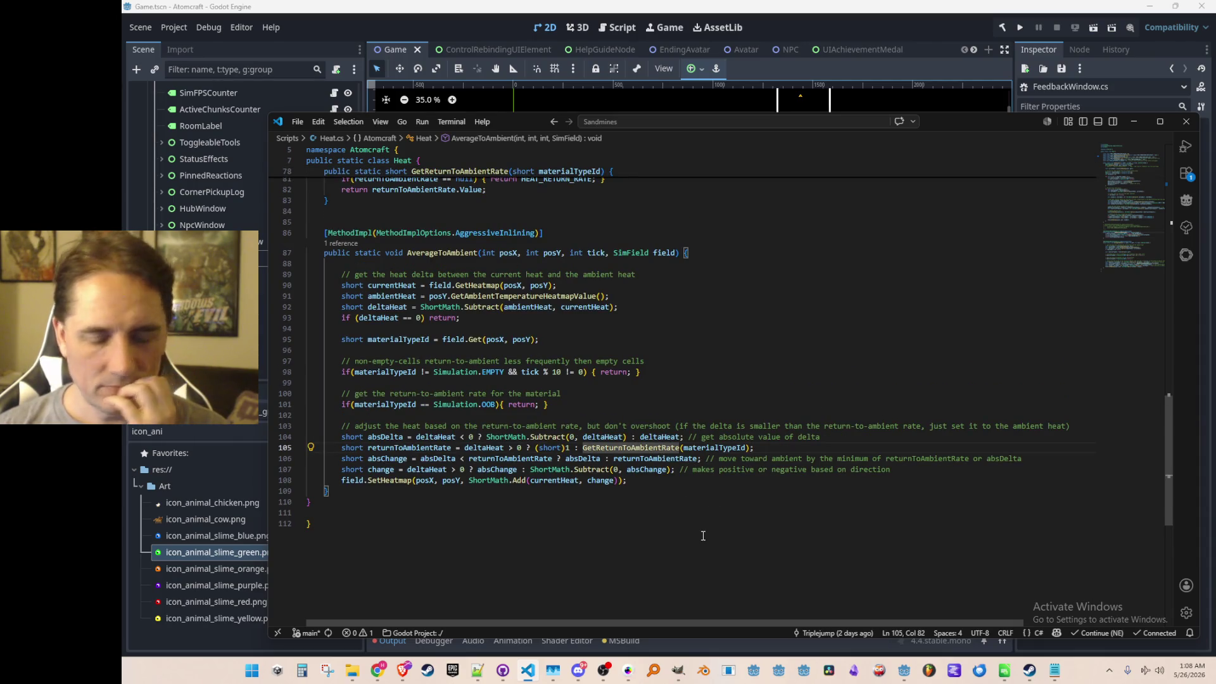
key("F12")
scroll(614, 400, "up", 1)
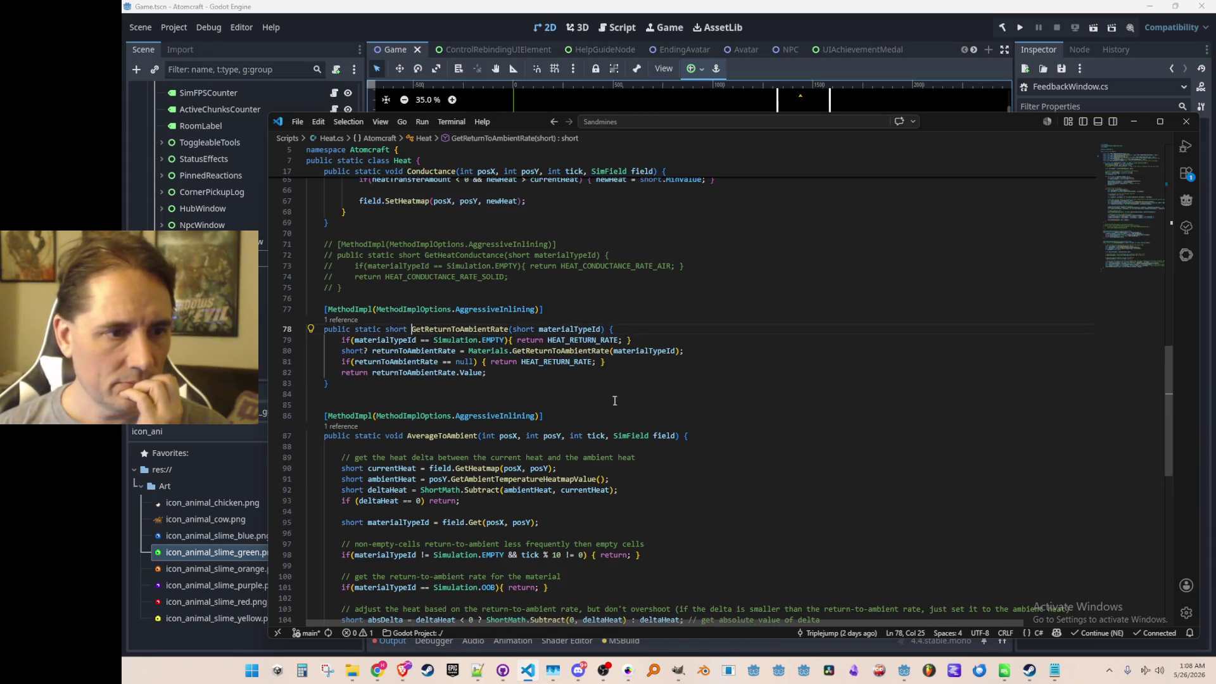
- Navigate between line 81 and the caller, then list AverageToAmbient references and preview Simulation.cs
left_click(572, 365)
scroll(775, 496, "up", 1)
scroll(782, 499, "up", 1)
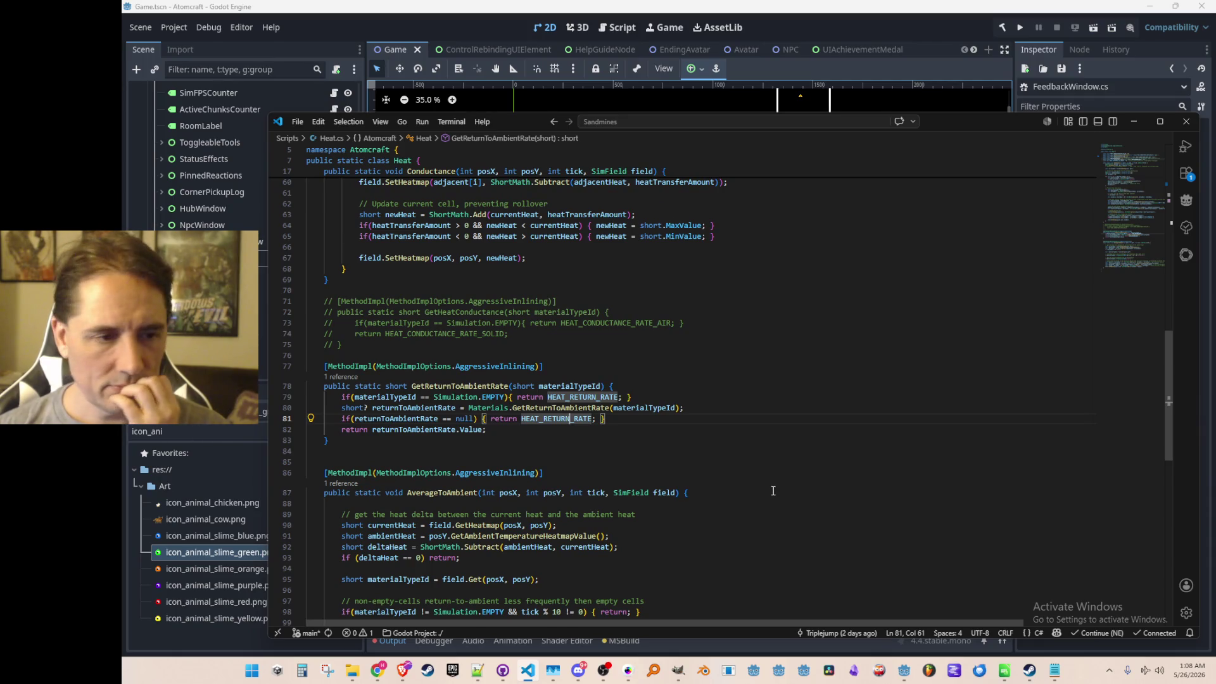
key("alt+Left")
key("alt+Right")
key("alt+Left")
scroll(698, 418, "up", 2)
scroll(698, 419, "up", 1)
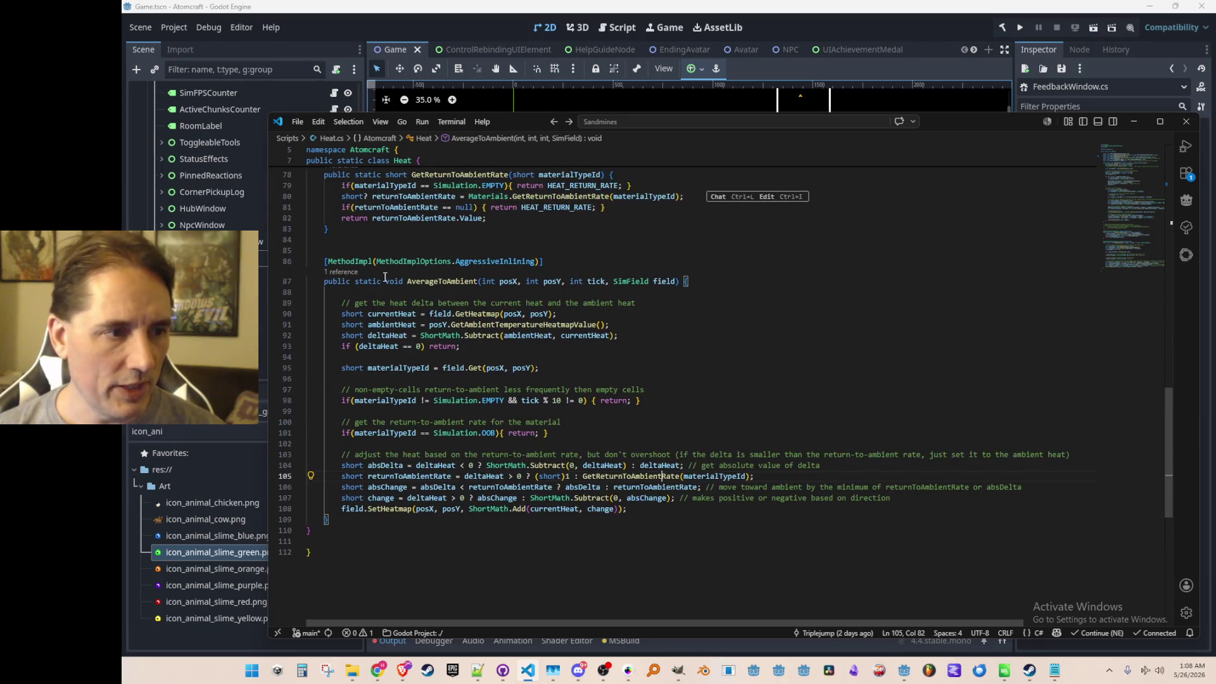
left_click(349, 277)
left_click(750, 338)
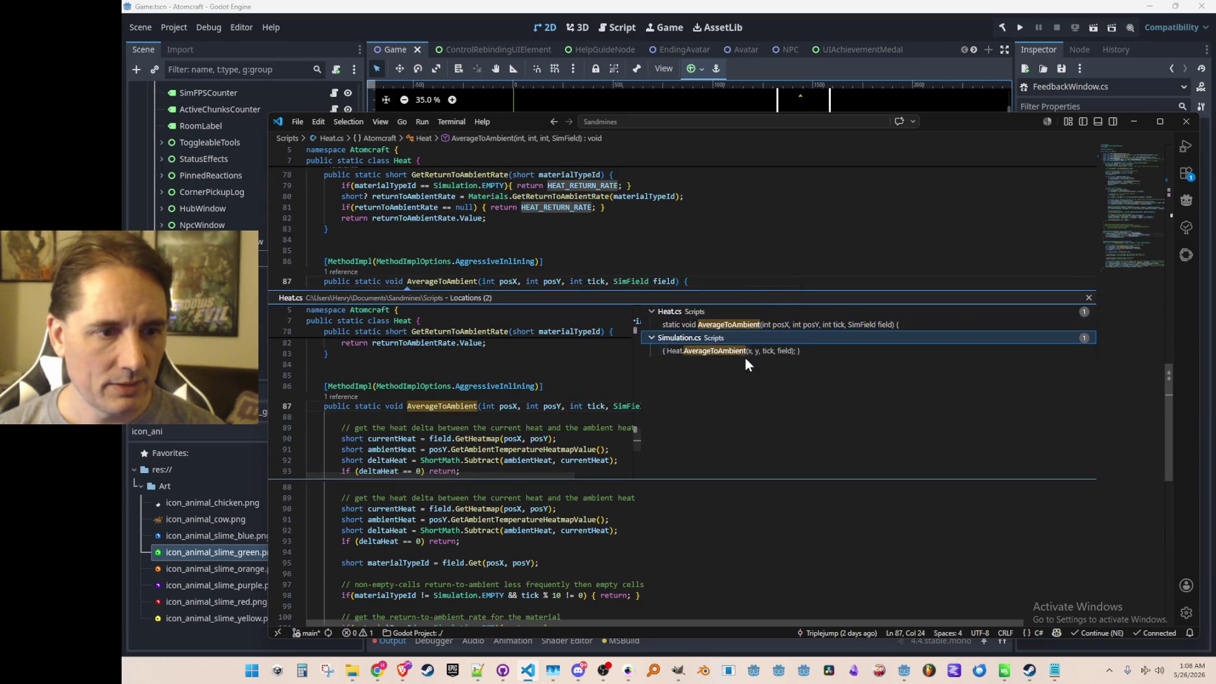
- Set MIN_TICKS_BETWEEN_AVERAGE_TO_AMBIENT to 8 and MAX to 16 in Simulation.cs
double_click(750, 354)
left_click(754, 387)
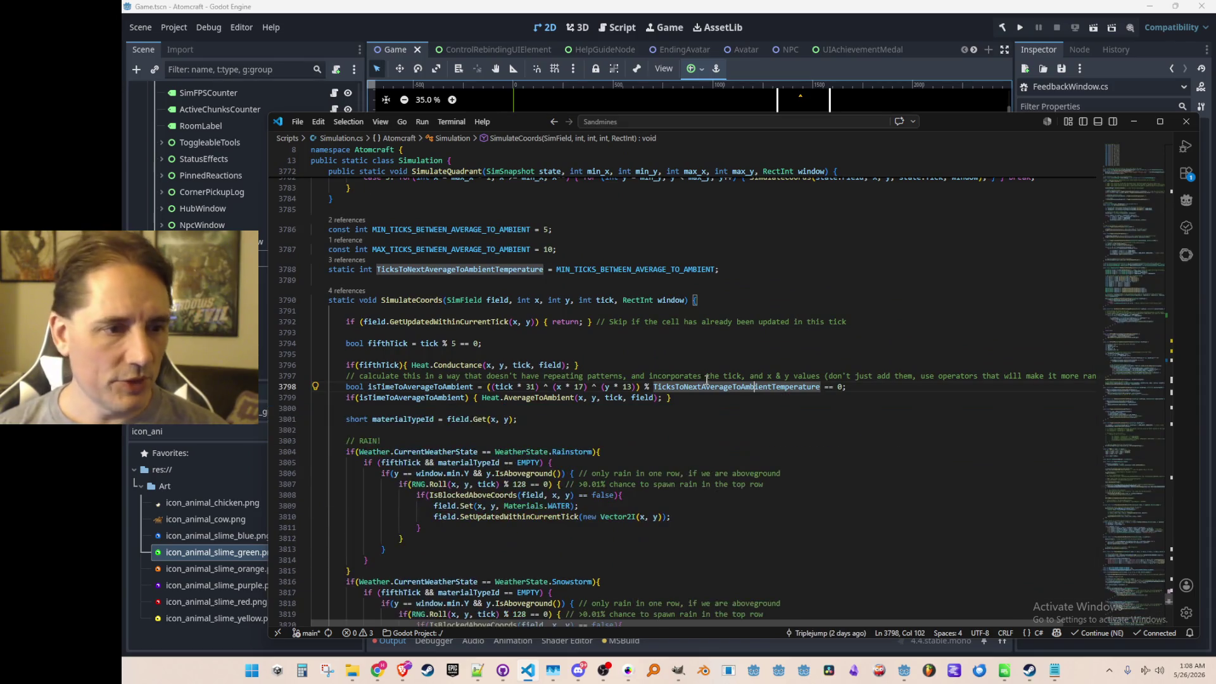
left_click(558, 356)
scroll(512, 371, "up", 1)
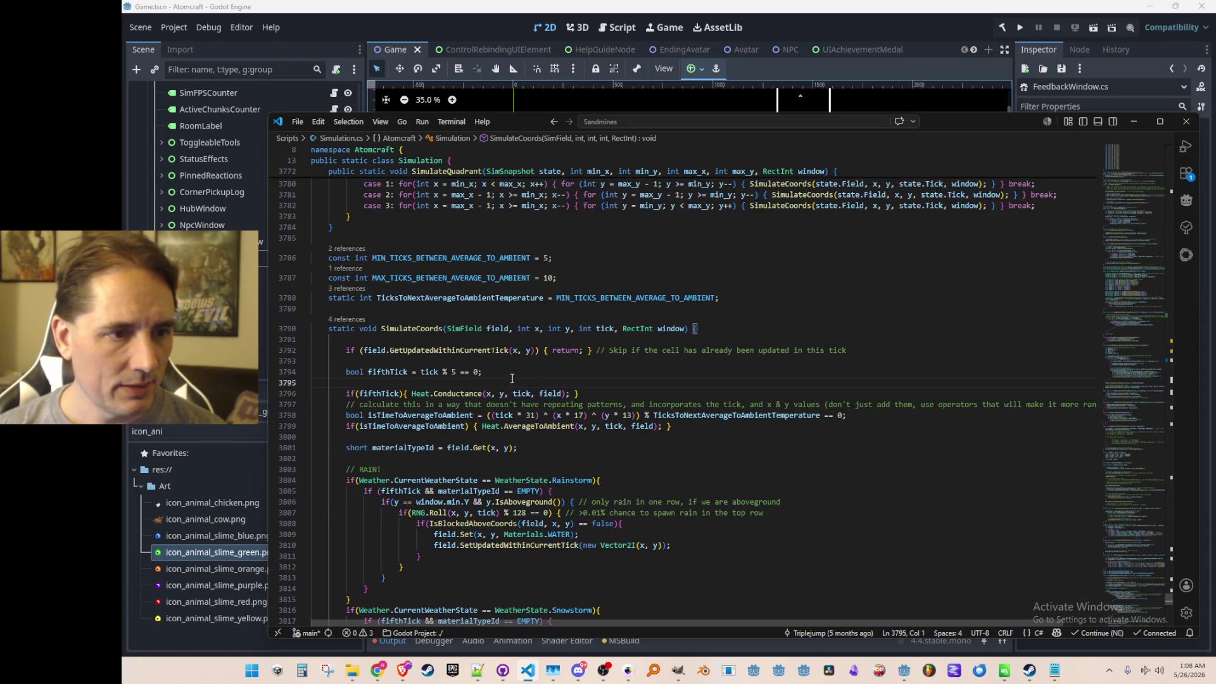
scroll(537, 292, "up", 1)
left_click(534, 287)
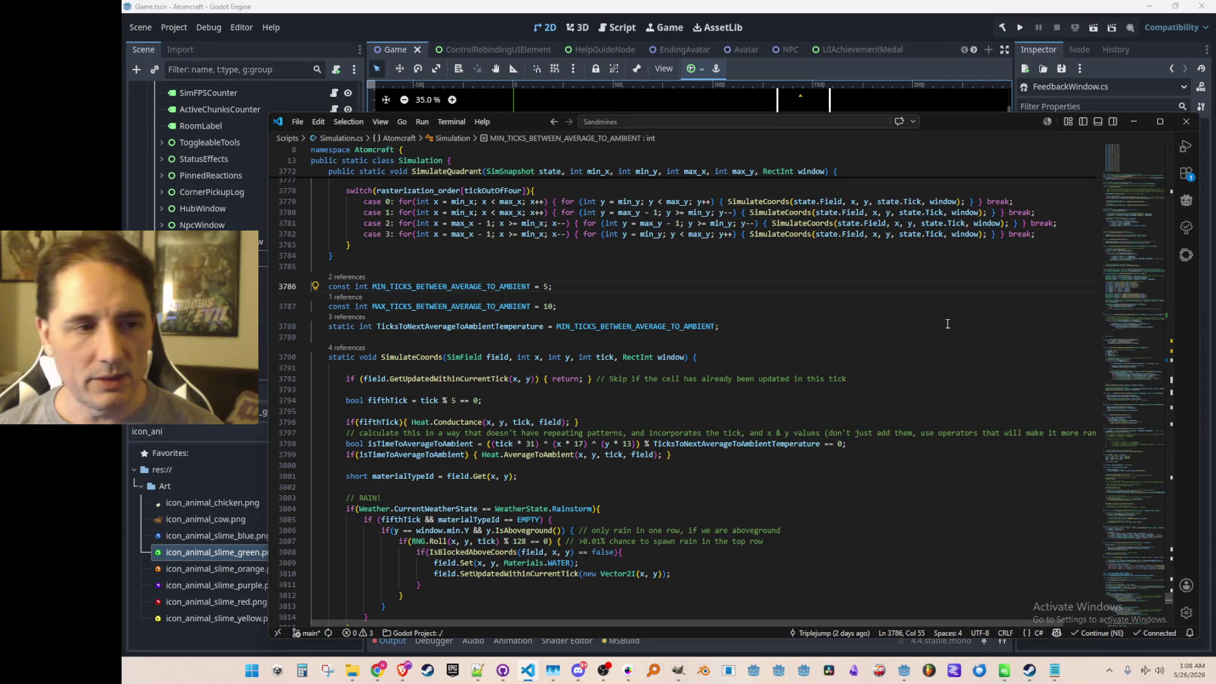
type("8")
key("Down")
type("6;")
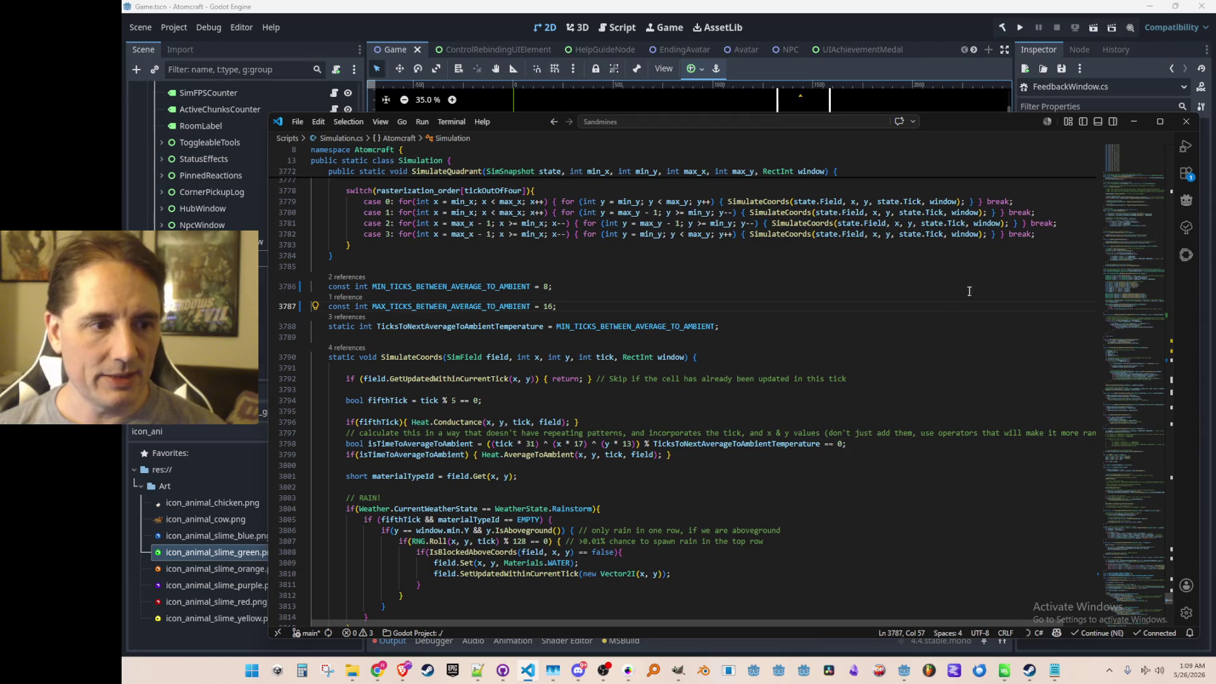
- Switch back to Godot and run the game with F5
key("alt+Tab")
key("F5")
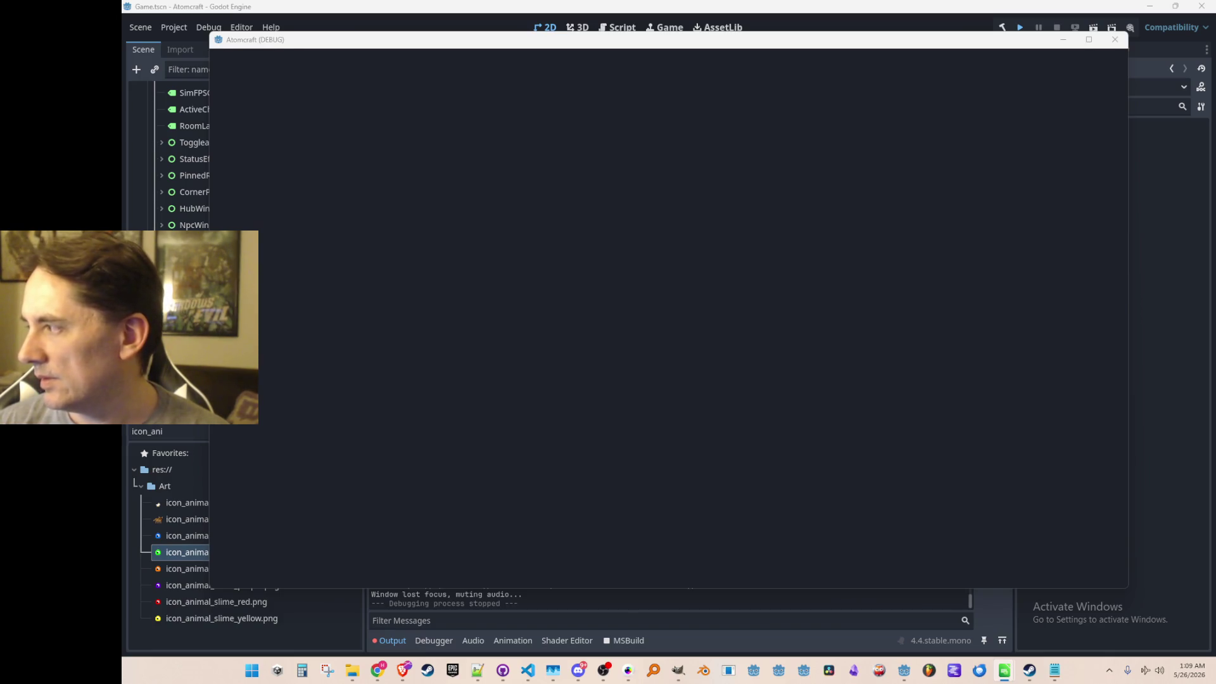
- Wait for Atomcraft to start up and bring its debug window forward
left_click(1114, 39)
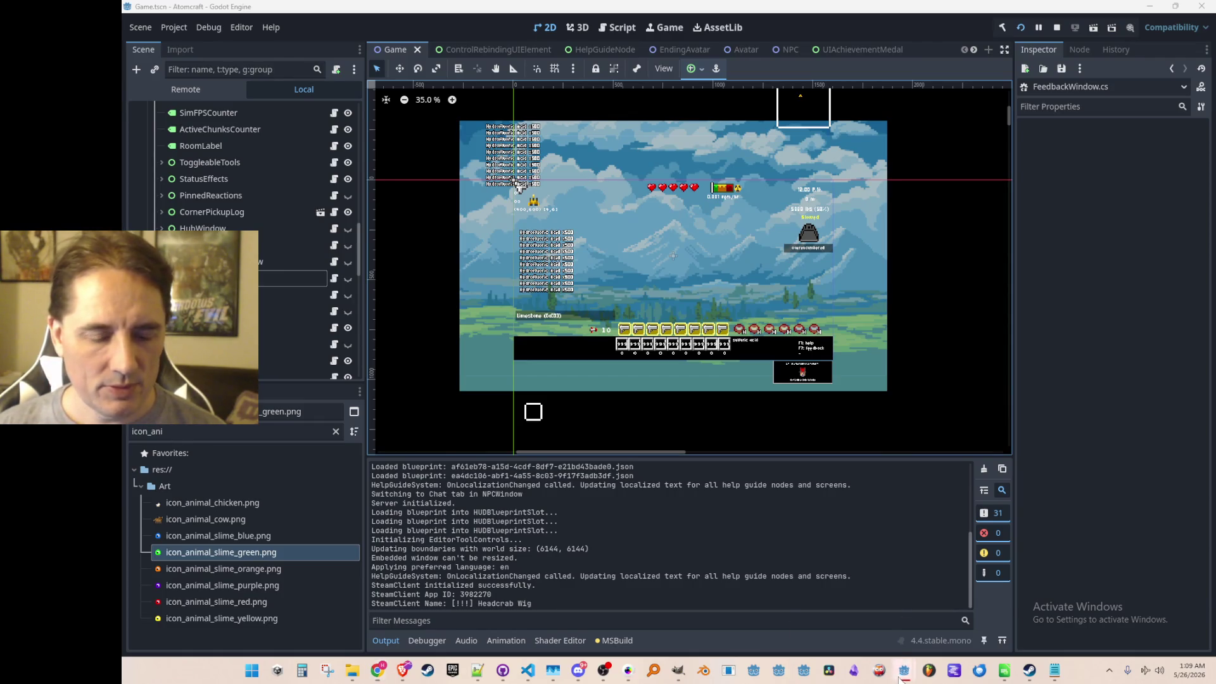
left_click(978, 602)
- Start play, choose a profile and load the NPC TEST H world
left_click(628, 335)
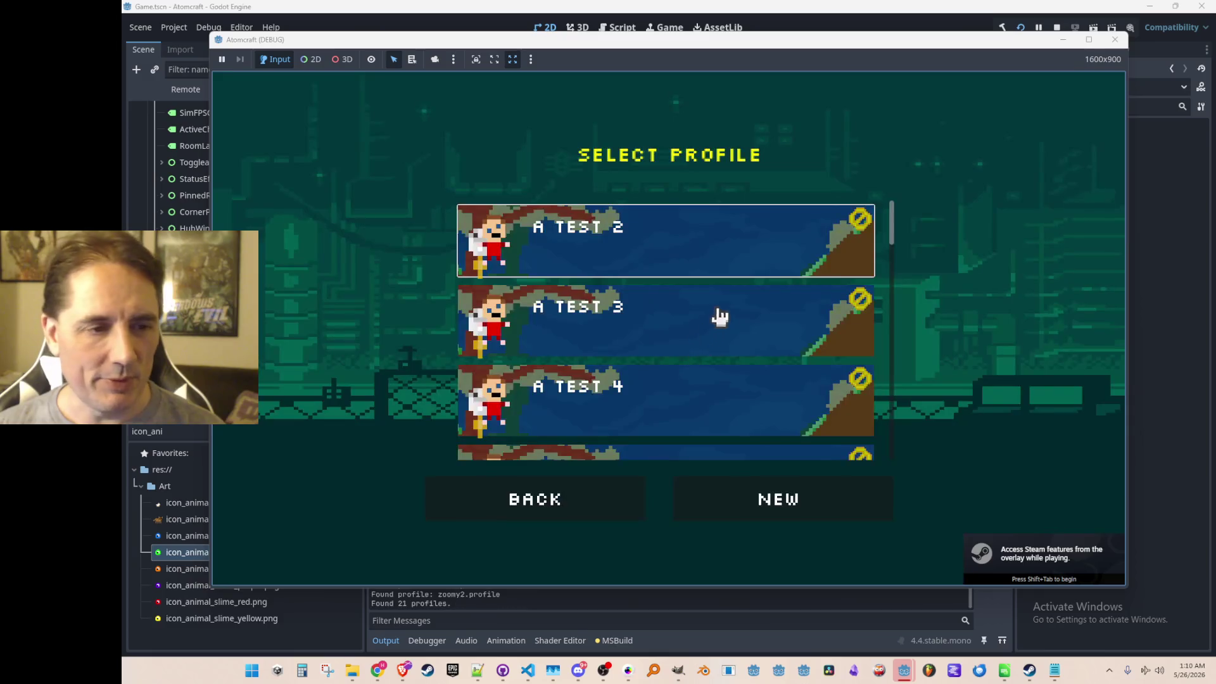
scroll(720, 316, "down", 3)
left_click(719, 373)
scroll(740, 326, "down", 5)
scroll(741, 325, "down", 5)
scroll(741, 340, "down", 2)
scroll(743, 342, "down", 3)
scroll(744, 342, "down", 3)
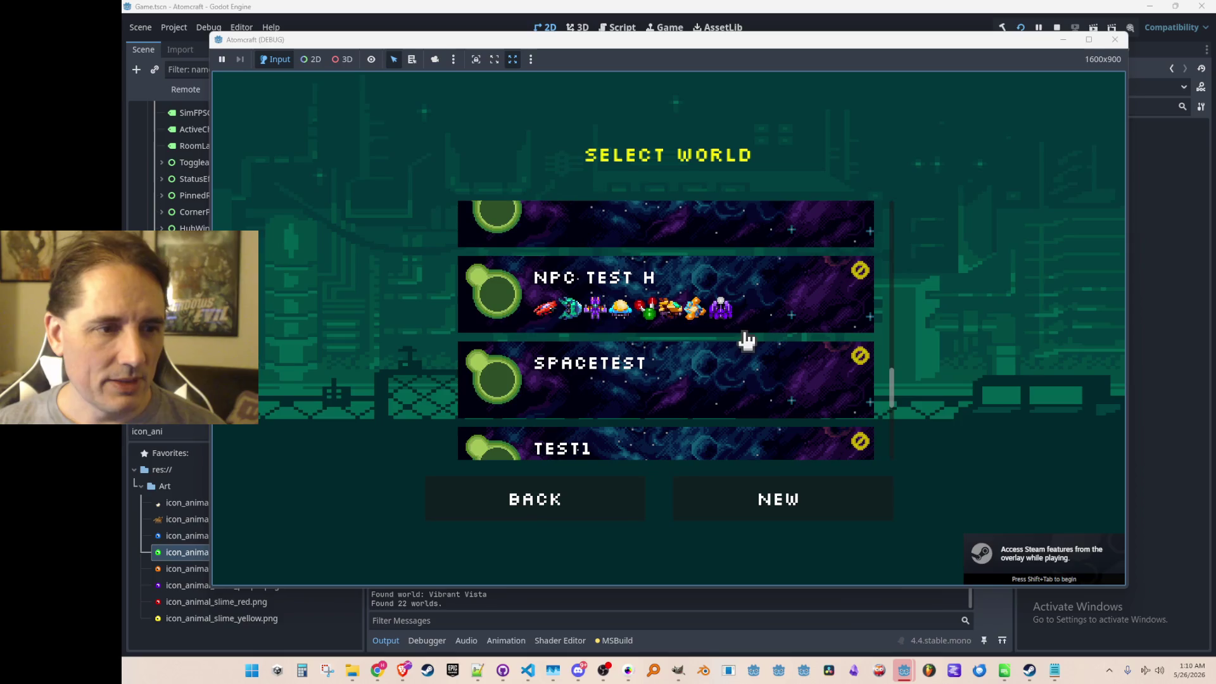
left_click(727, 314)
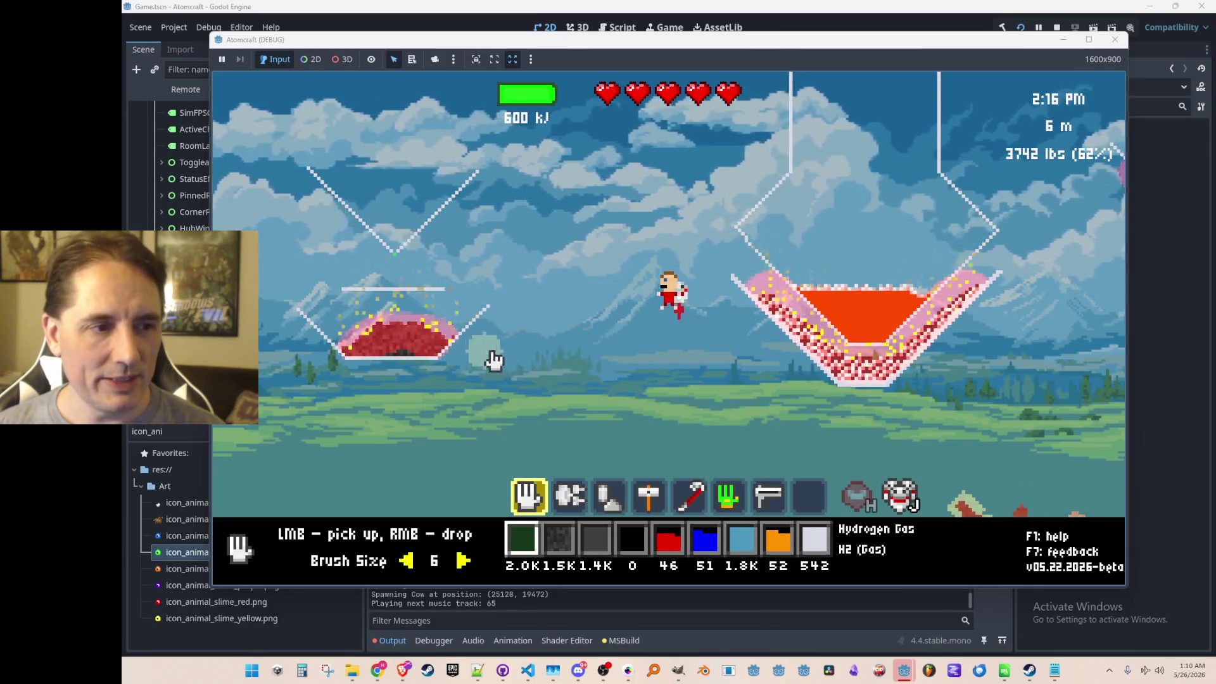
mouse_move(869, 306)
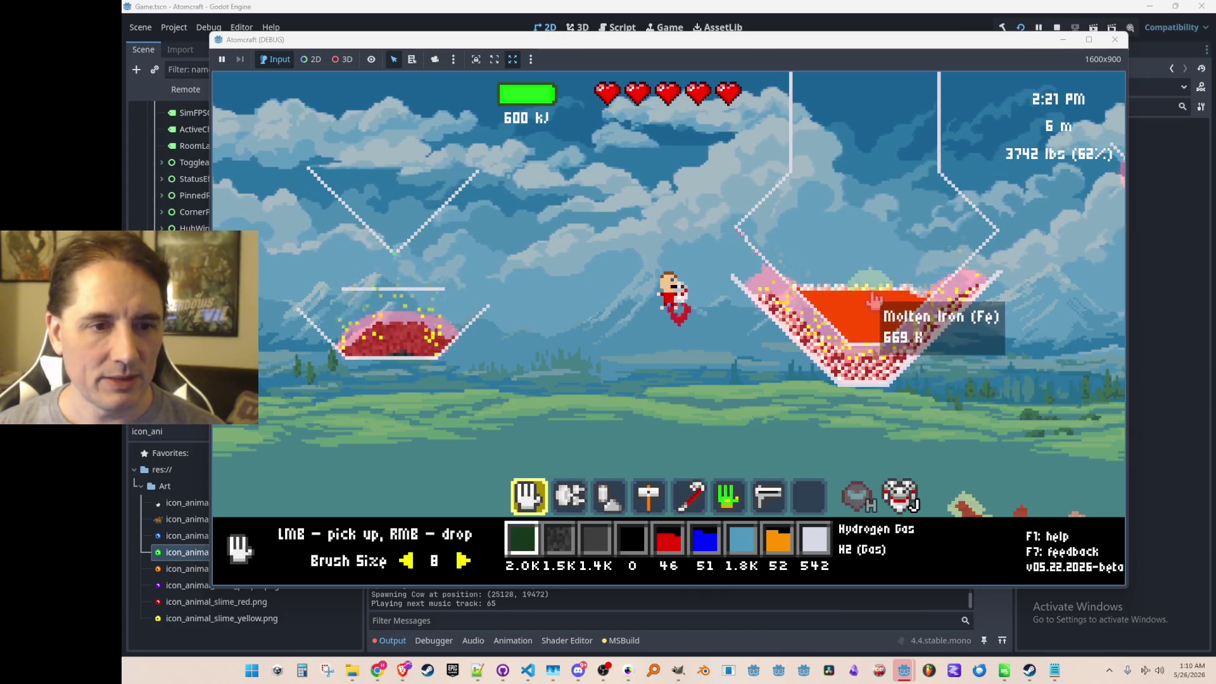
- Pick up the molten iron from the right container and drop it back
left_click_drag(873, 301, 947, 289)
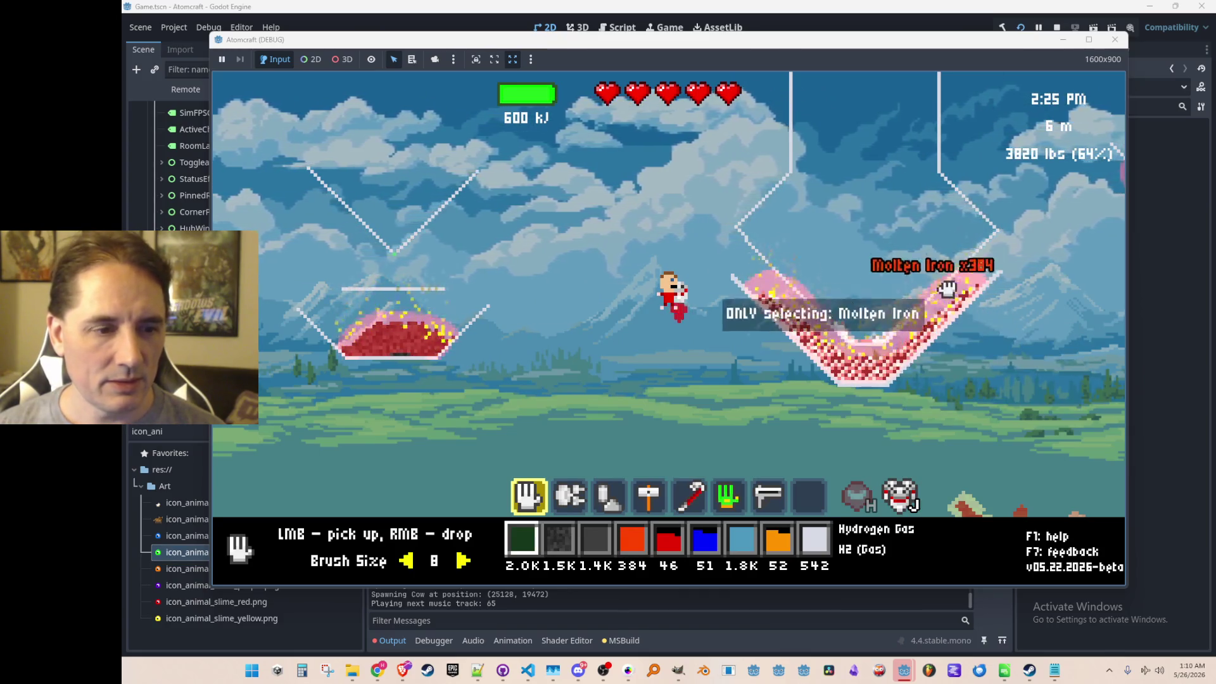
scroll(931, 247, "down", 3)
right_click(867, 110)
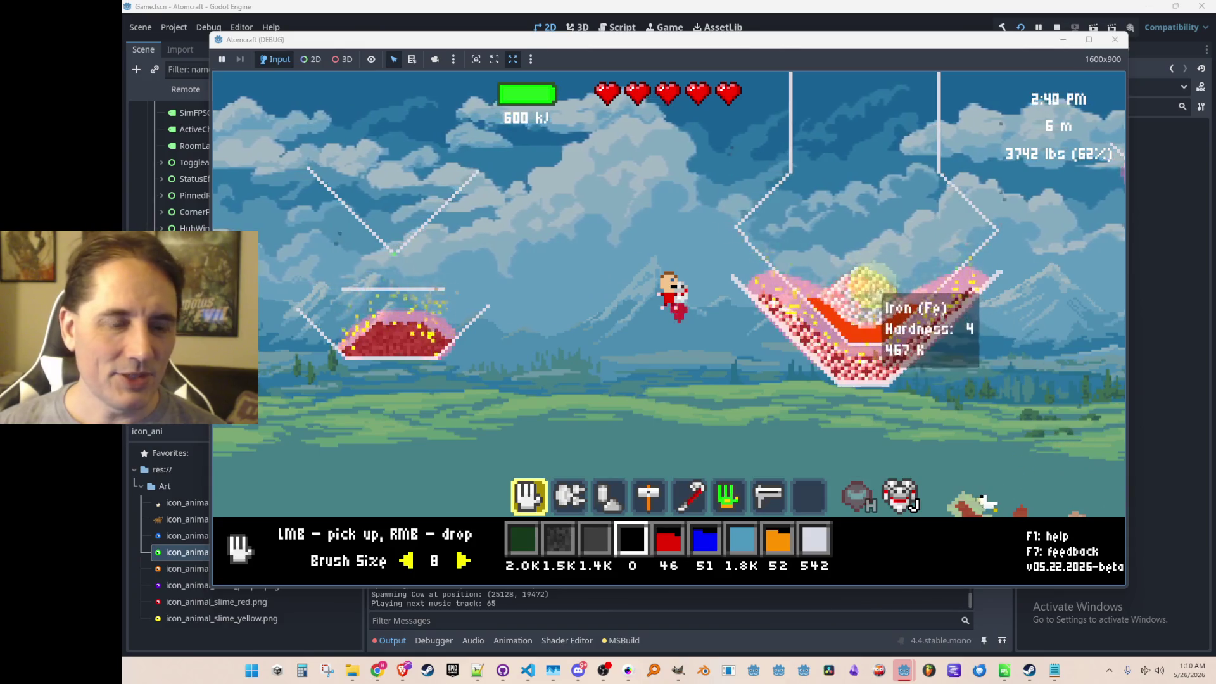
key("shift")
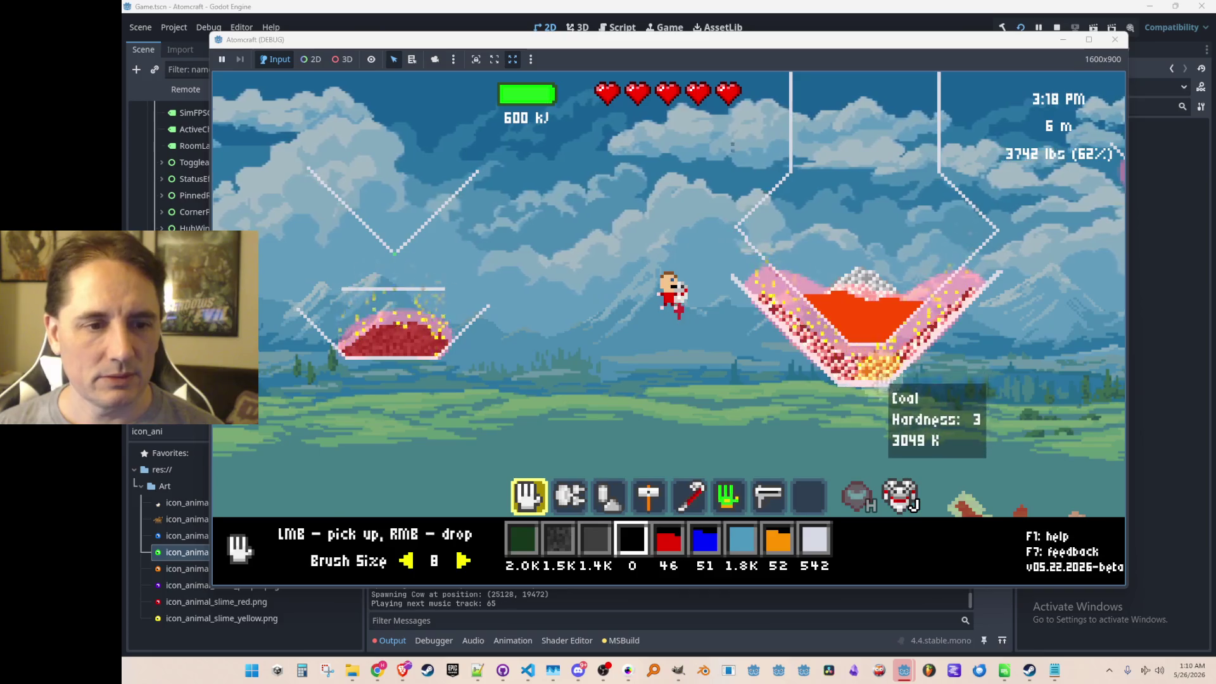
- Gather the coal pile from the right container, then strike its bottom with the crowbar
left_click(765, 316)
left_click_drag(764, 316, 966, 399)
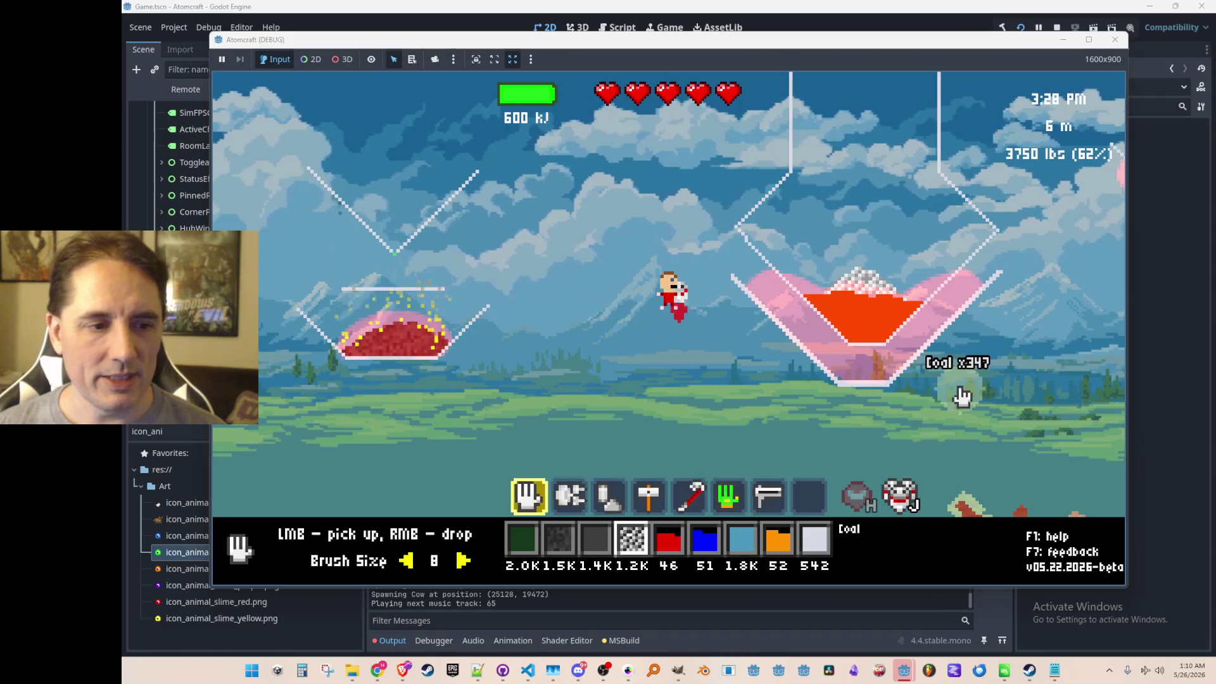
scroll(958, 395, "down", 2)
scroll(947, 393, "down", 2)
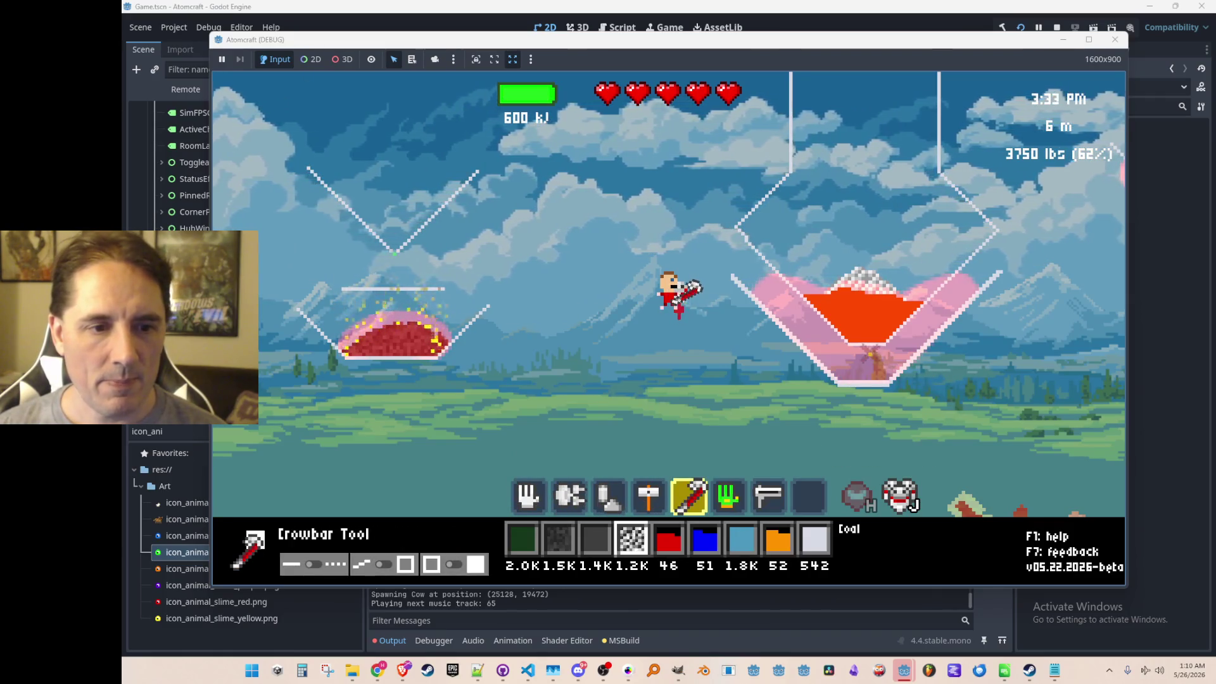
left_click(864, 366)
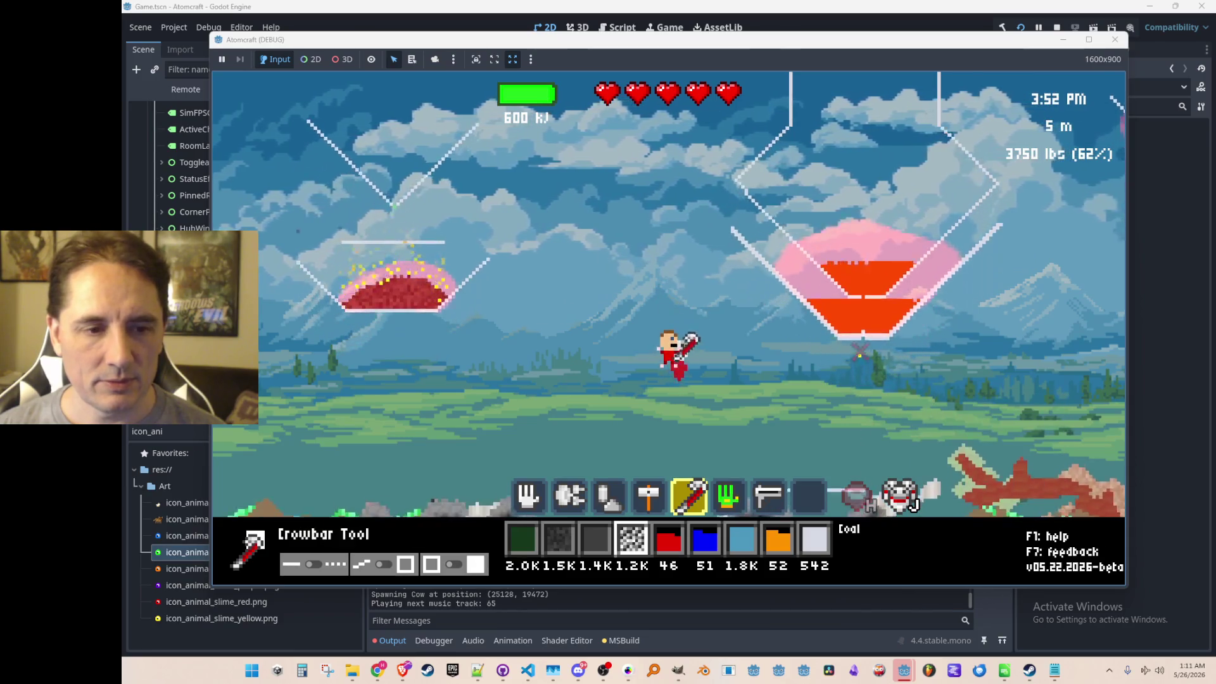
- Break the ceramic wall under the lava, stop the game and return to Simulation.cs
left_click(860, 282)
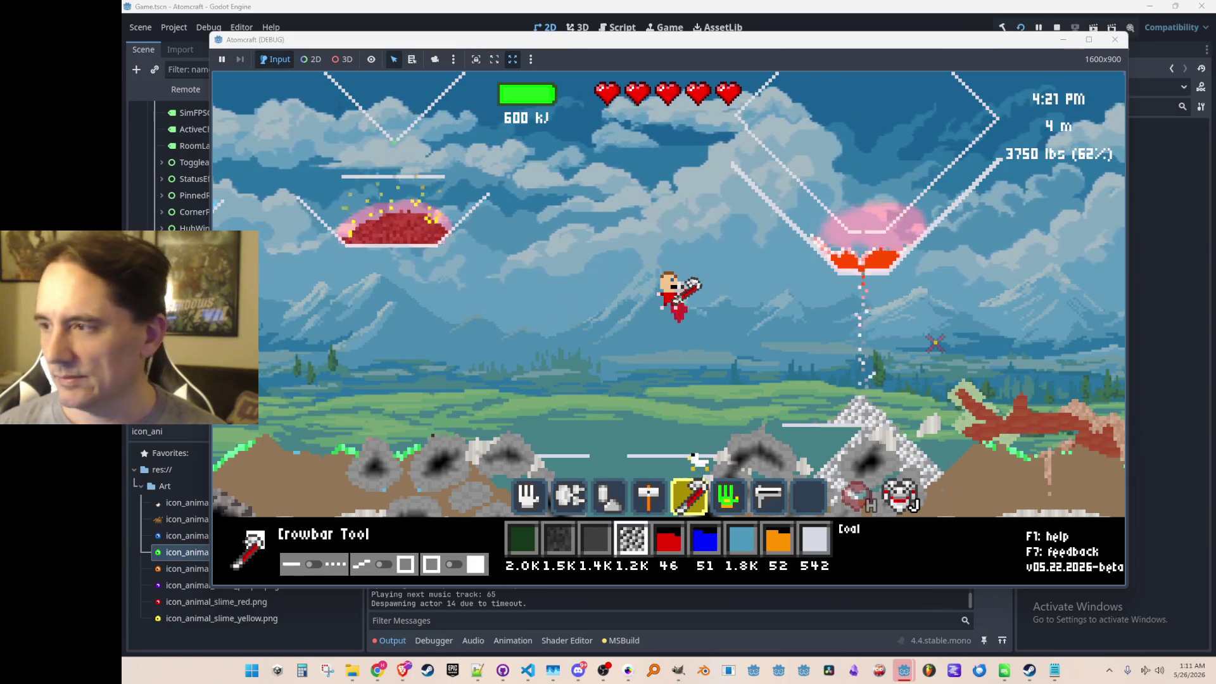
left_click(1056, 26)
key("alt+Tab")
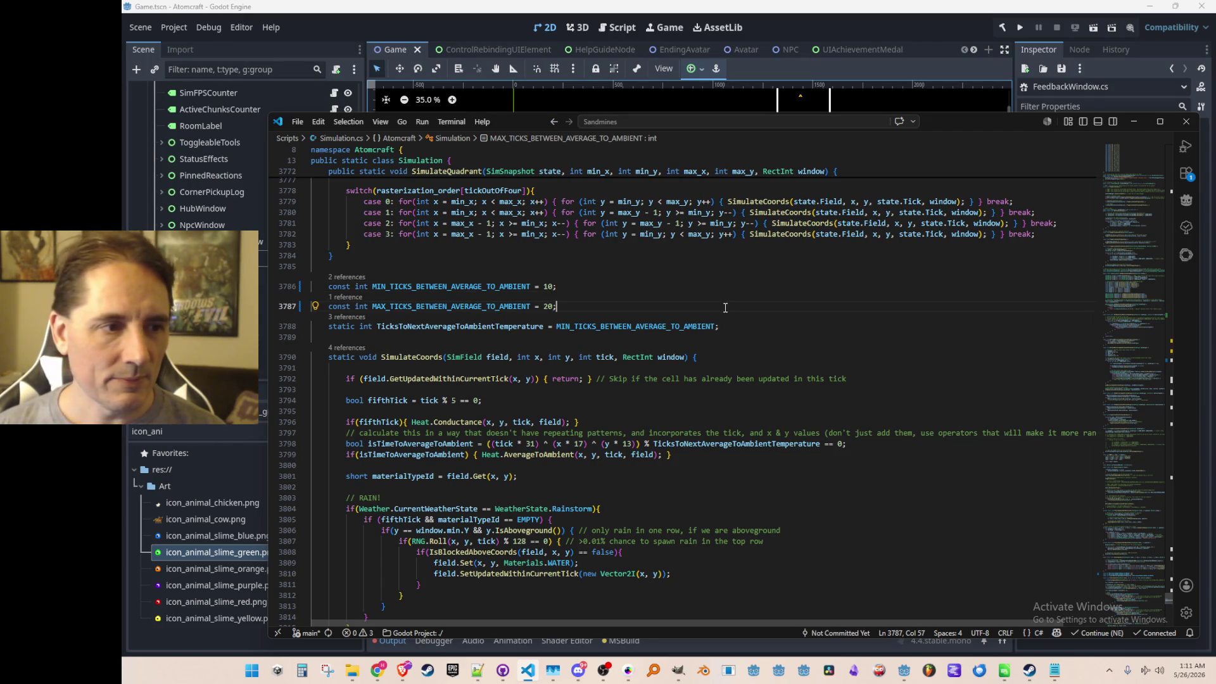
- Raise the average-to-ambient tick limits to 20 and 40, then run the project
key("Up")
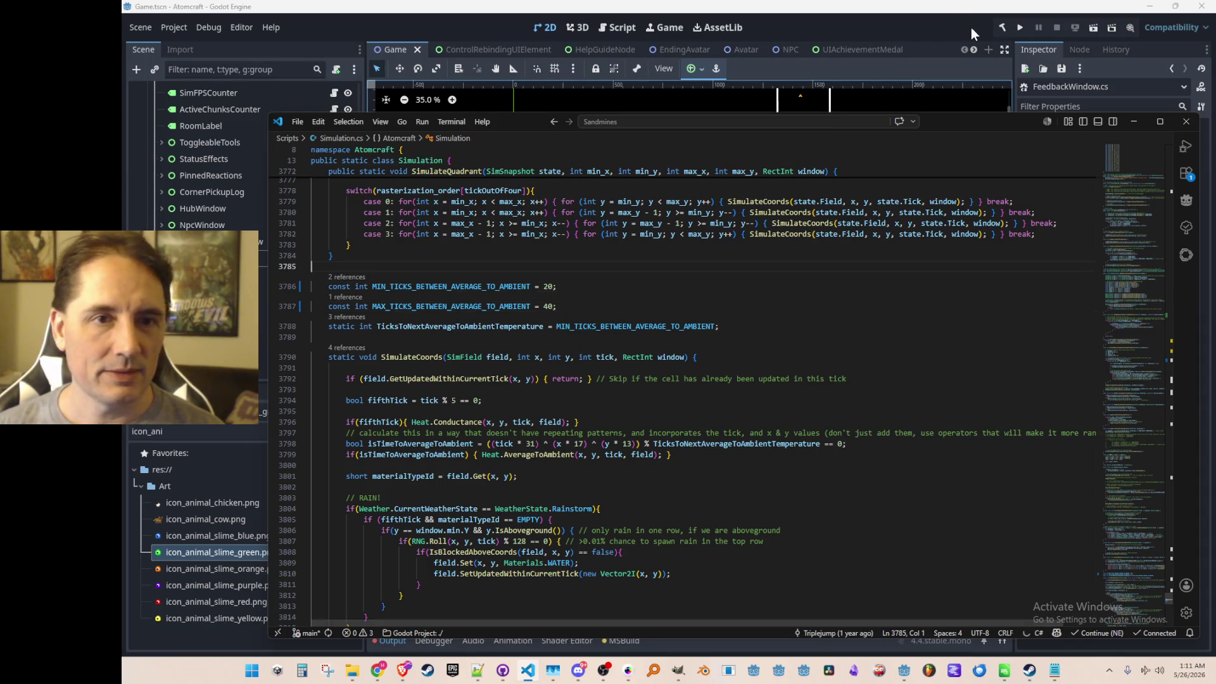
left_click(1019, 26)
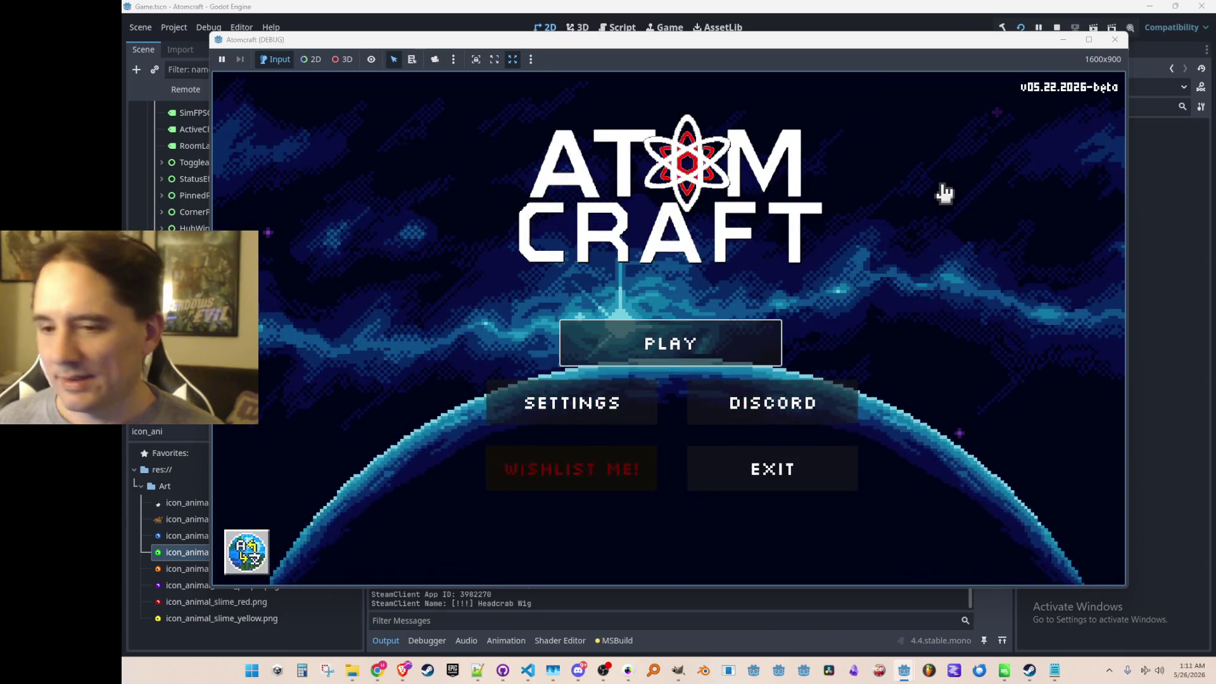
- Start play, choose a profile and load the NPC TEST H world again
left_click(747, 355)
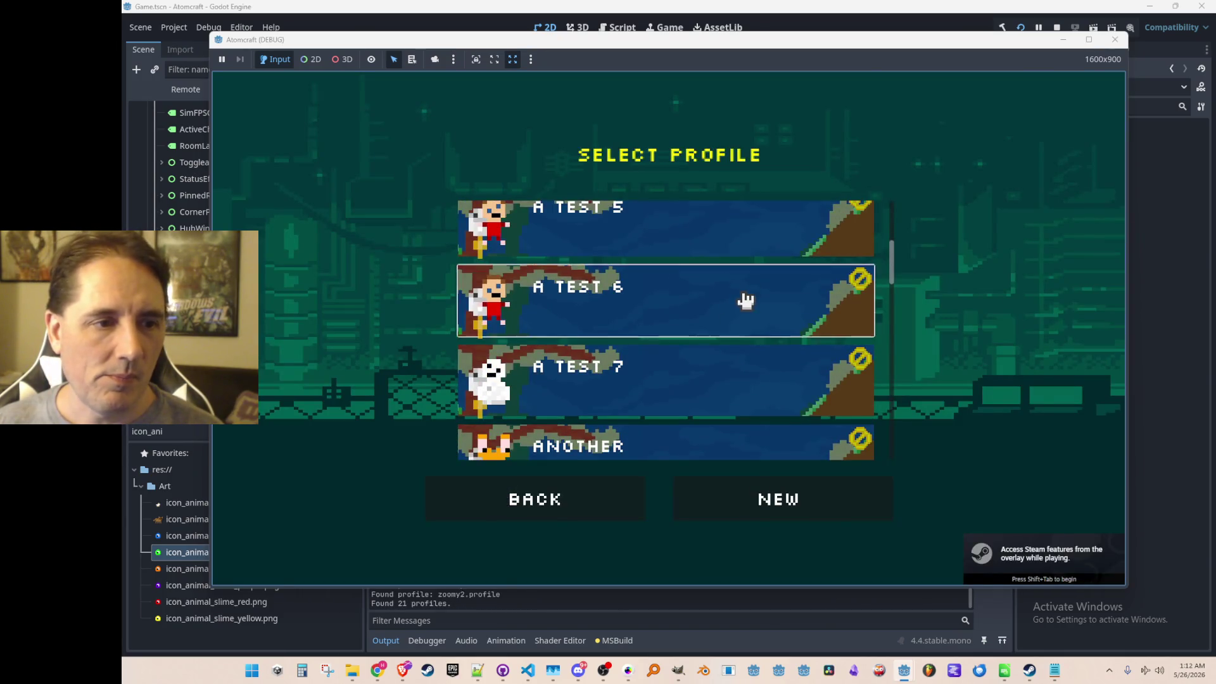
left_click(744, 298)
scroll(751, 302, "down", 5)
scroll(754, 308, "down", 4)
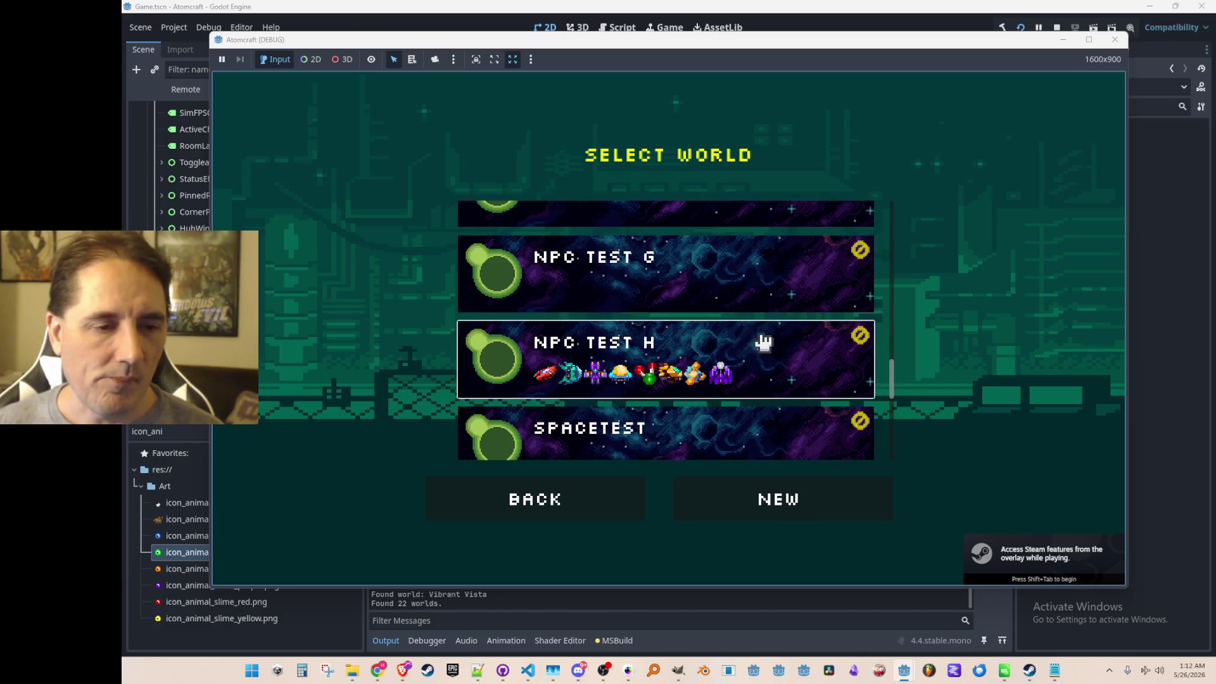
left_click(760, 340)
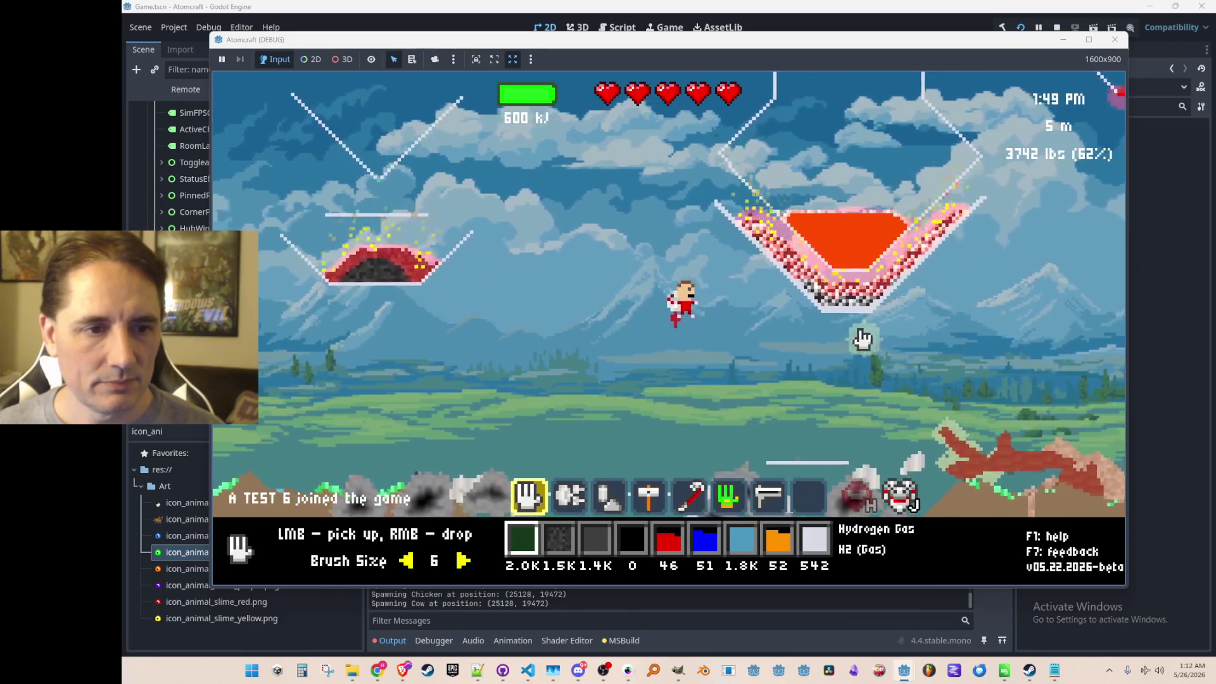
mouse_move(830, 249)
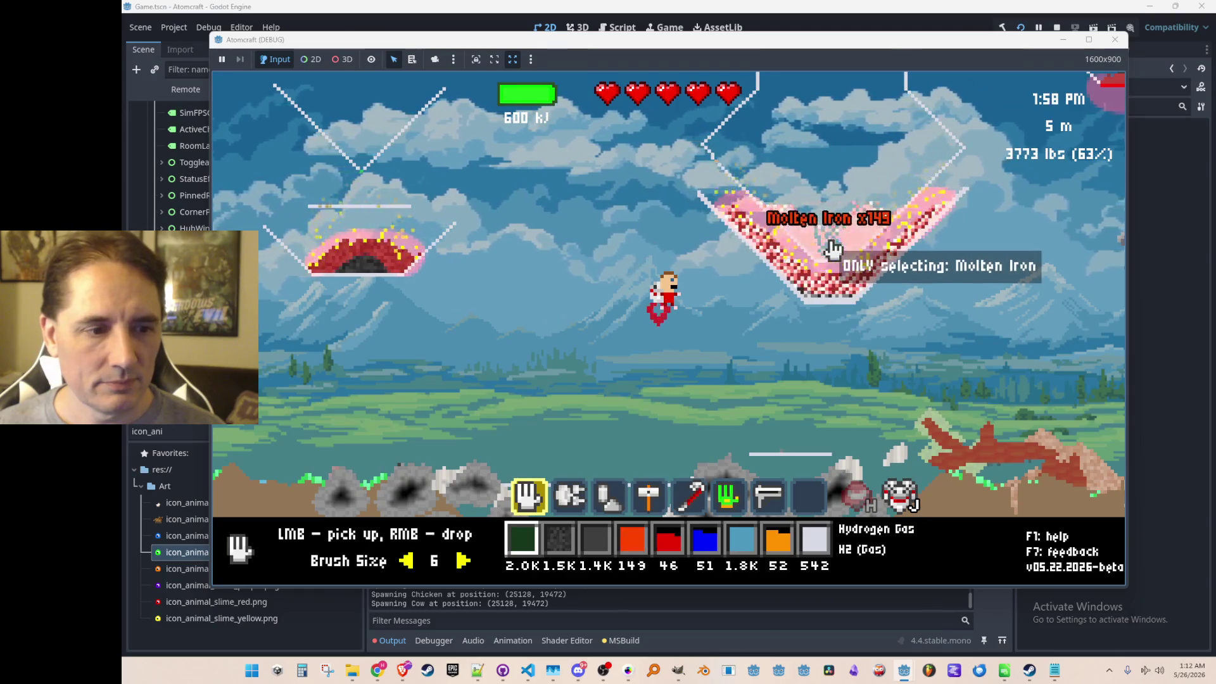
- Lift the molten iron, pick up the left container's charcoal and scoop coal from the pink pool
left_click_drag(831, 249, 838, 103)
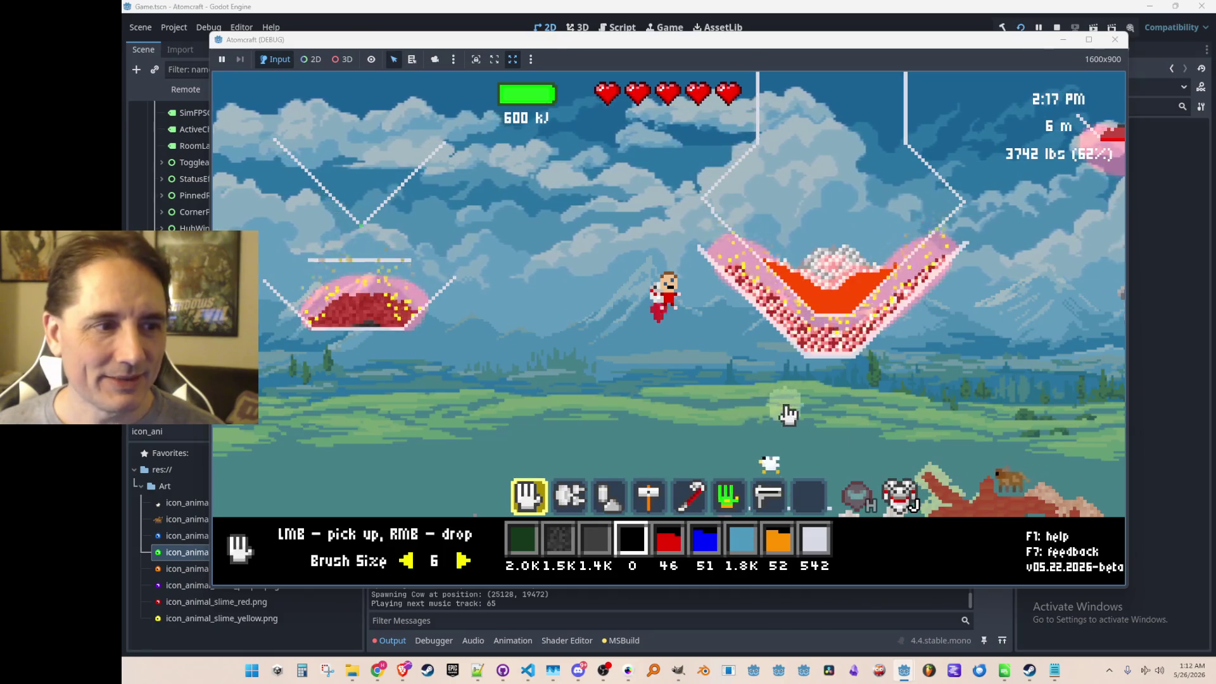
scroll(557, 353, "up", 2)
mouse_move(421, 313)
left_mouse_down()
mouse_move(329, 308)
mouse_move(380, 334)
left_mouse_up()
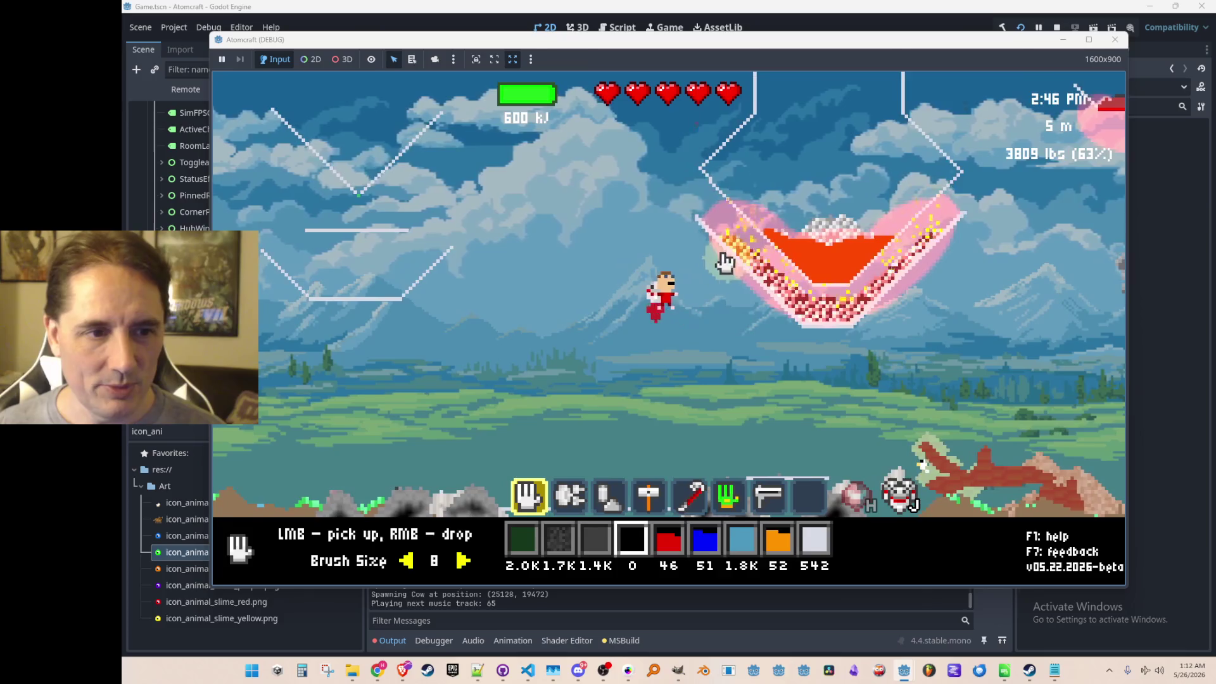
mouse_move(725, 260)
left_mouse_down()
mouse_move(819, 313)
mouse_move(814, 299)
mouse_move(953, 245)
left_mouse_up()
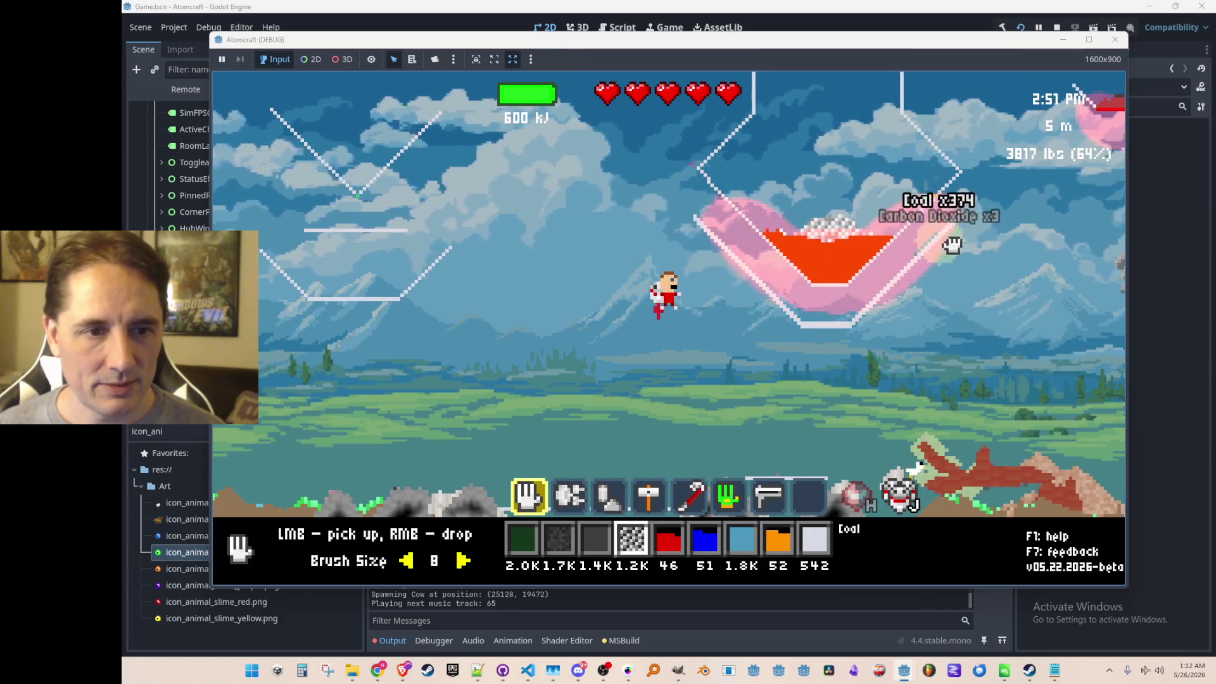
scroll(862, 314, "down", 2)
scroll(863, 308, "down", 1)
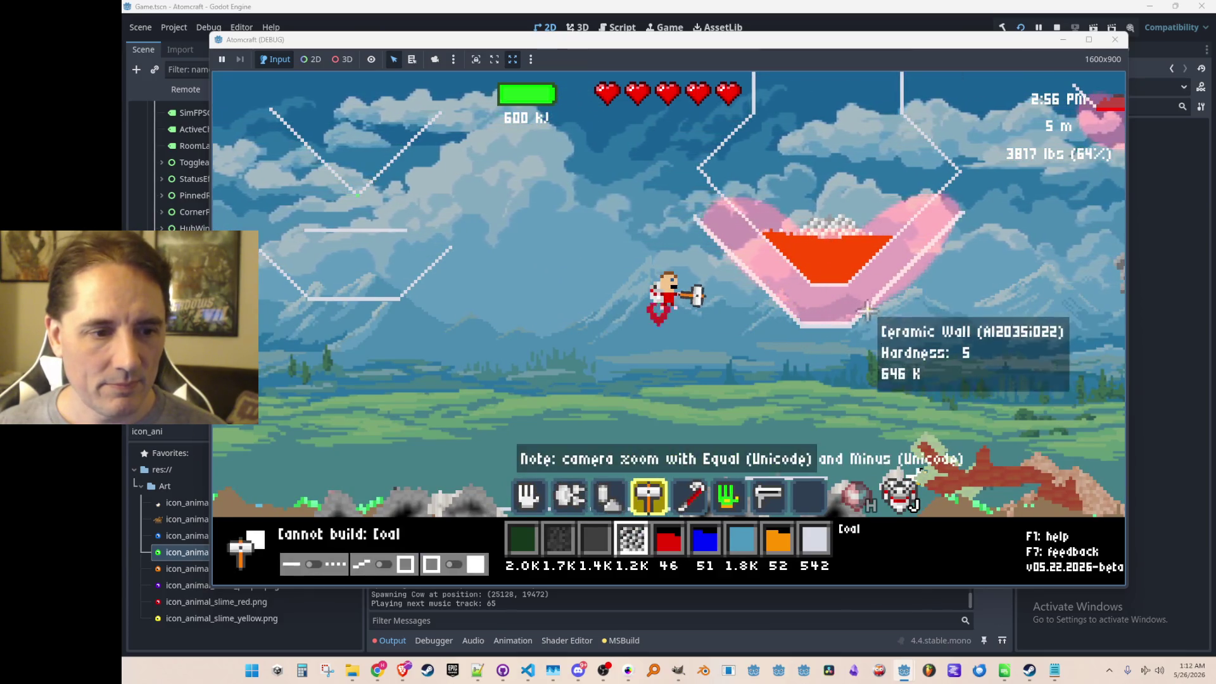
scroll(835, 300, "down", 1)
- Break the glowing container's ceramic wall with the crowbar, then return to the hand tool
left_click(823, 286)
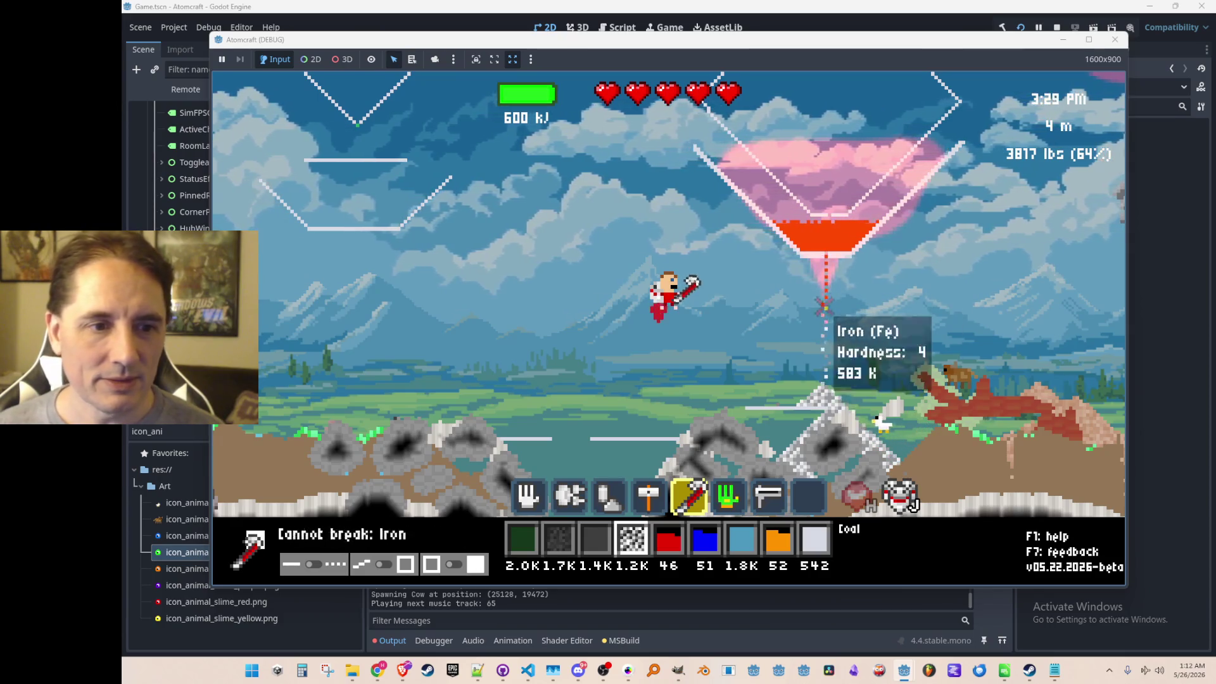
left_click(824, 252)
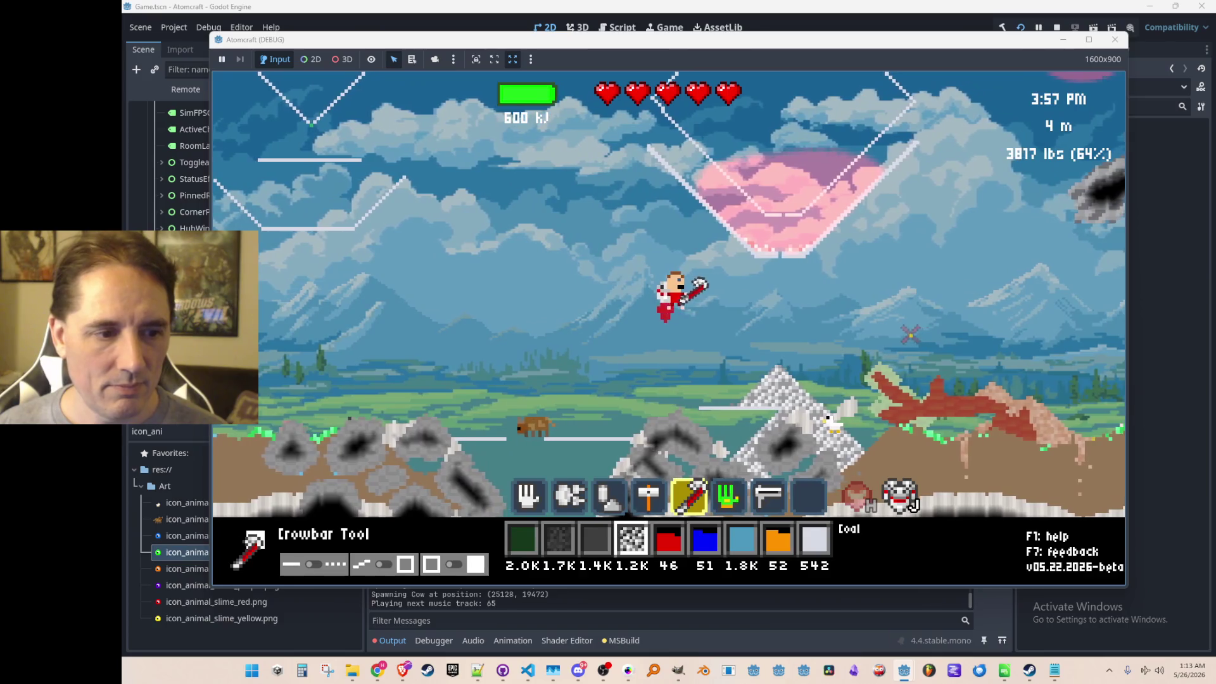
key("2")
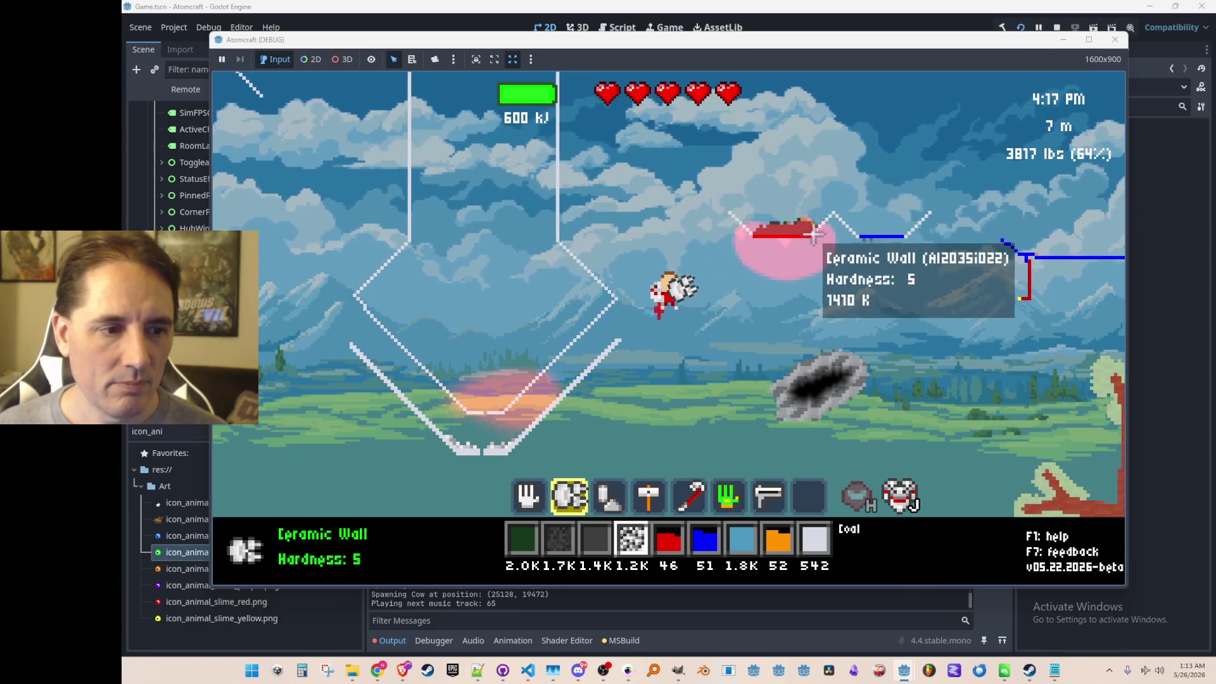
key("1")
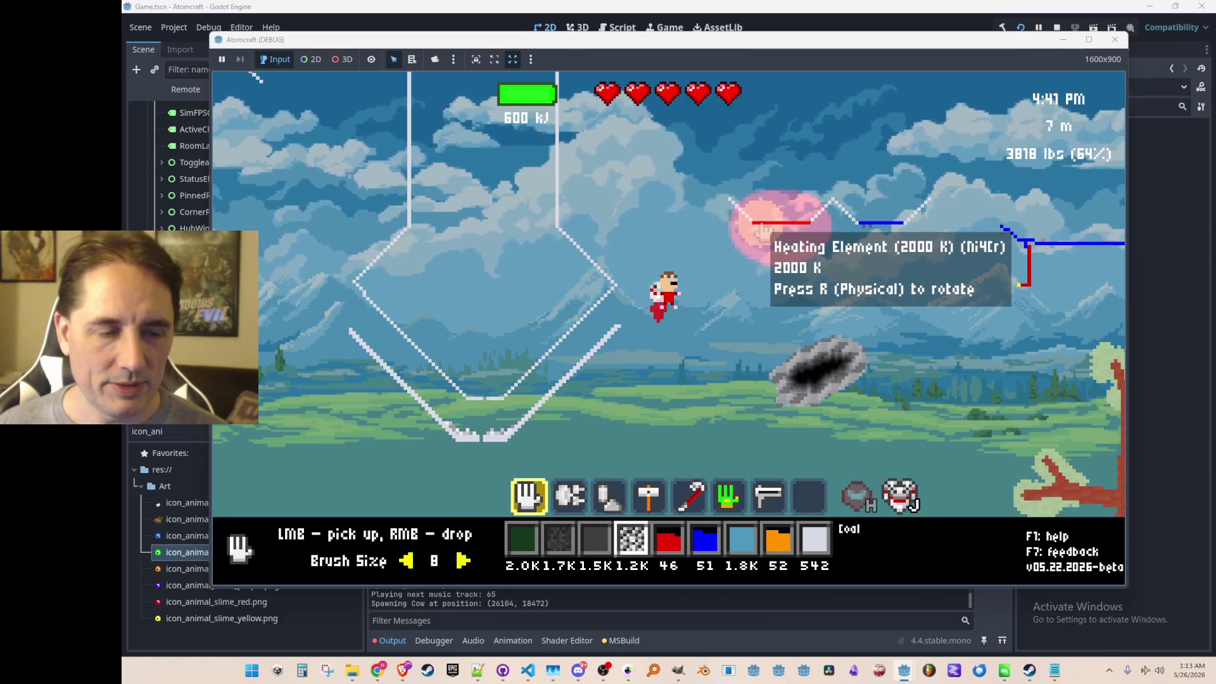
- Stop the game, set the ambient tick bounds to 10 and 20 in Simulation.cs, and relaunch
left_click(1055, 29)
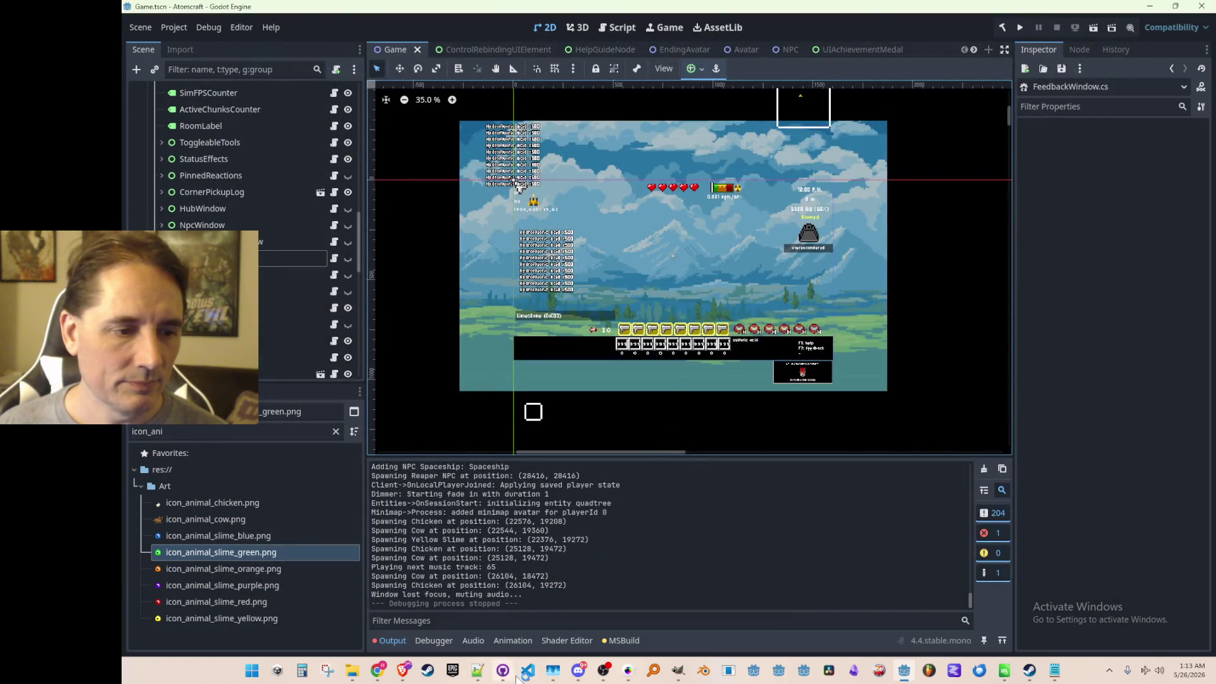
left_click(527, 671)
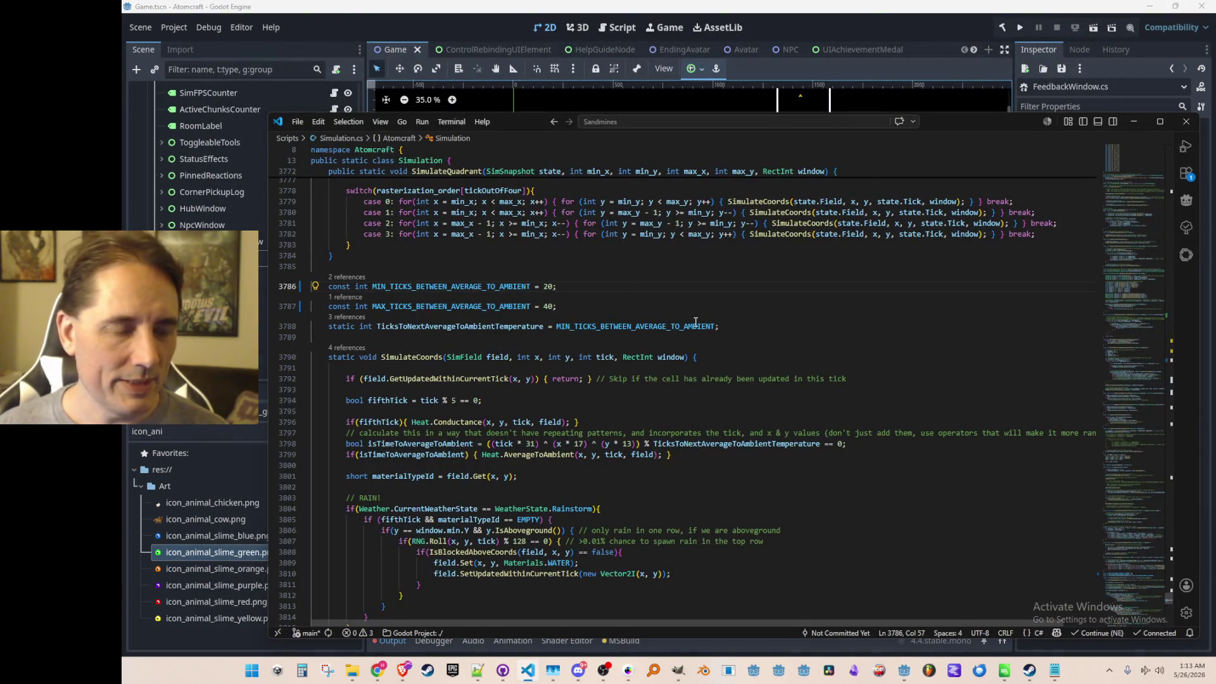
key("BackSpace")
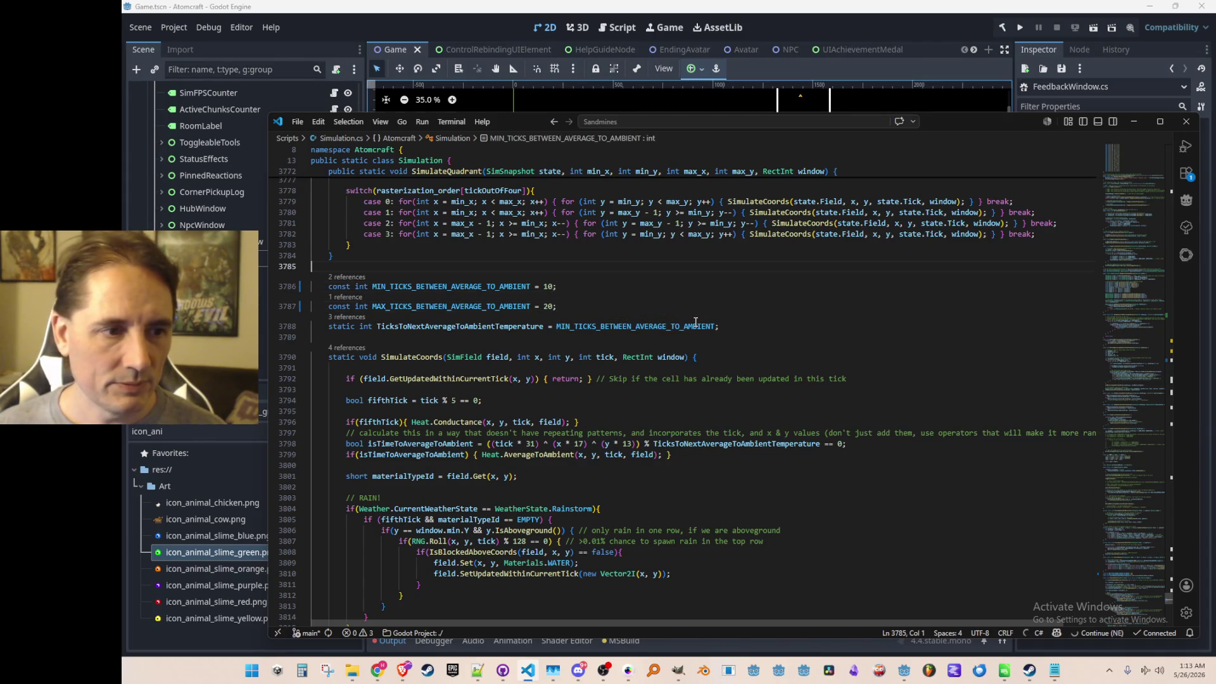
left_click(1018, 29)
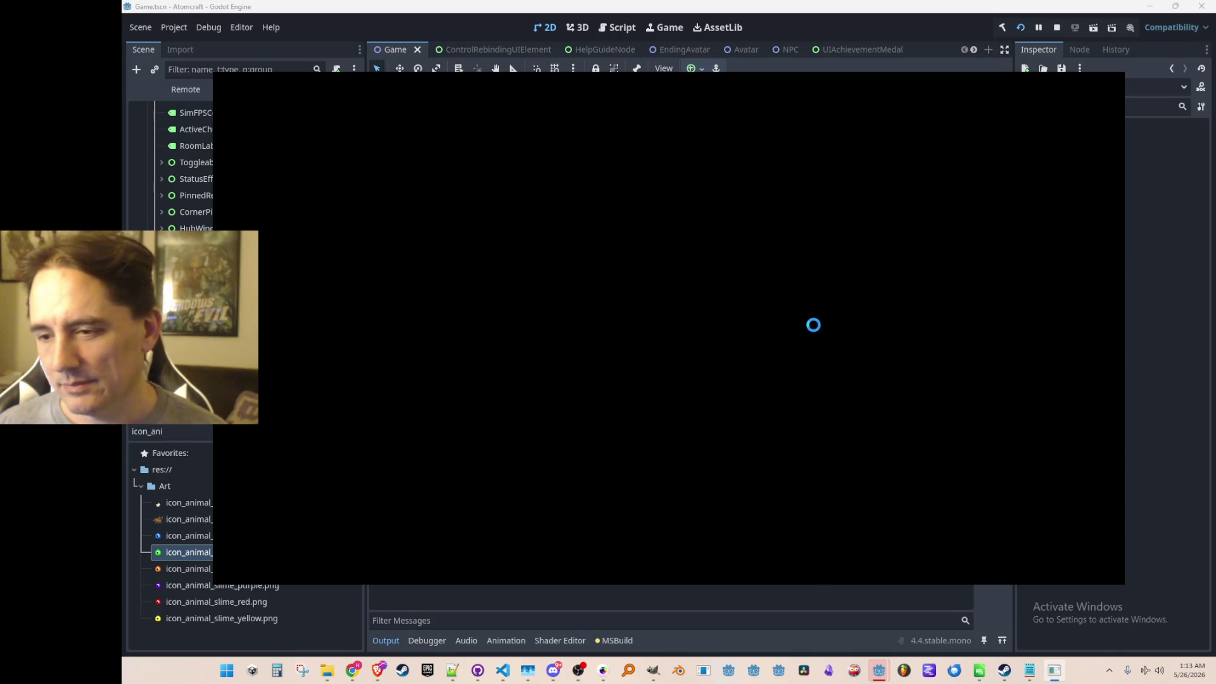
- Choose the A TEST 6 profile and load the NPC TEST H world
left_click(689, 348)
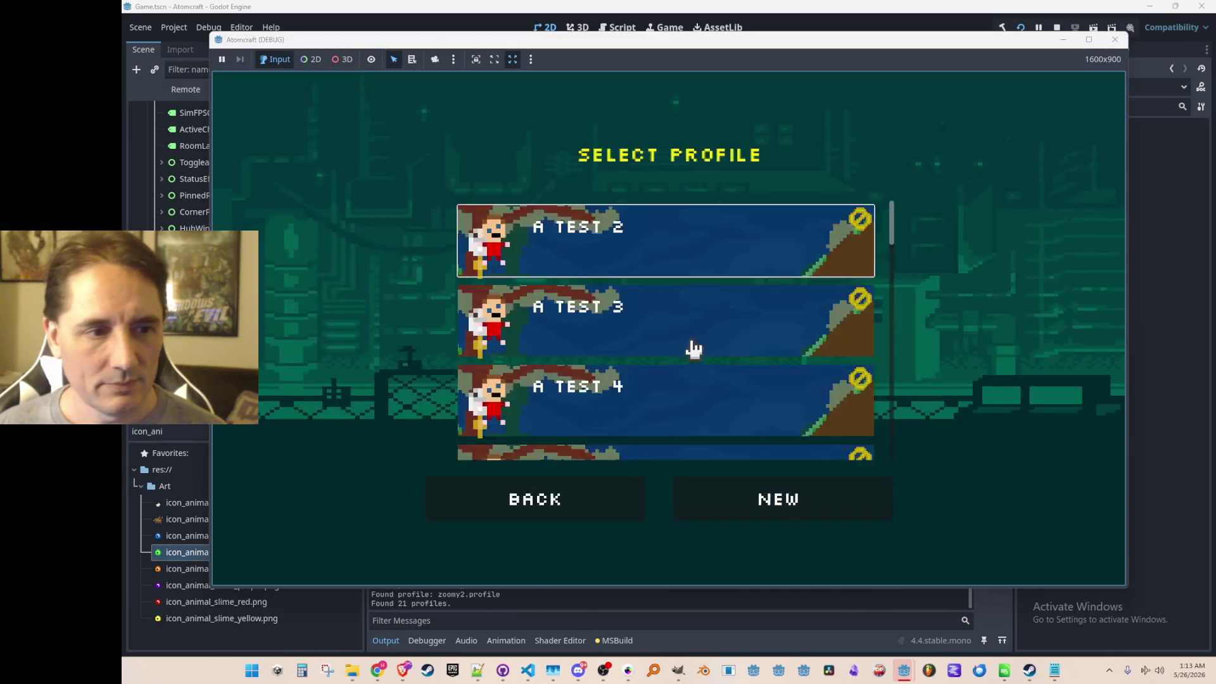
scroll(689, 361, "down", 3)
left_click(694, 373)
scroll(720, 336, "down", 3)
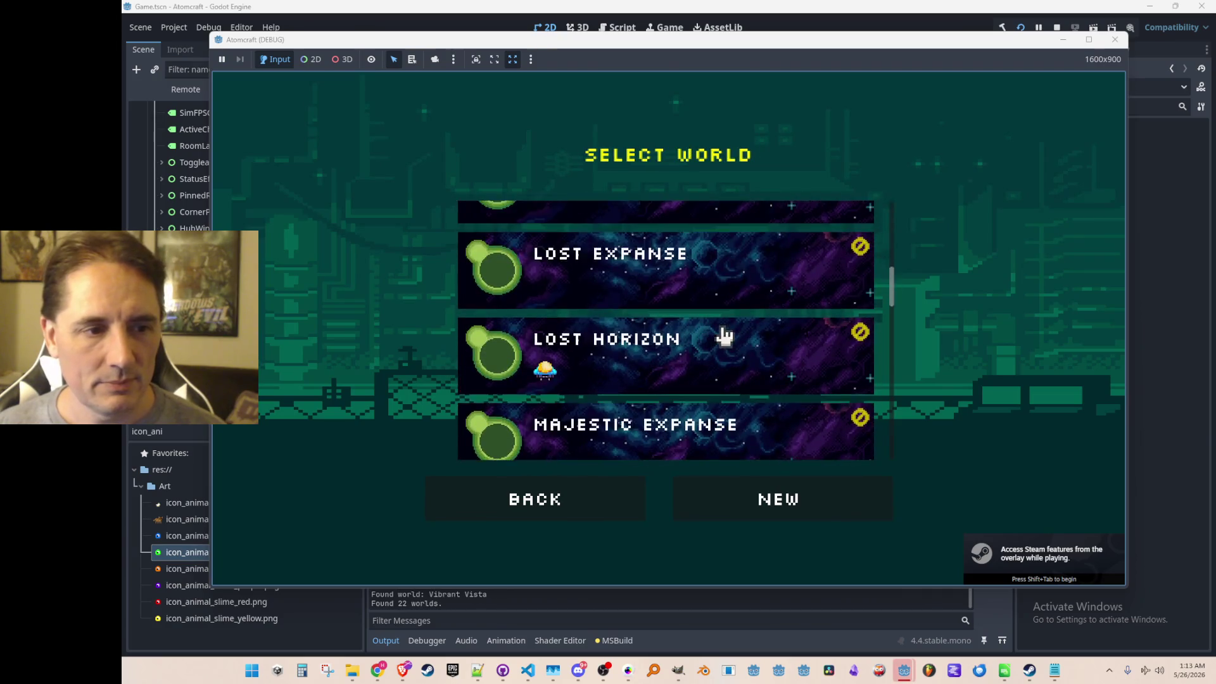
scroll(728, 335, "down", 3)
scroll(730, 339, "down", 3)
left_click(761, 310)
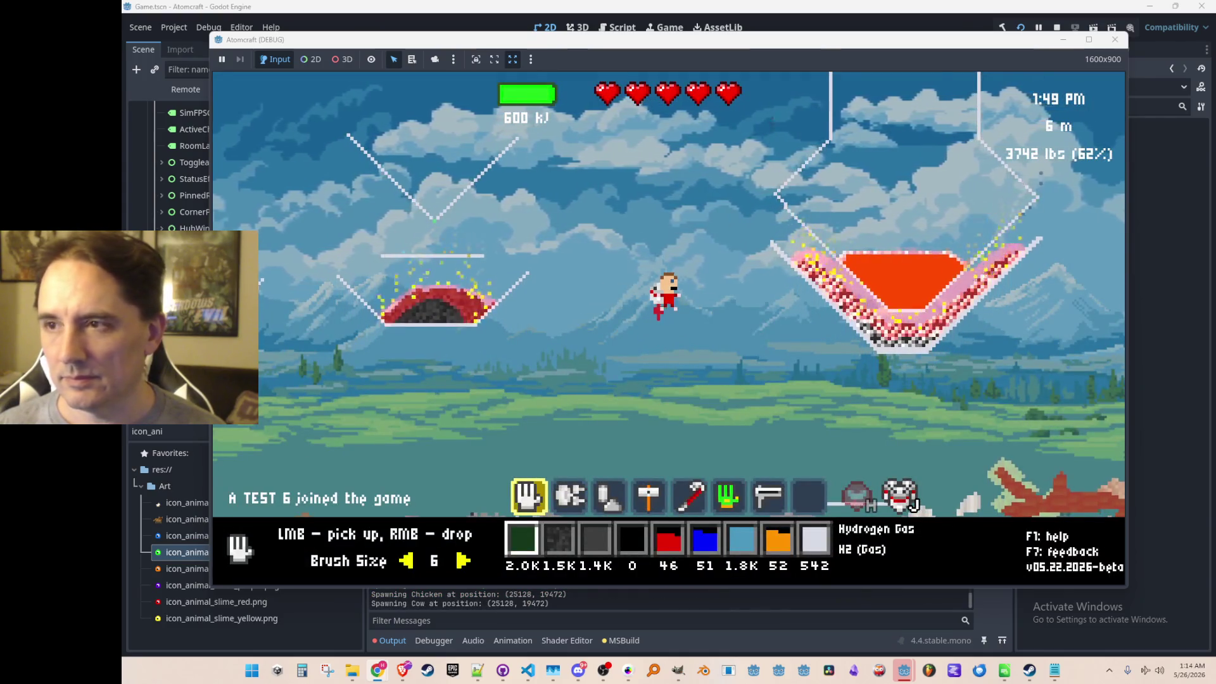
- Fly the character over to the heated structure and select Heating Element as the build material
key("d")
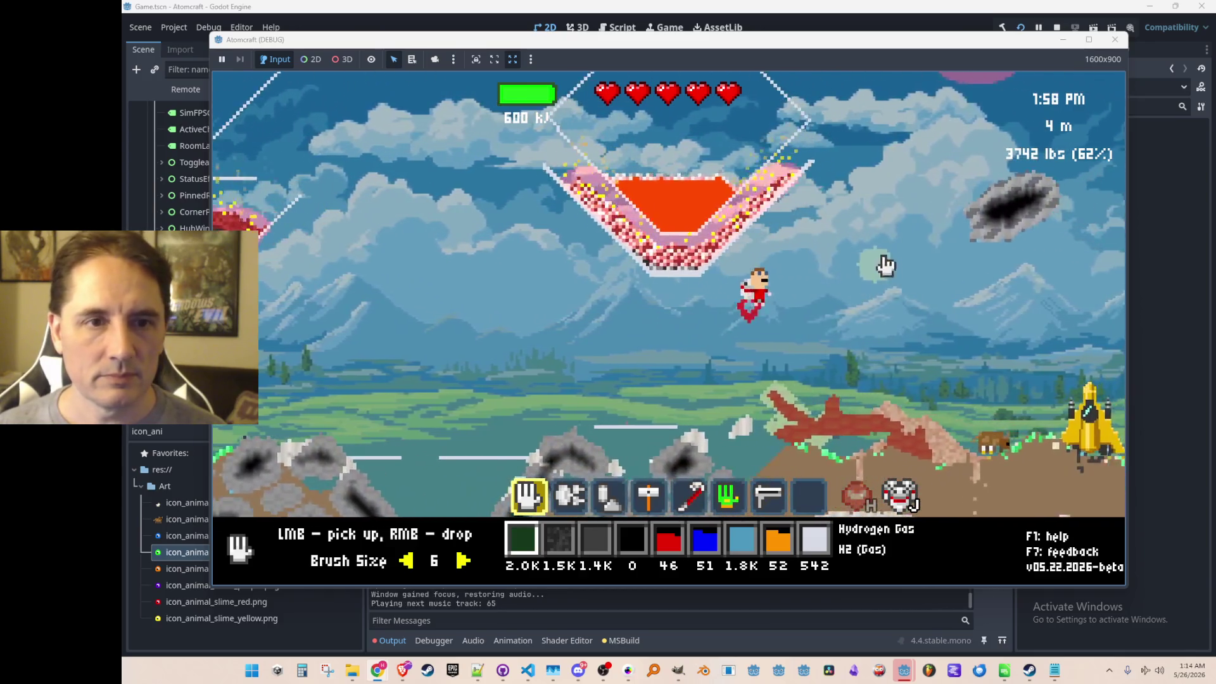
key("d")
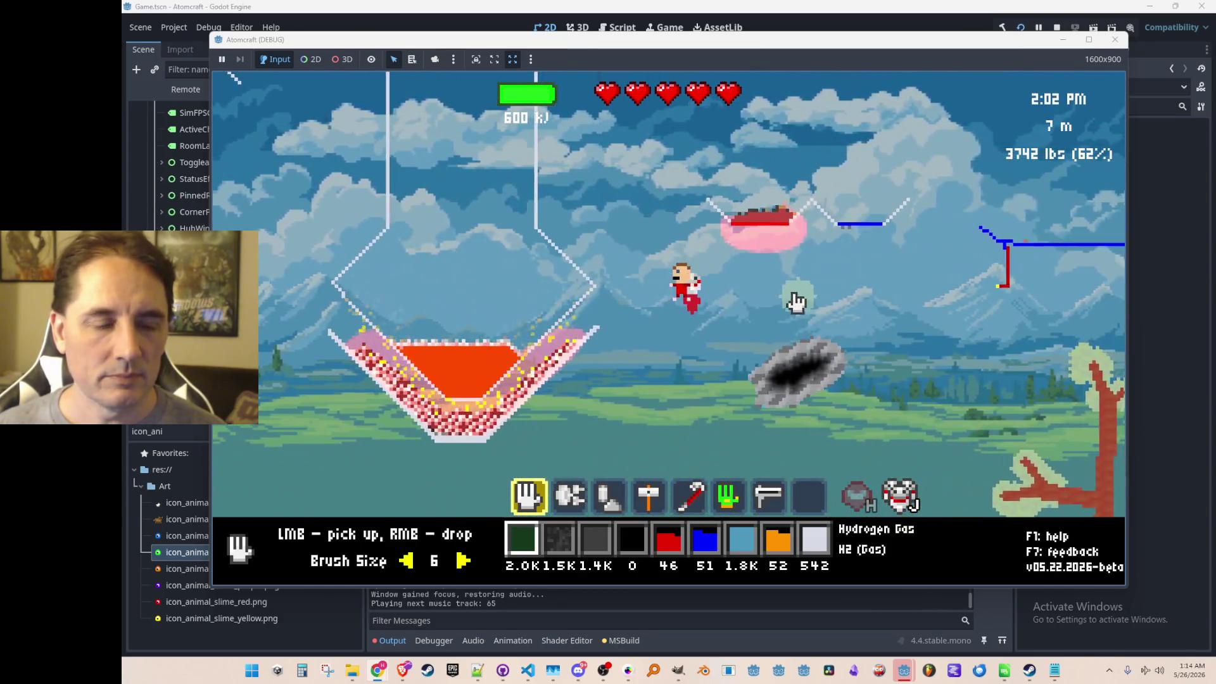
key("a")
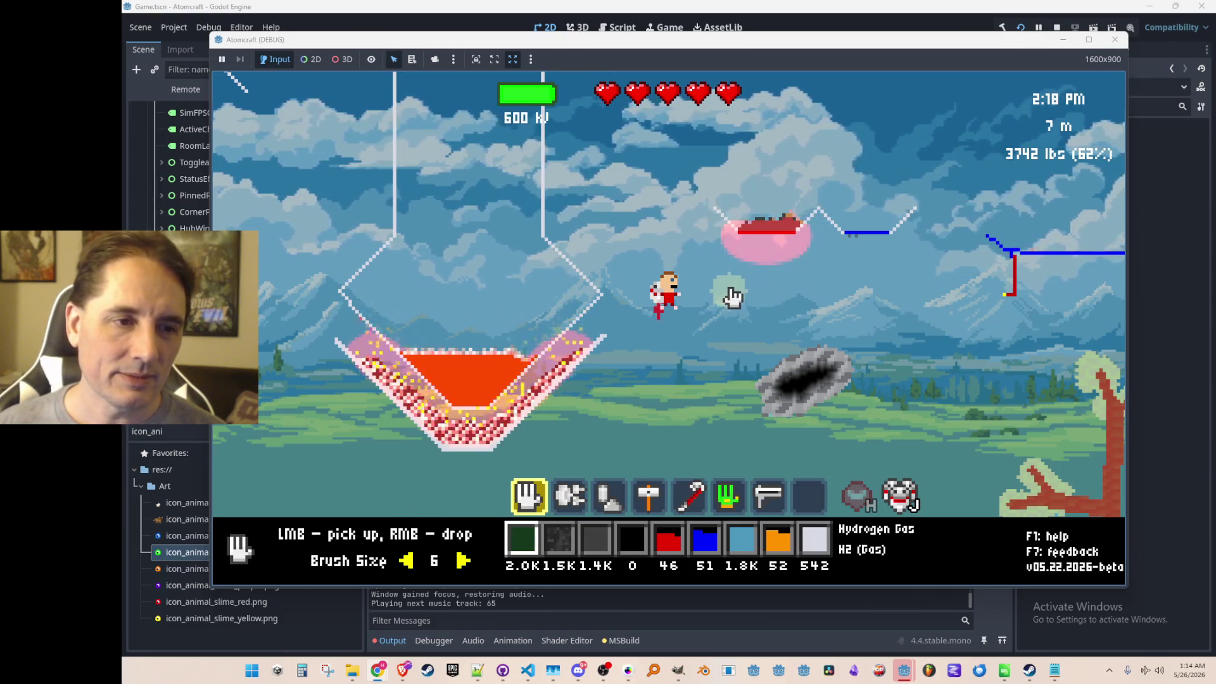
key("d")
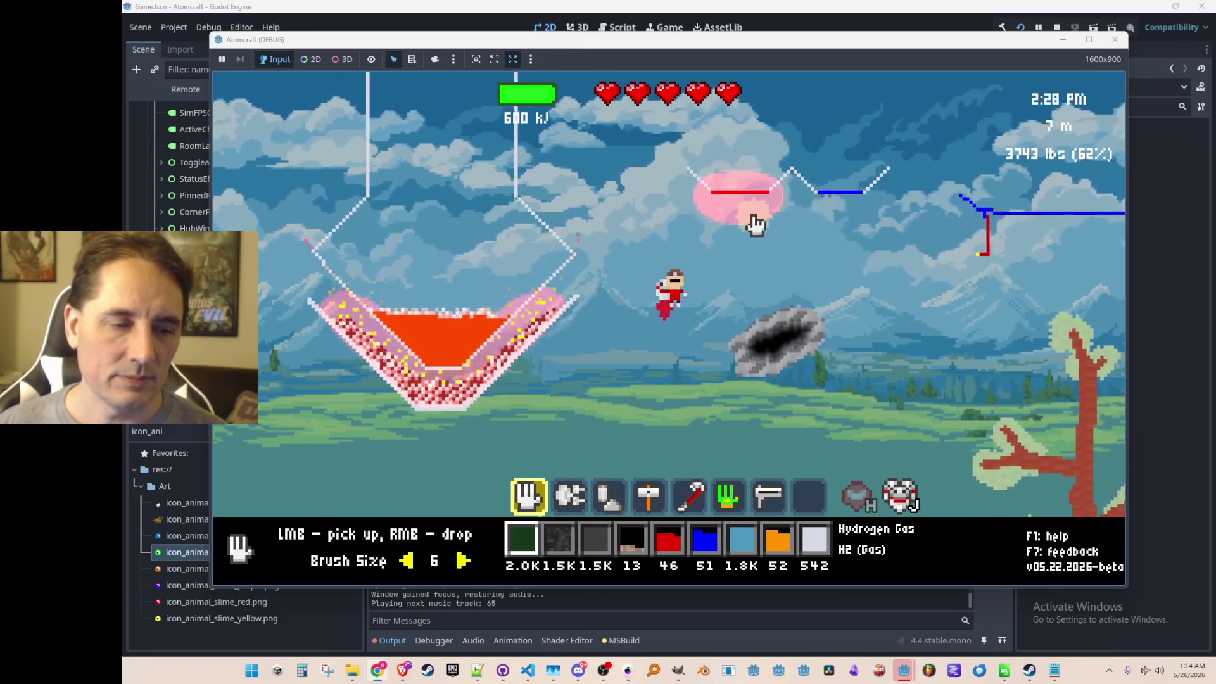
key("w")
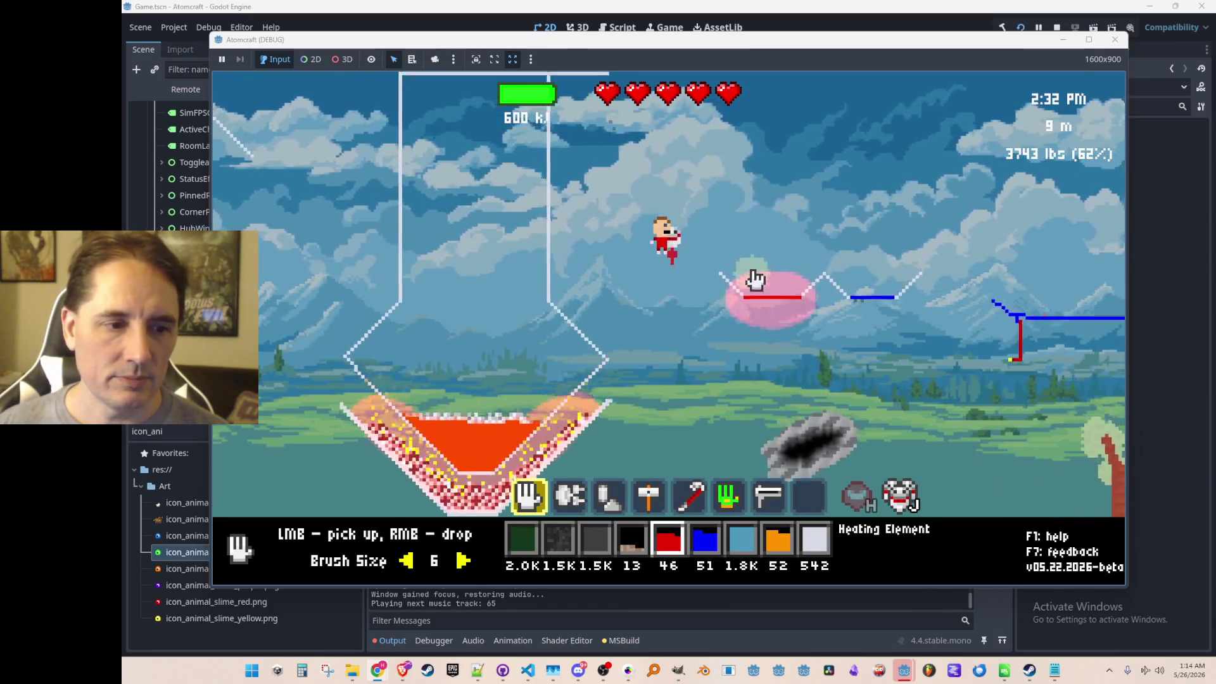
key("4")
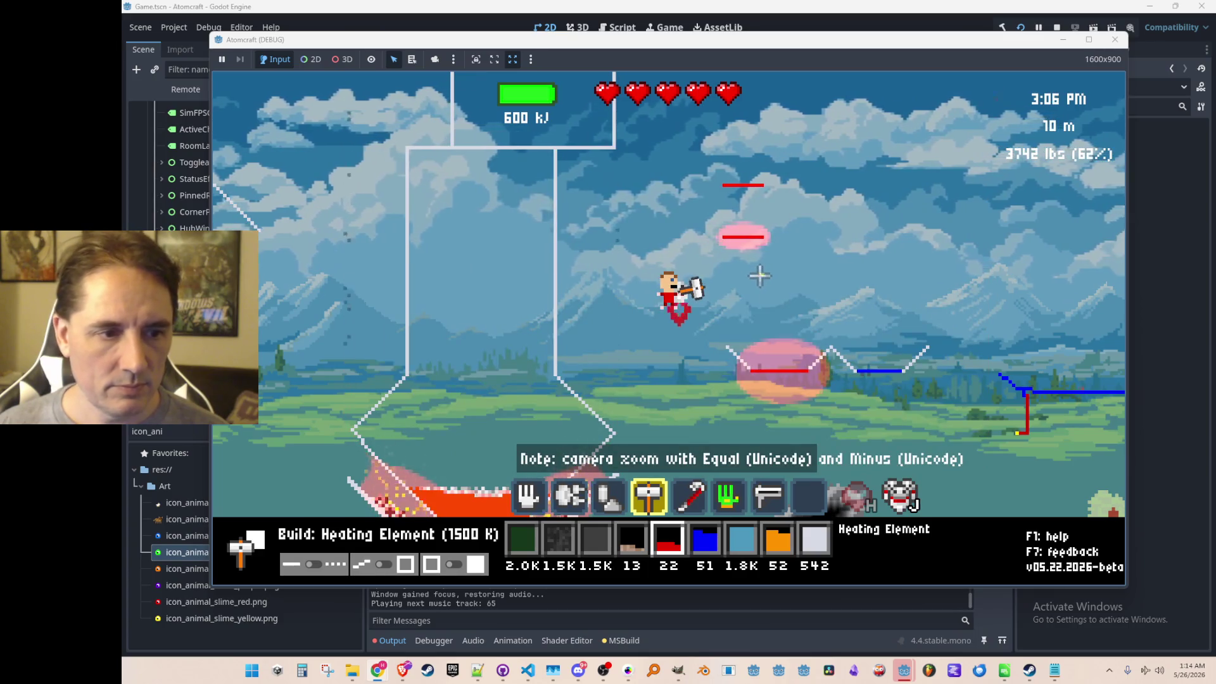
- Place a heating element in the world, fly left and bring up the tech tree panel
left_click(763, 290)
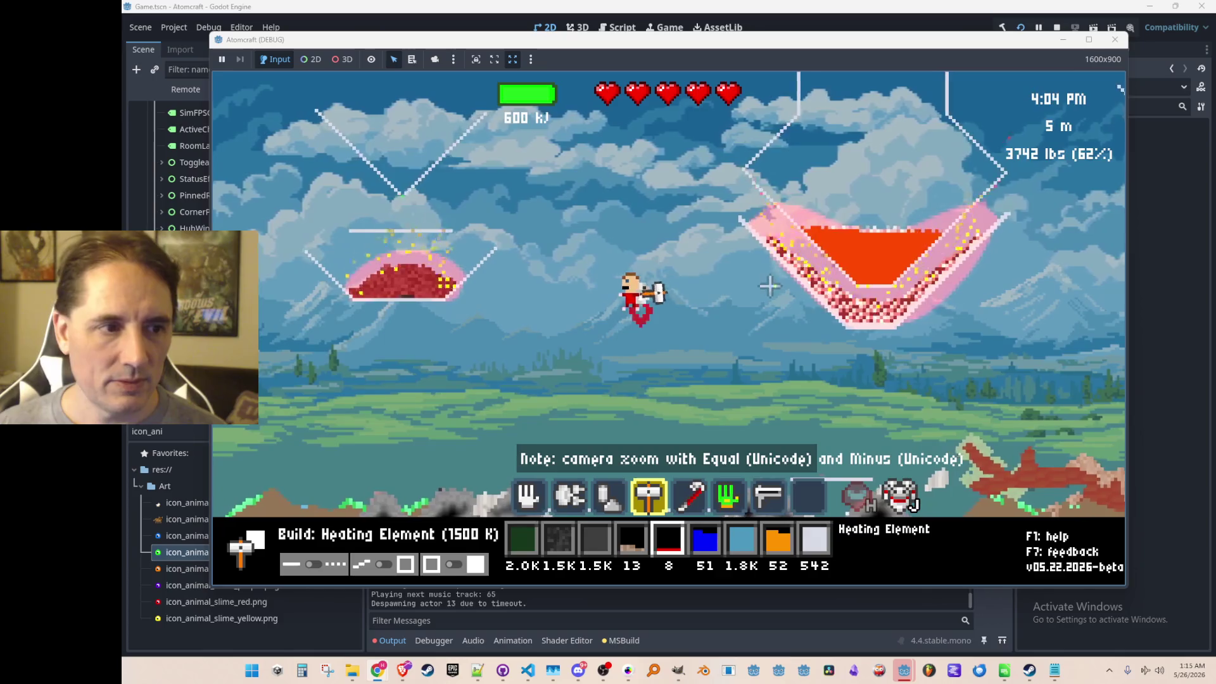
key("a")
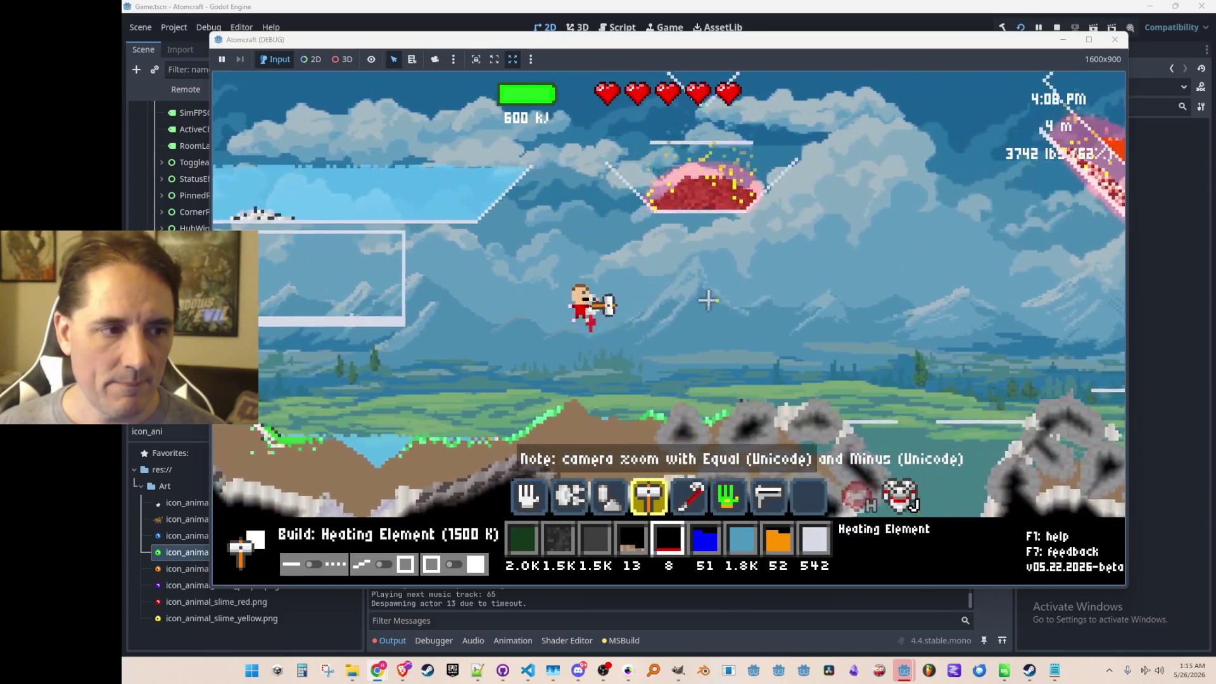
scroll(375, 304, "down", 2)
scroll(426, 301, "down", 1)
key("Tab")
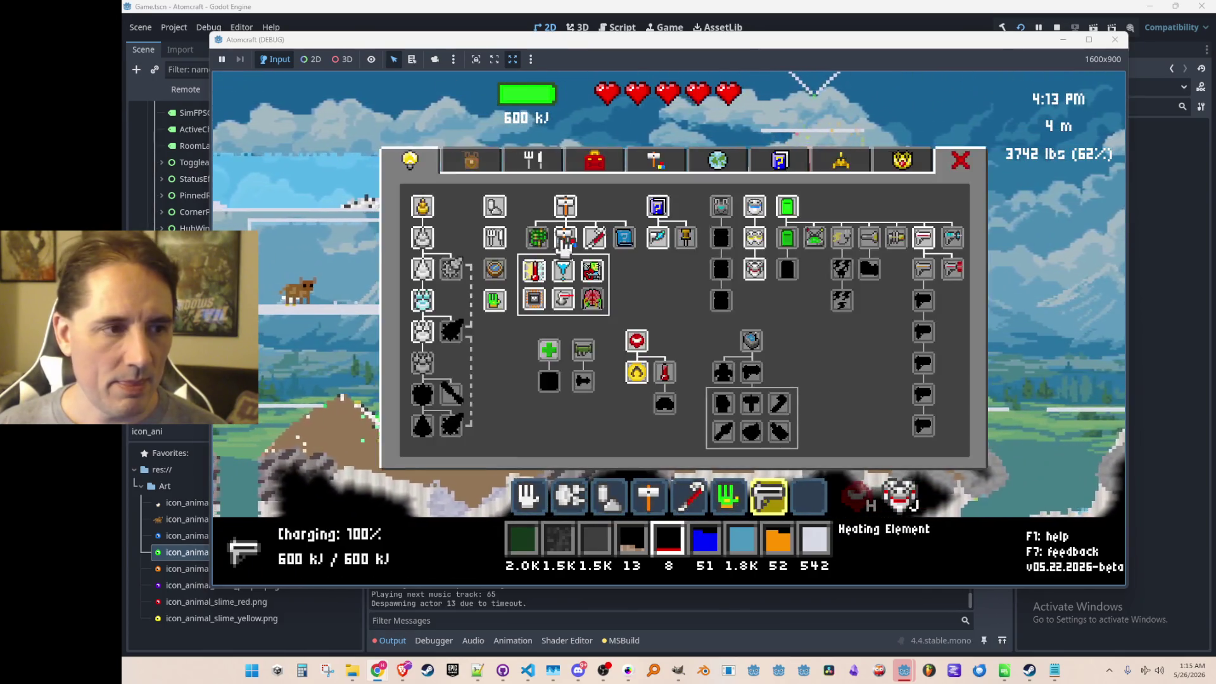
- Review the Cooking and Toolbox panels, then fire the freeze ray across the terrain
left_click(534, 160)
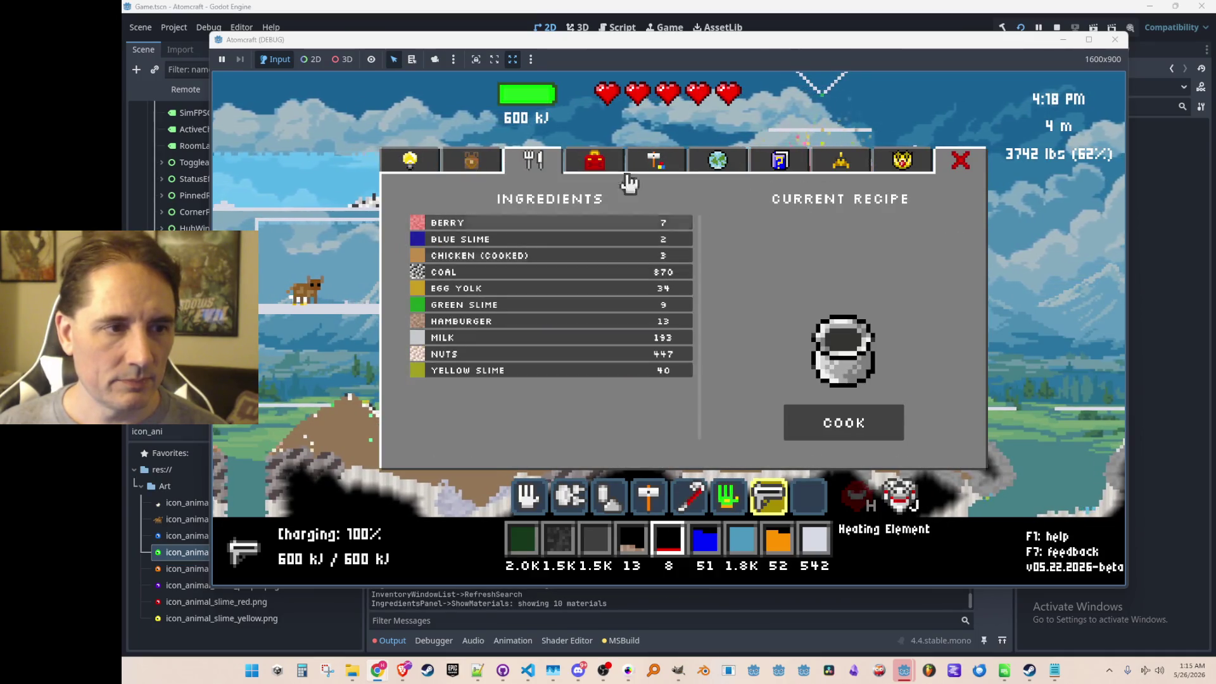
left_click(600, 161)
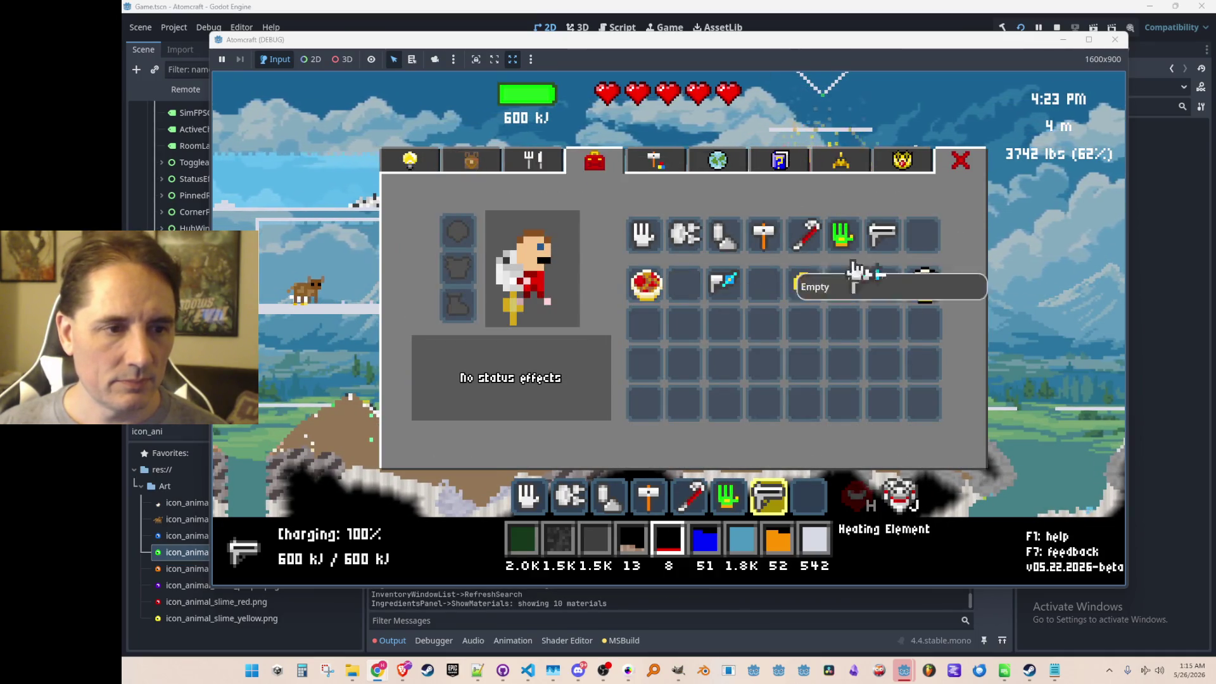
key("Escape")
key("8")
left_click_drag(488, 190, 488, 271)
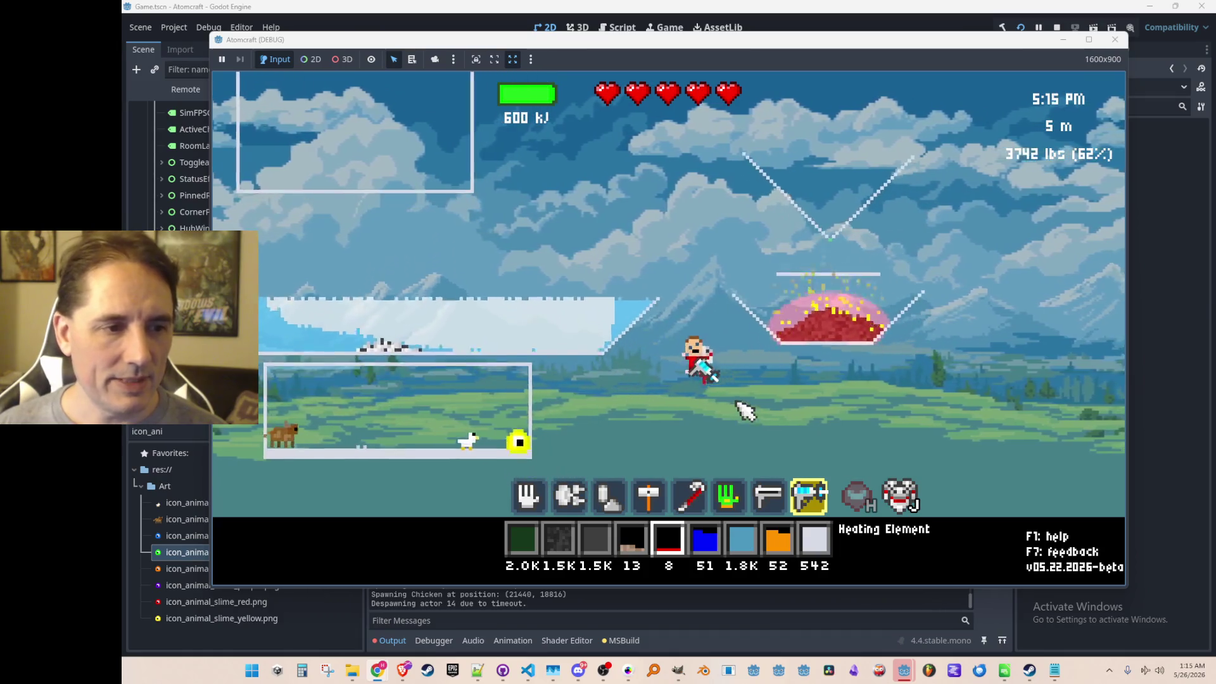
scroll(646, 345, "down", 1)
scroll(649, 336, "down", 1)
scroll(733, 333, "down", 1)
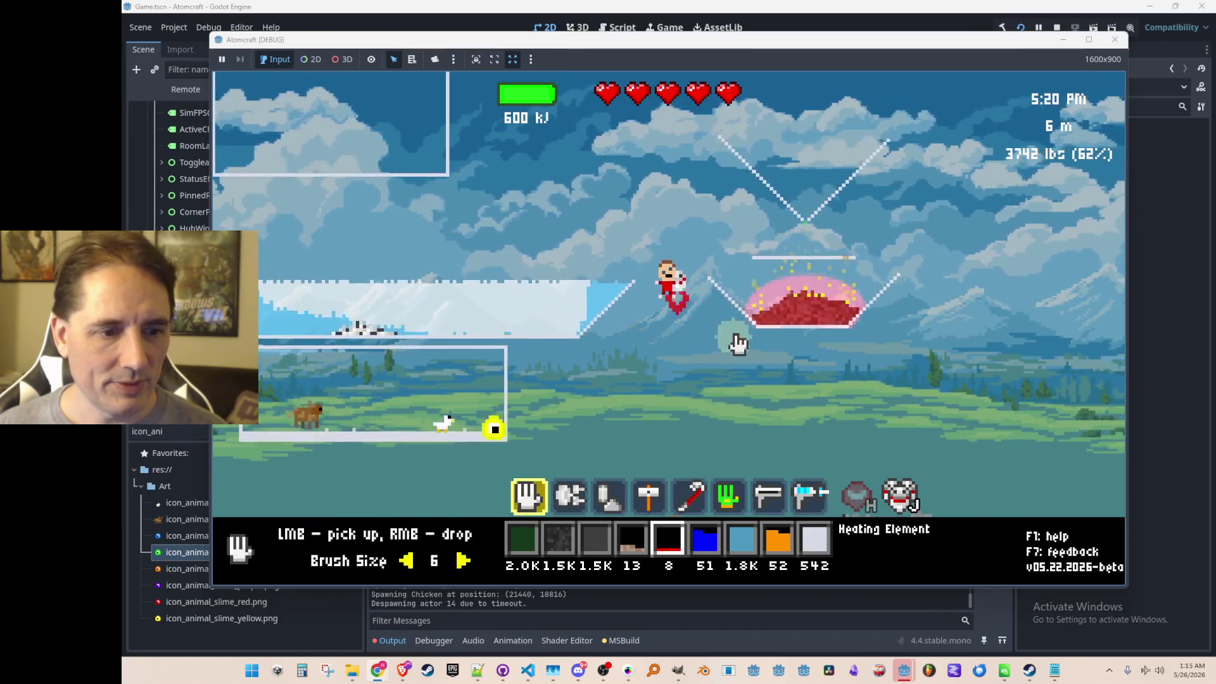
scroll(733, 344, "down", 2)
- Switch the material to Water and drop a blob above the lava pool so it boils into steam
key("e")
key("e")
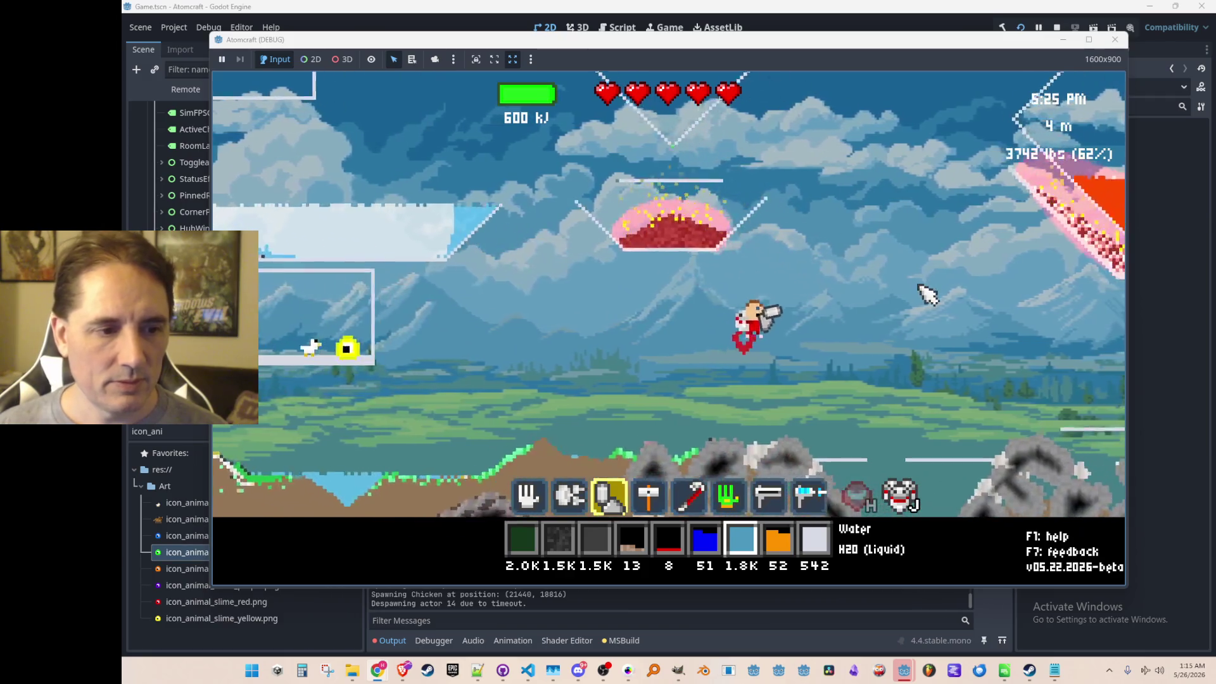
scroll(924, 275, "up", 1)
scroll(924, 274, "up", 1)
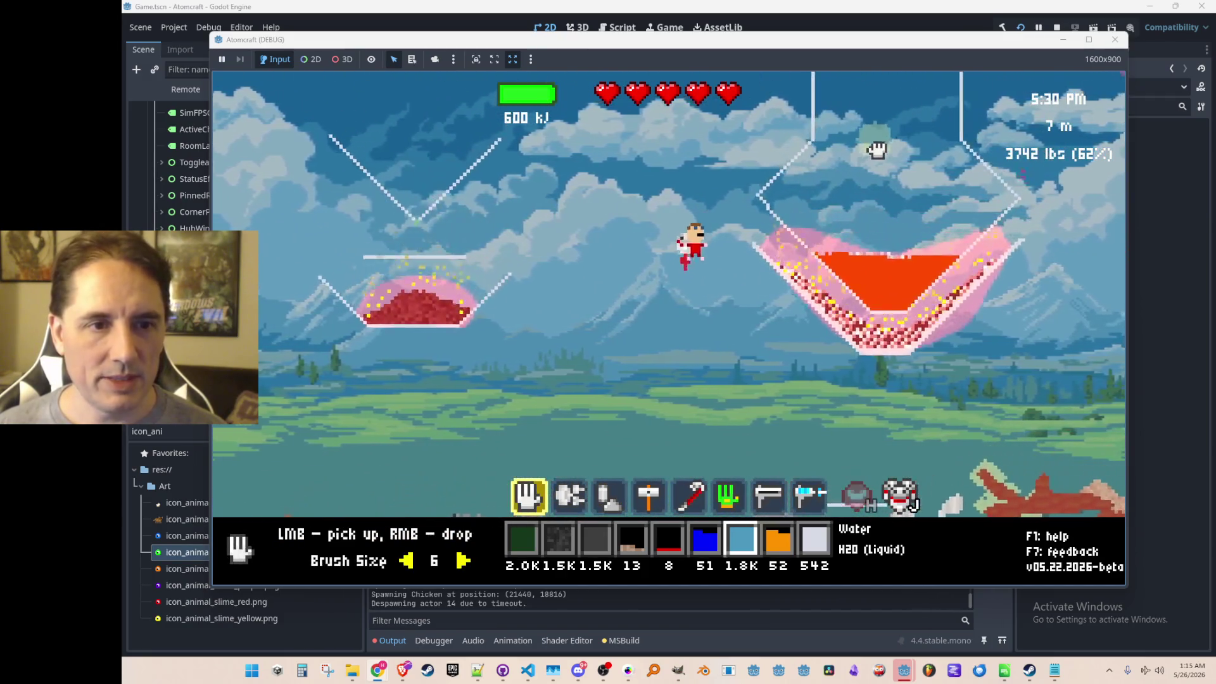
right_click(884, 149)
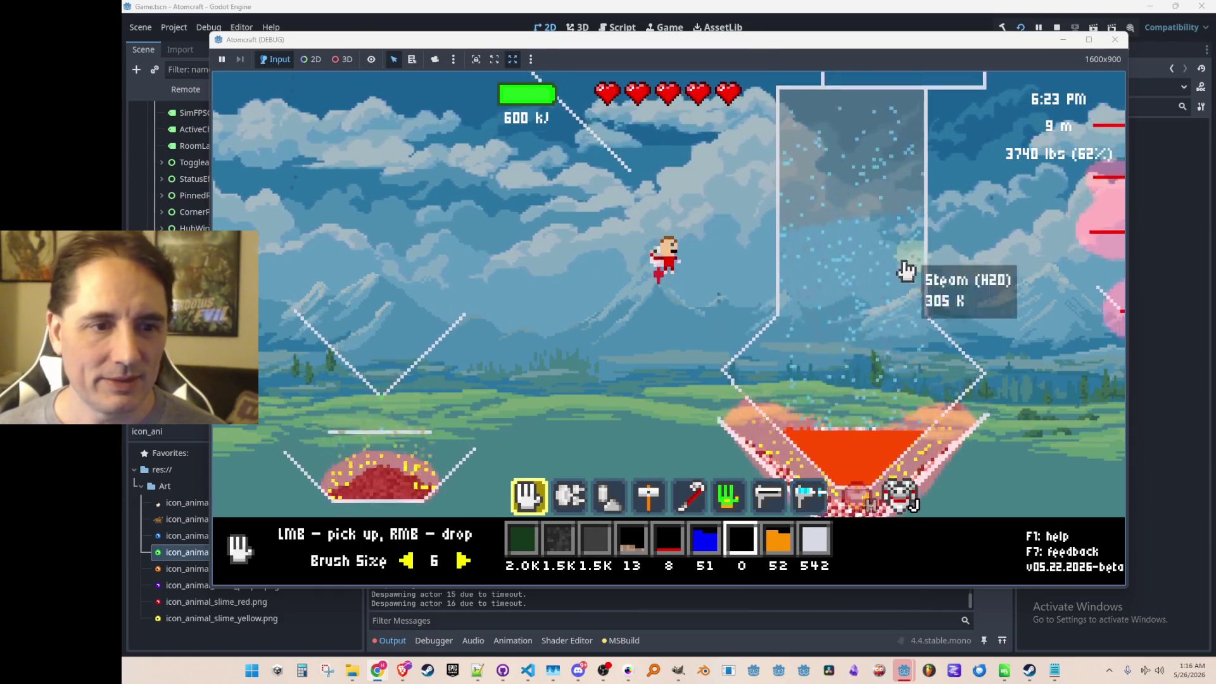
scroll(909, 380, "up", 2)
- Pull coal out of the lava pool with the hand tool
left_click_drag(896, 380, 858, 443)
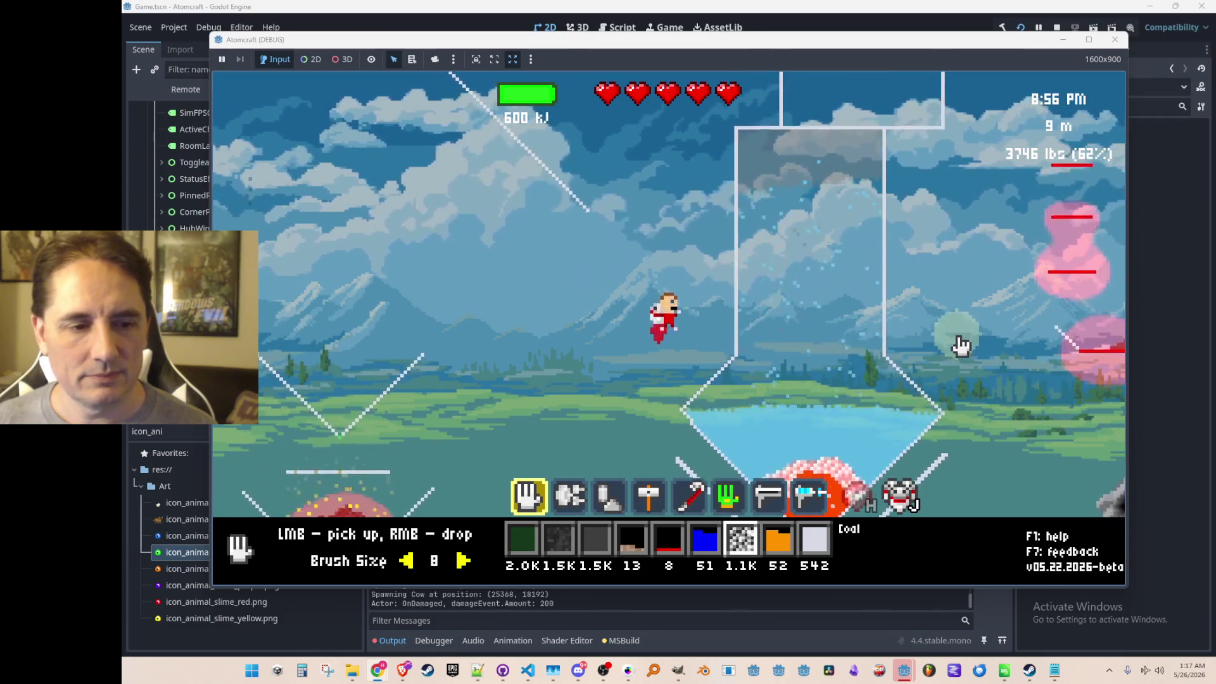
scroll(960, 345, "down", 1)
scroll(958, 361, "down", 2)
scroll(952, 380, "down", 3)
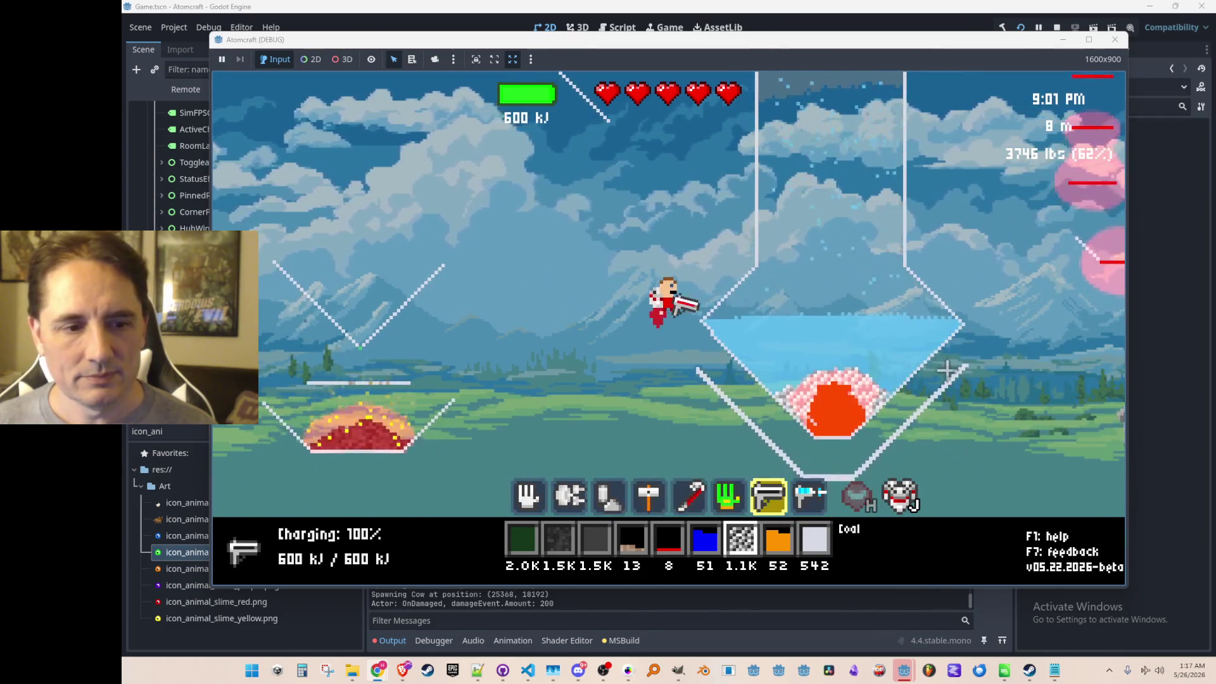
scroll(930, 404, "down", 1)
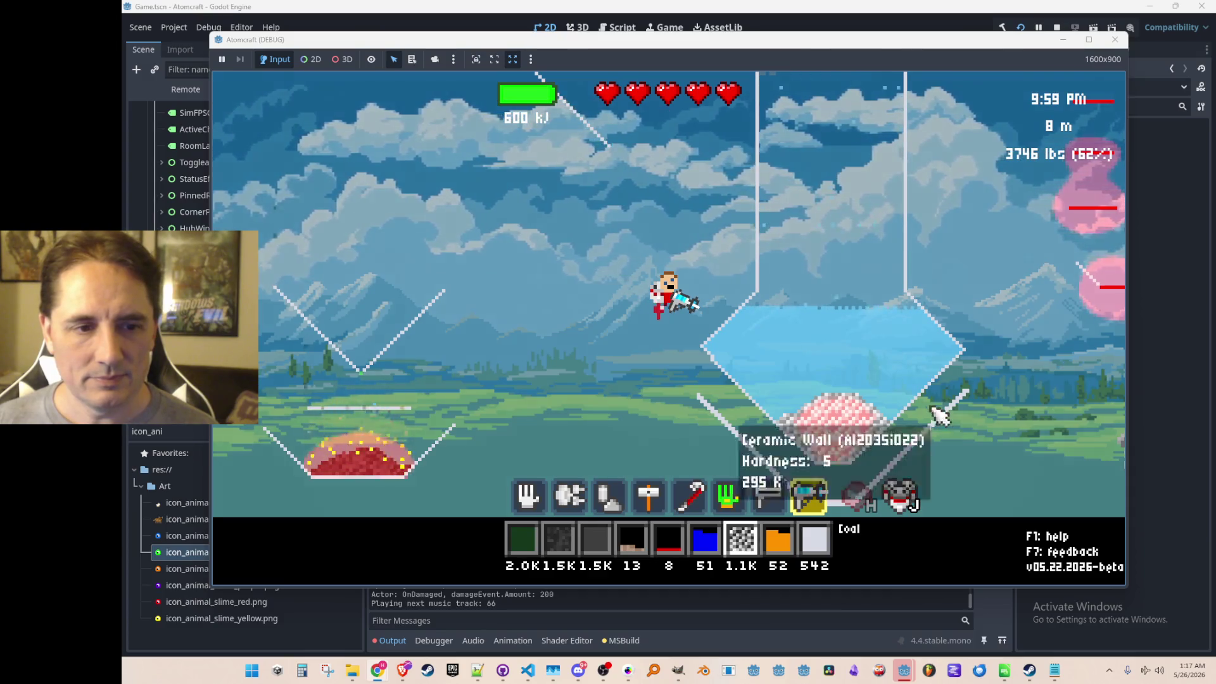
- Jetpack the character upward past the water-filled hopper
key("w")
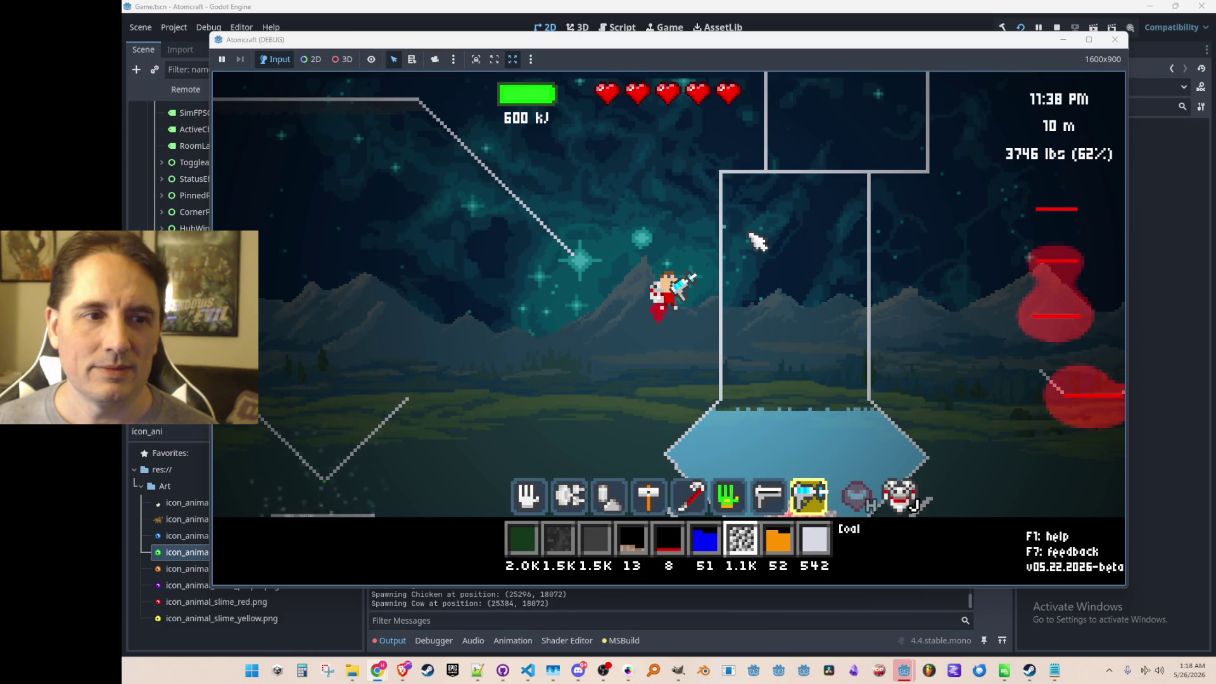
- Move to the hopper and sweep the freeze beam over its iron contents
key("a")
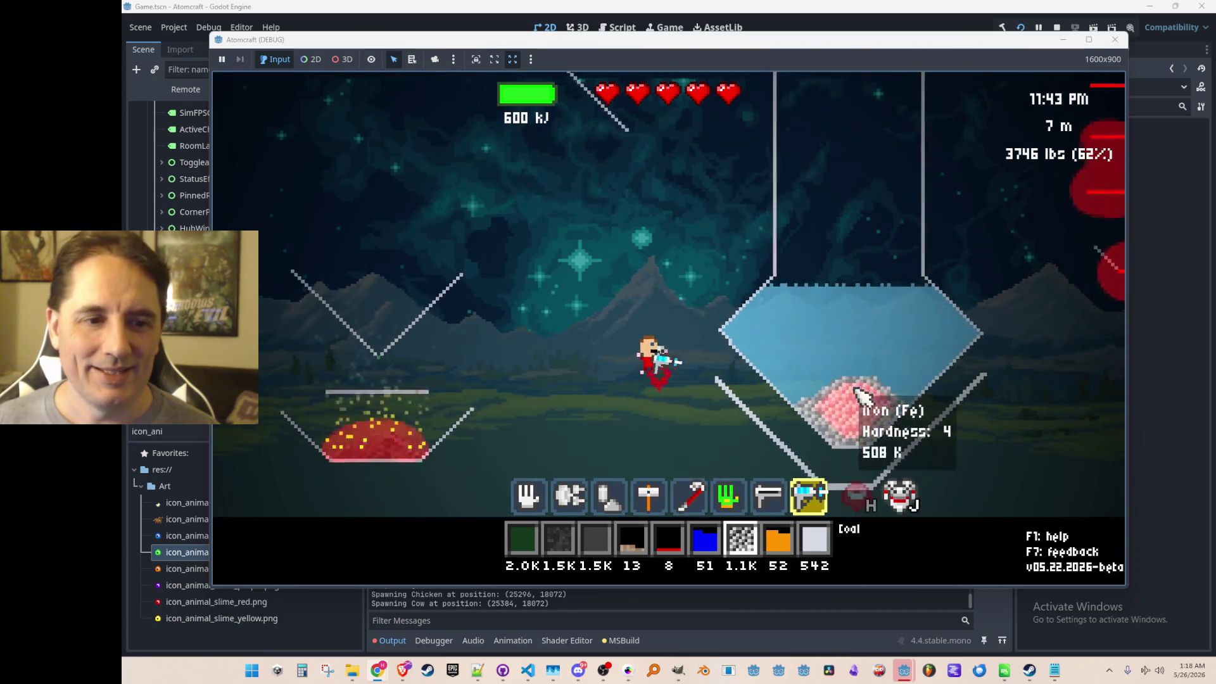
mouse_move(887, 333)
left_mouse_down()
mouse_move(898, 316)
mouse_move(887, 312)
left_mouse_up()
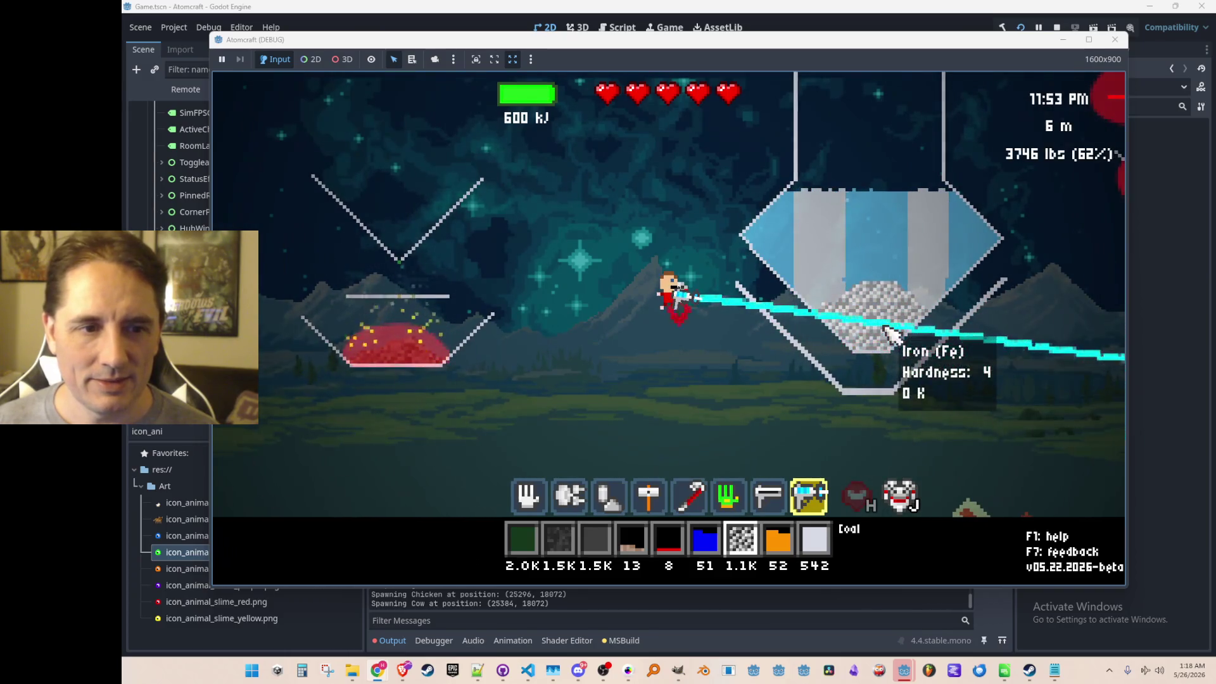
mouse_move(892, 316)
left_mouse_down()
mouse_move(904, 283)
mouse_move(887, 268)
left_mouse_up()
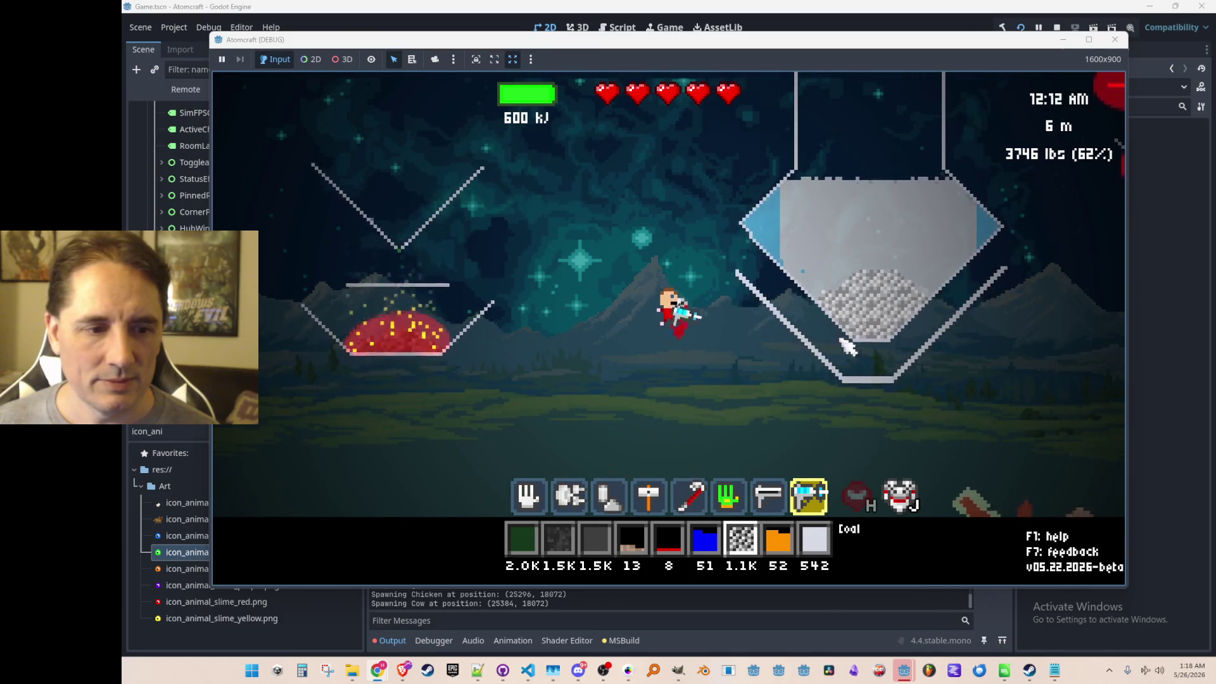
scroll(841, 337, "up", 1)
scroll(826, 318, "up", 2)
scroll(812, 299, "up", 3)
scroll(803, 284, "up", 1)
scroll(804, 284, "down", 2)
scroll(808, 359, "up", 1)
scroll(822, 358, "up", 4)
scroll(841, 358, "up", 1)
- Release the entire hydrogen gas stock at the hopper bottom to feed the fire under the iron
right_click(874, 355)
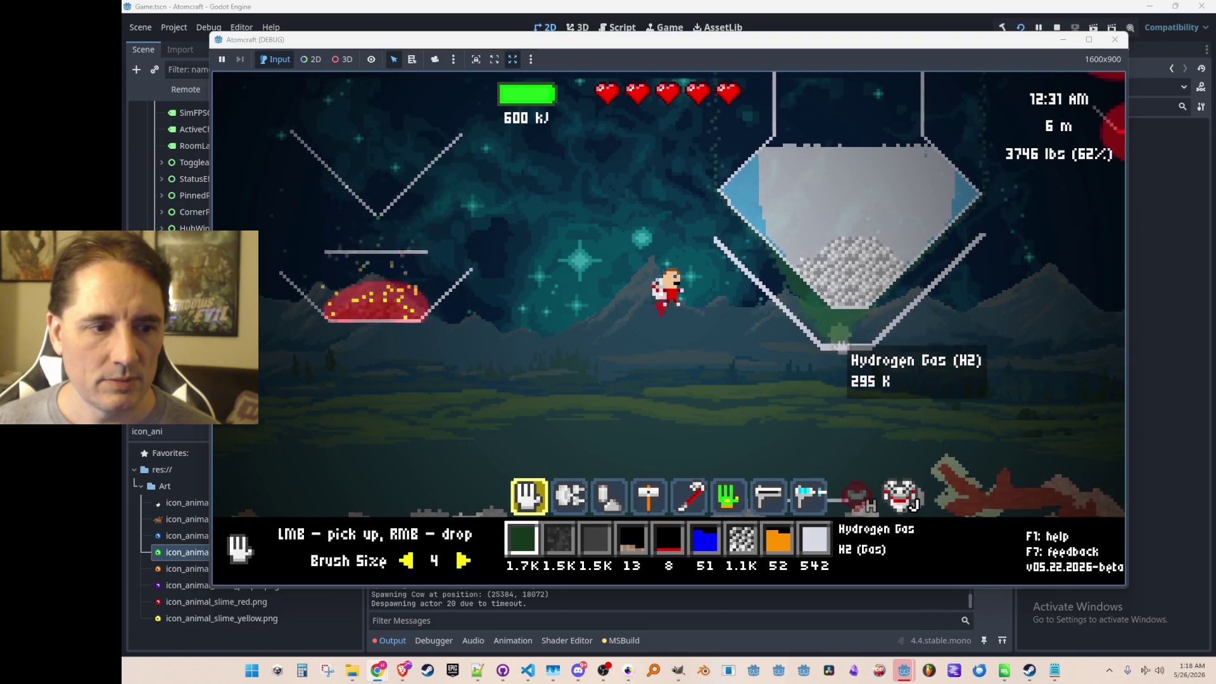
scroll(827, 342, "down", 1)
scroll(788, 332, "down", 1)
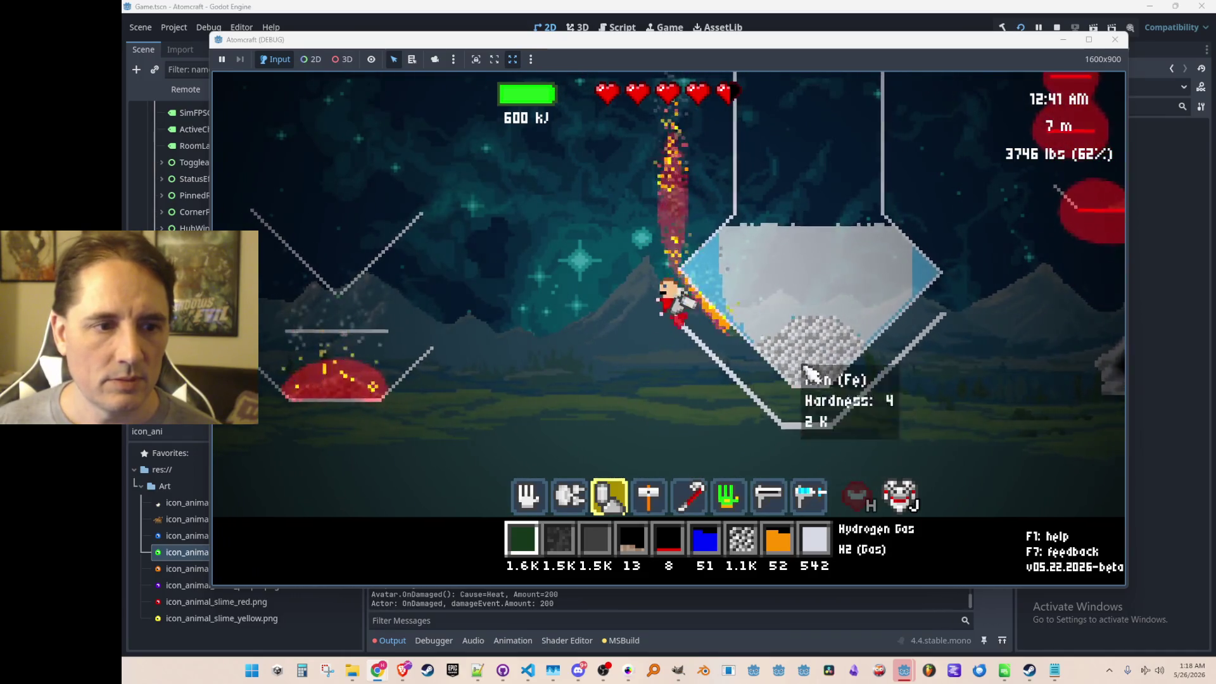
right_click(825, 369)
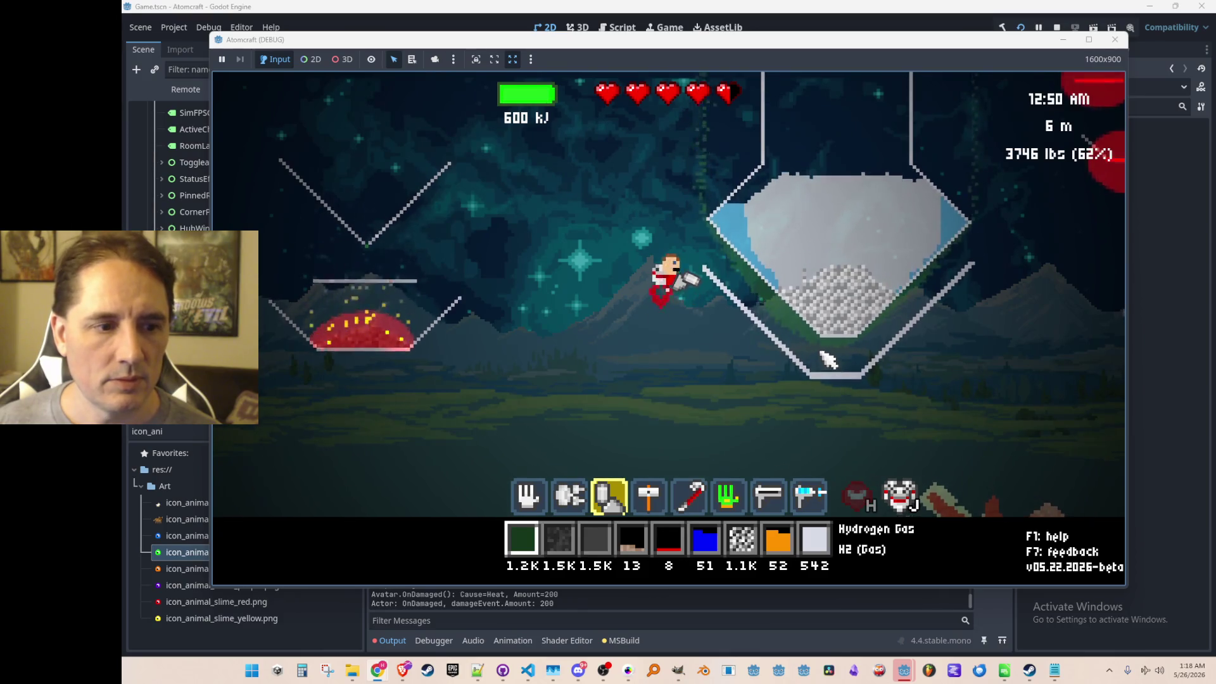
right_click(842, 378)
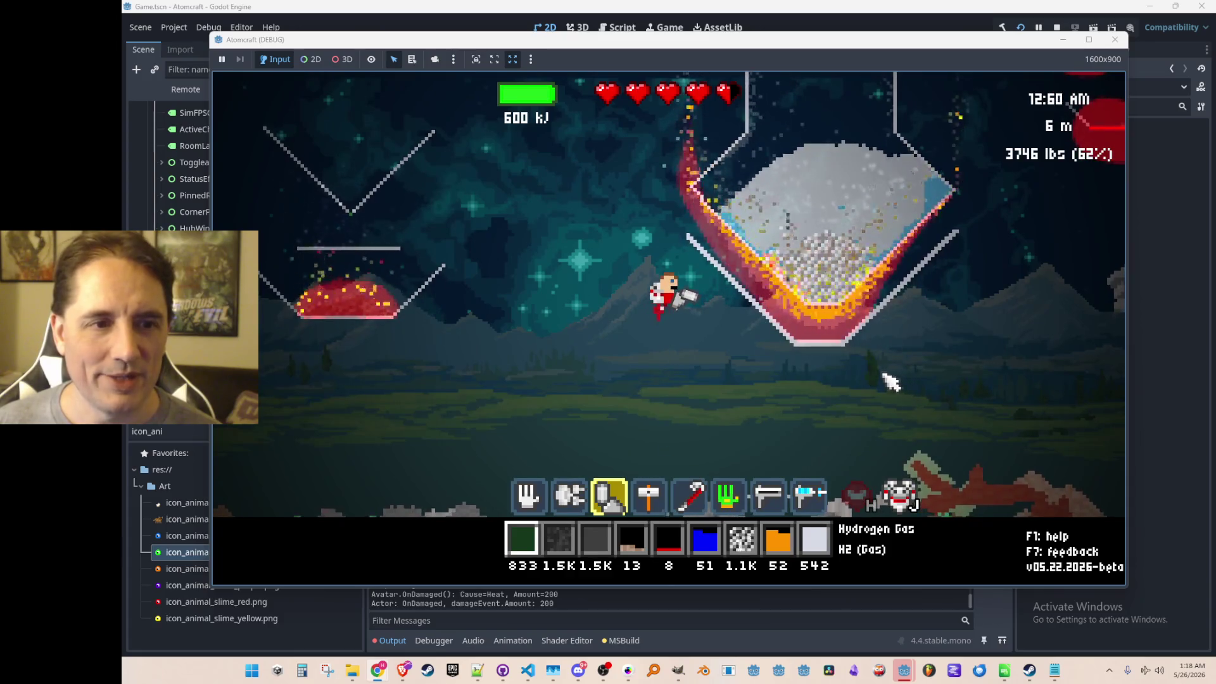
right_click(855, 354)
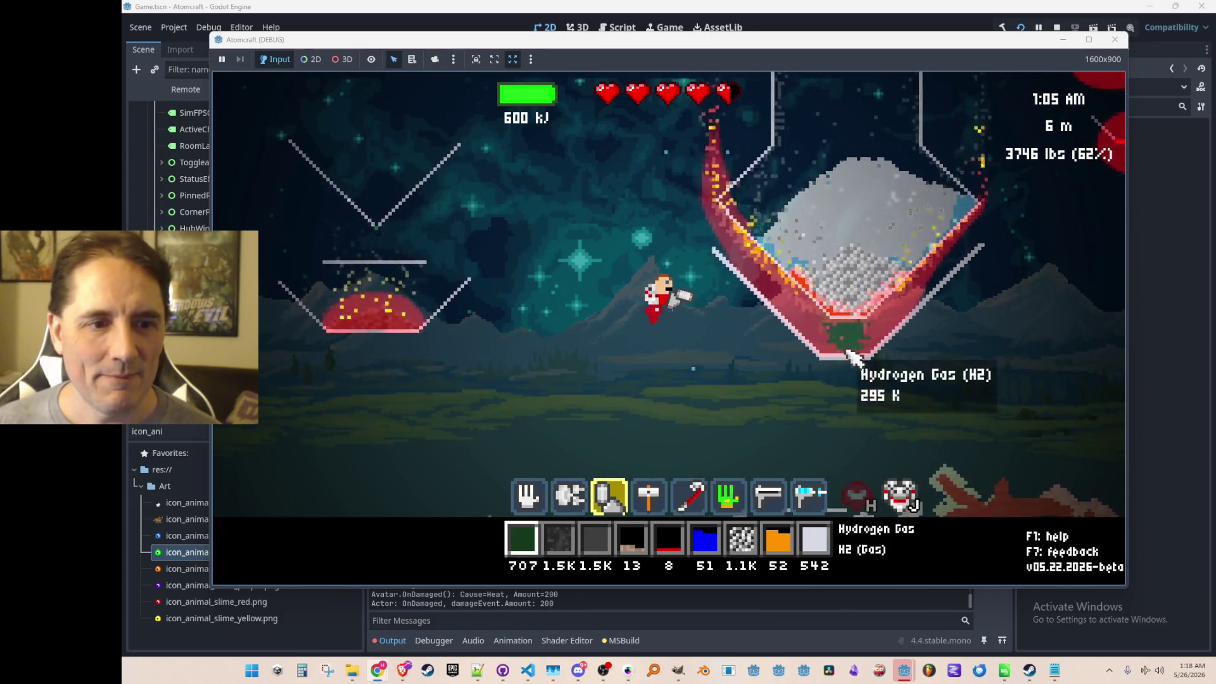
right_click(855, 354)
right_click(856, 354)
right_click(855, 353)
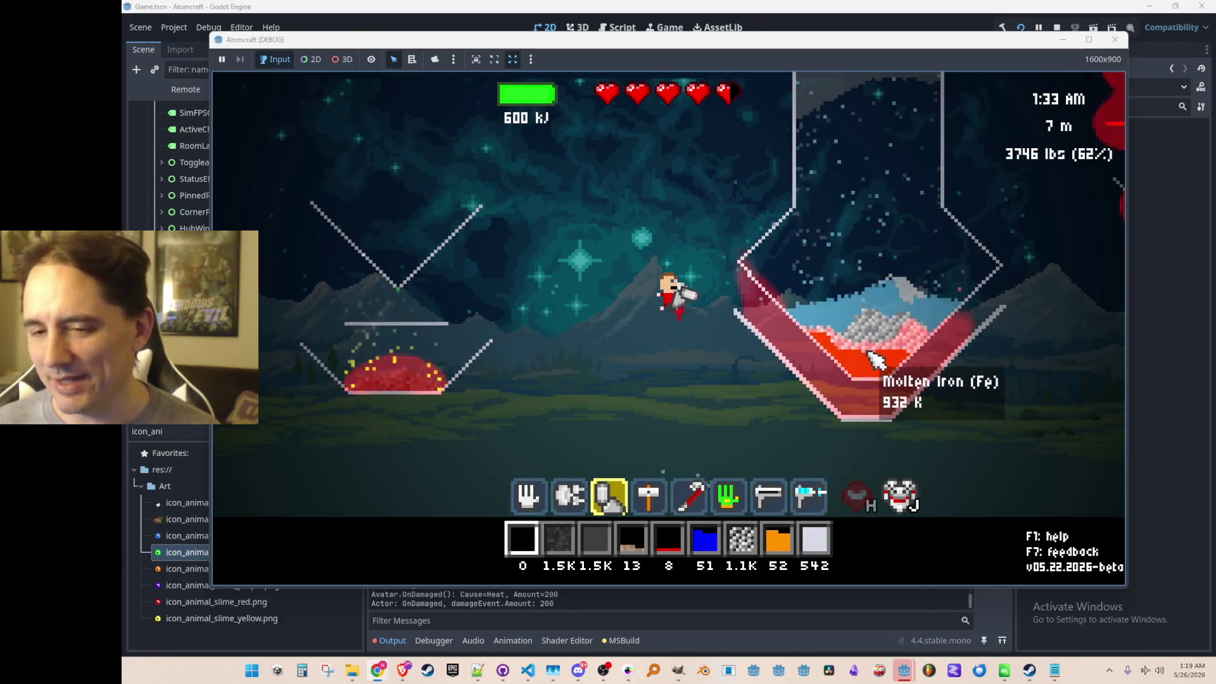
- Fly up over the hopper and freeze its water solid with the beam
key("w")
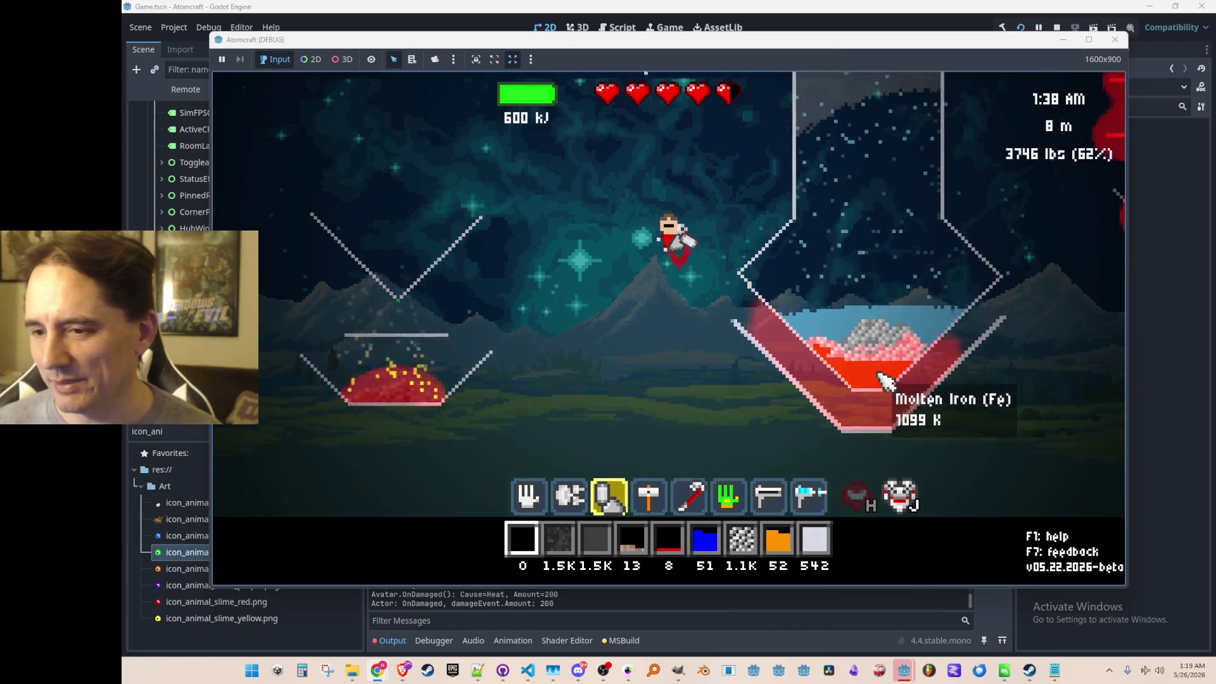
key("w")
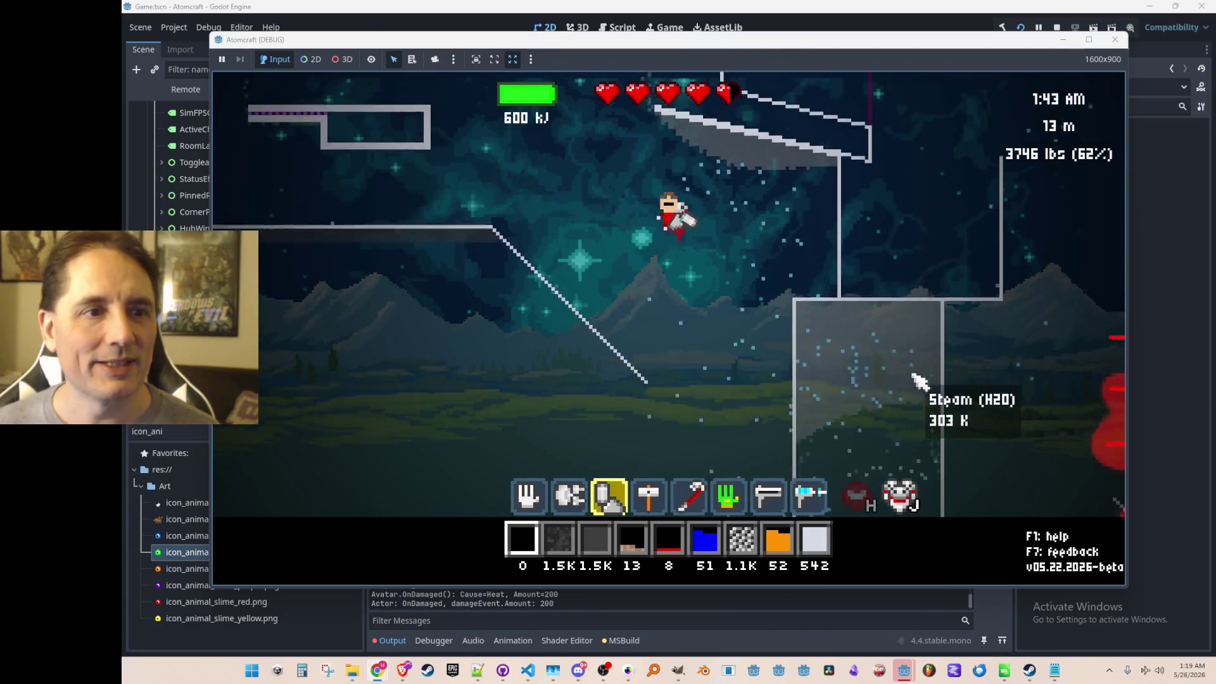
key("w")
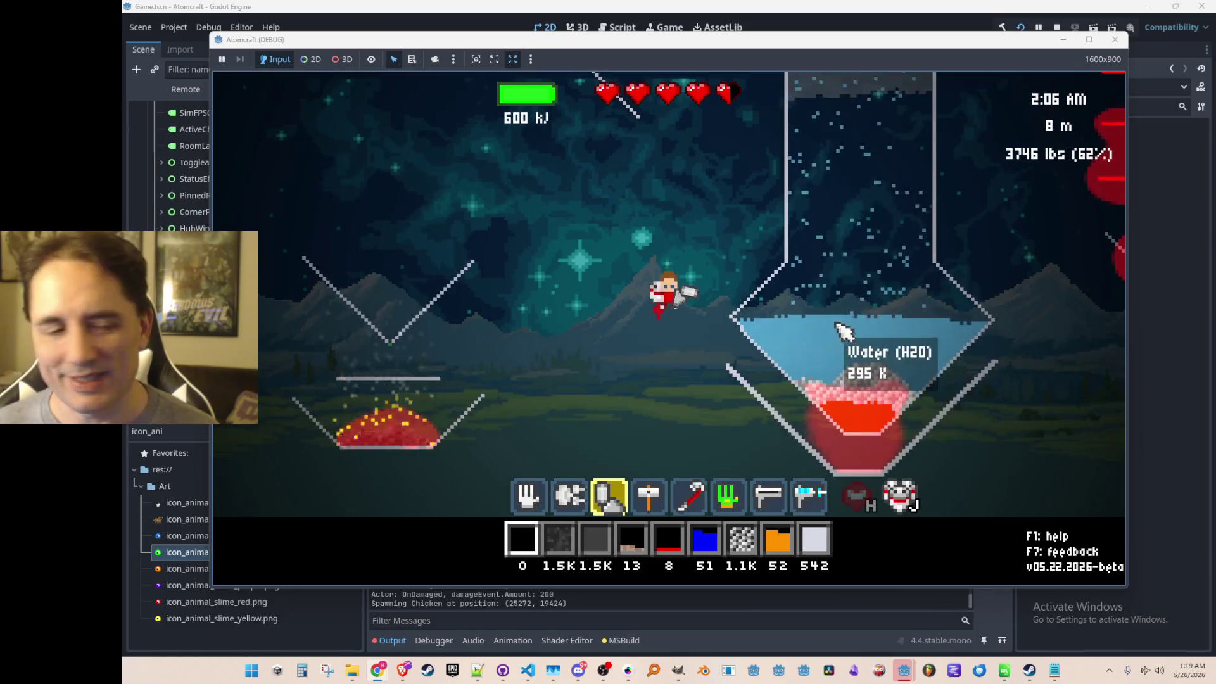
scroll(911, 437, "down", 3)
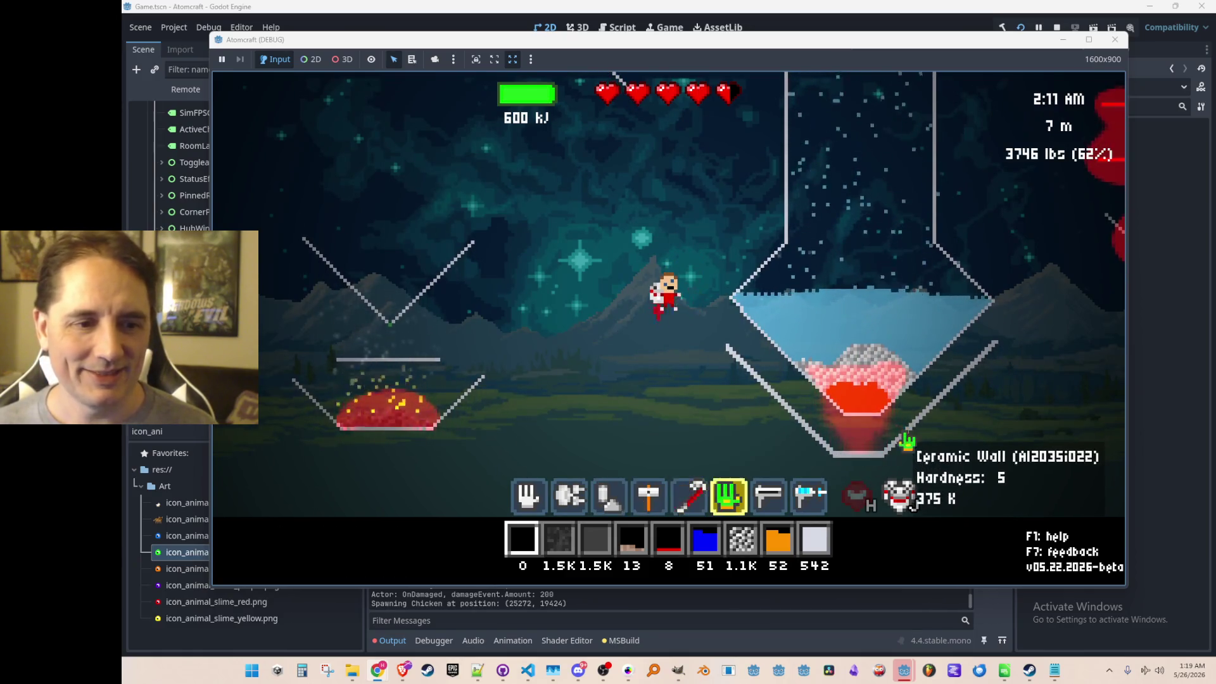
scroll(912, 446, "down", 2)
mouse_move(910, 435)
left_mouse_down()
mouse_move(901, 456)
mouse_move(946, 325)
left_mouse_up()
left_click_drag(1033, 190, 1112, 119)
- Freeze the glowing pile at left, then stop the running game from Godot's toolbar
left_click_drag(518, 377, 451, 406)
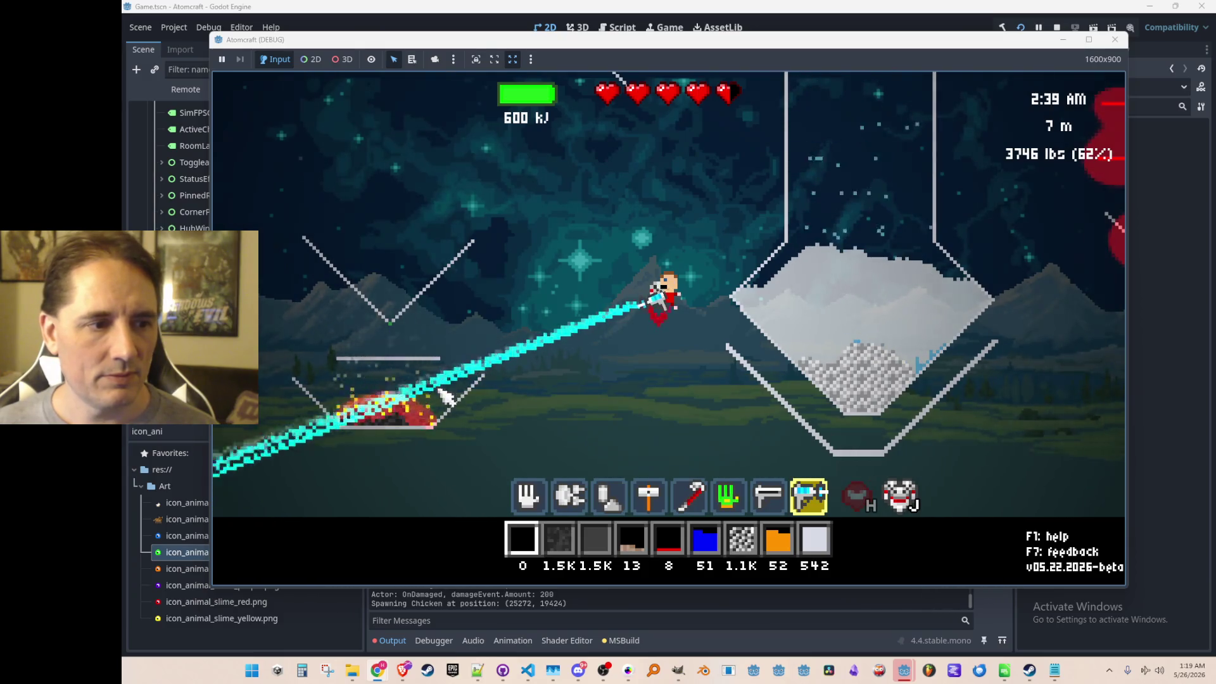
left_click_drag(451, 407, 448, 419)
left_click(1055, 27)
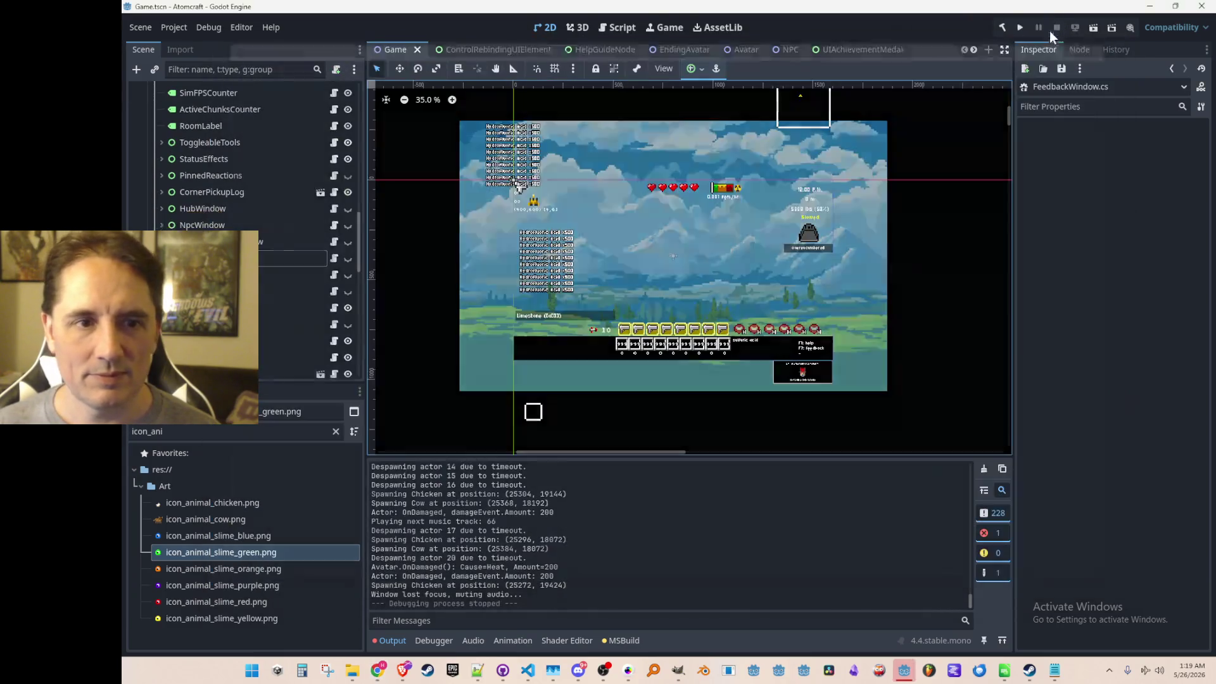
- Save the Game scene with Ctrl+S and bring the Simulation.cs editor to the front
key("ctrl+s")
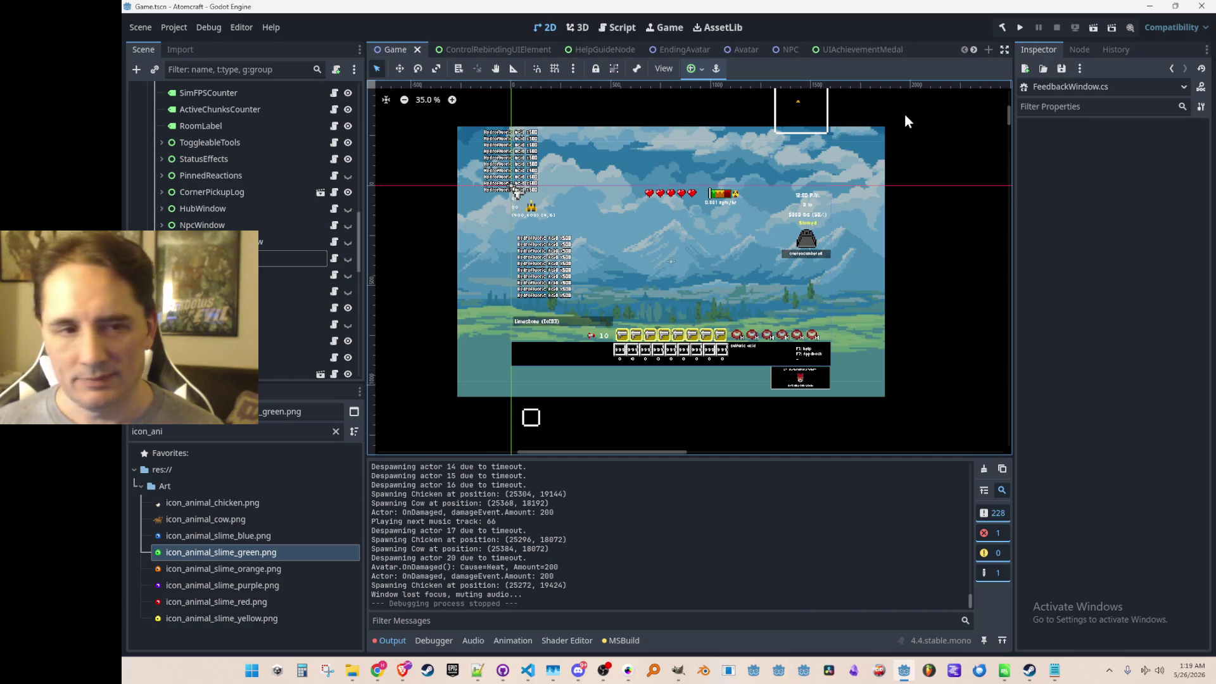
scroll(848, 237, "up", 1)
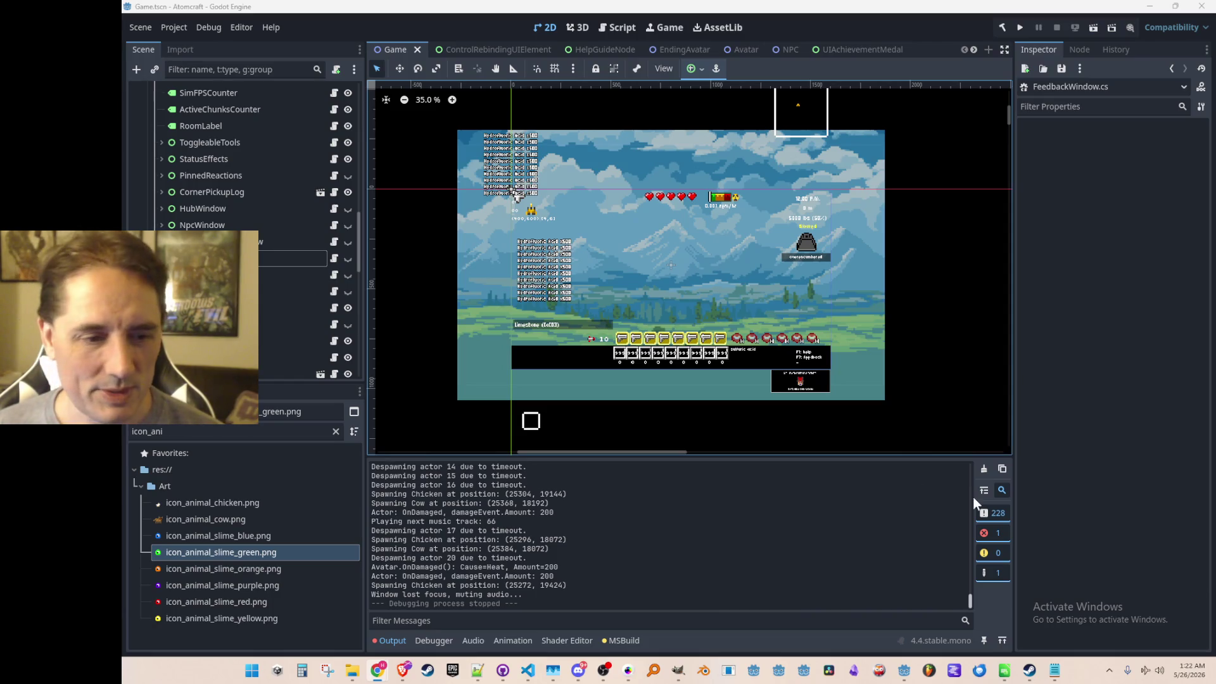
left_click(527, 670)
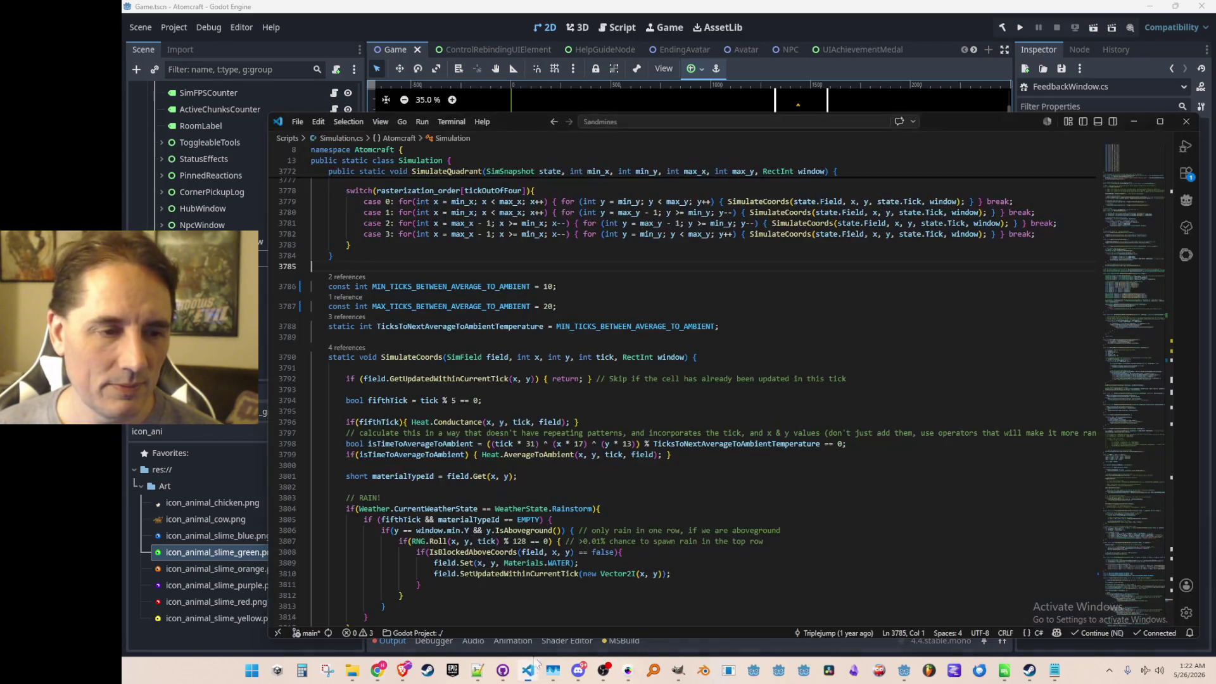
- Search the whole project for 'Fire' and collapse the non-code result files (Game.tscn, AllMaterials.json, AllProcGenRooms.json, LocalizedStrings.csv)
left_click(743, 337)
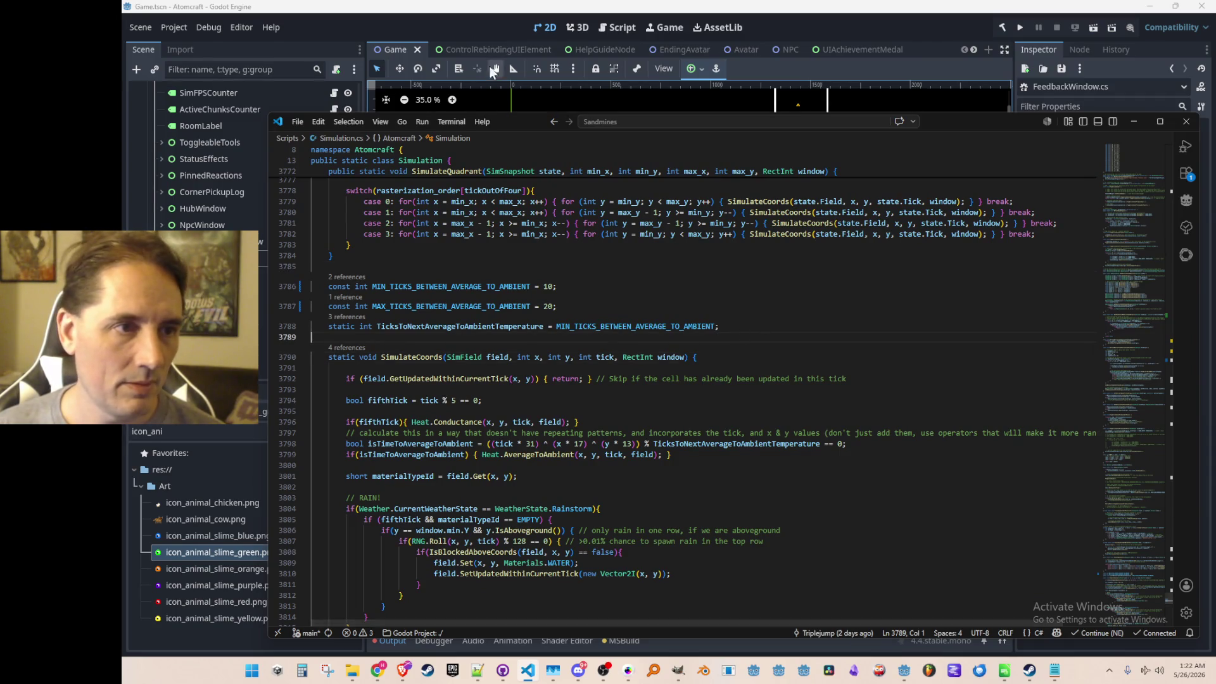
key("ctrl+shift+f")
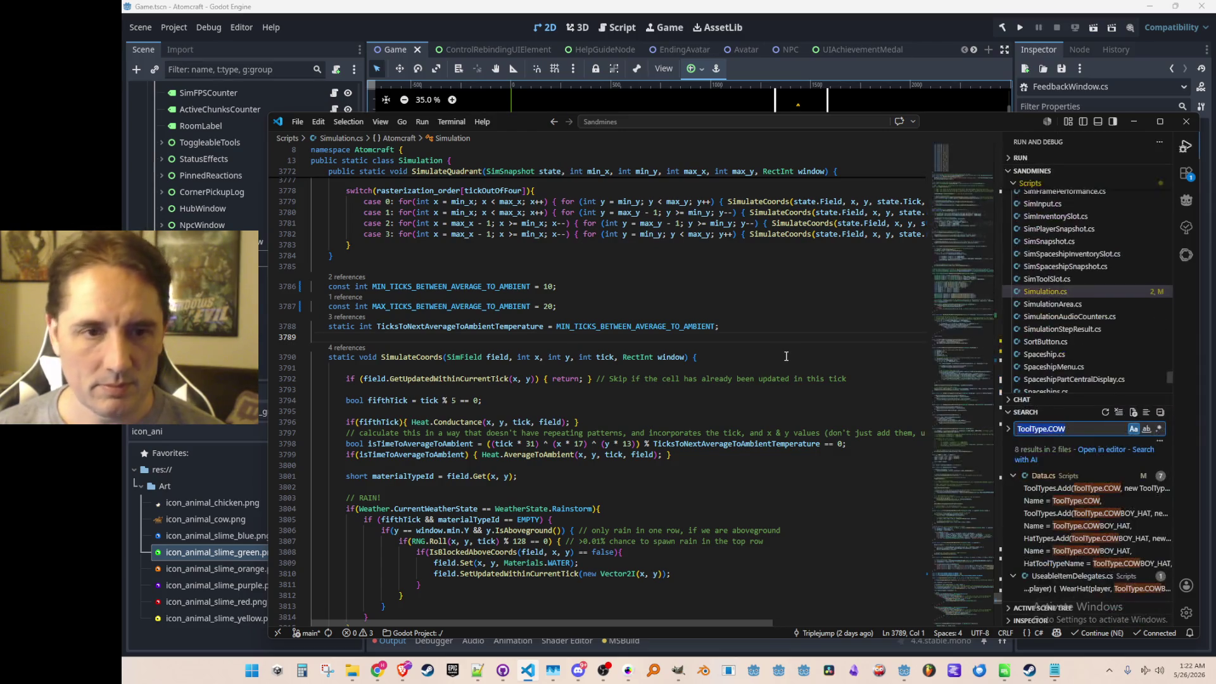
type("Fire")
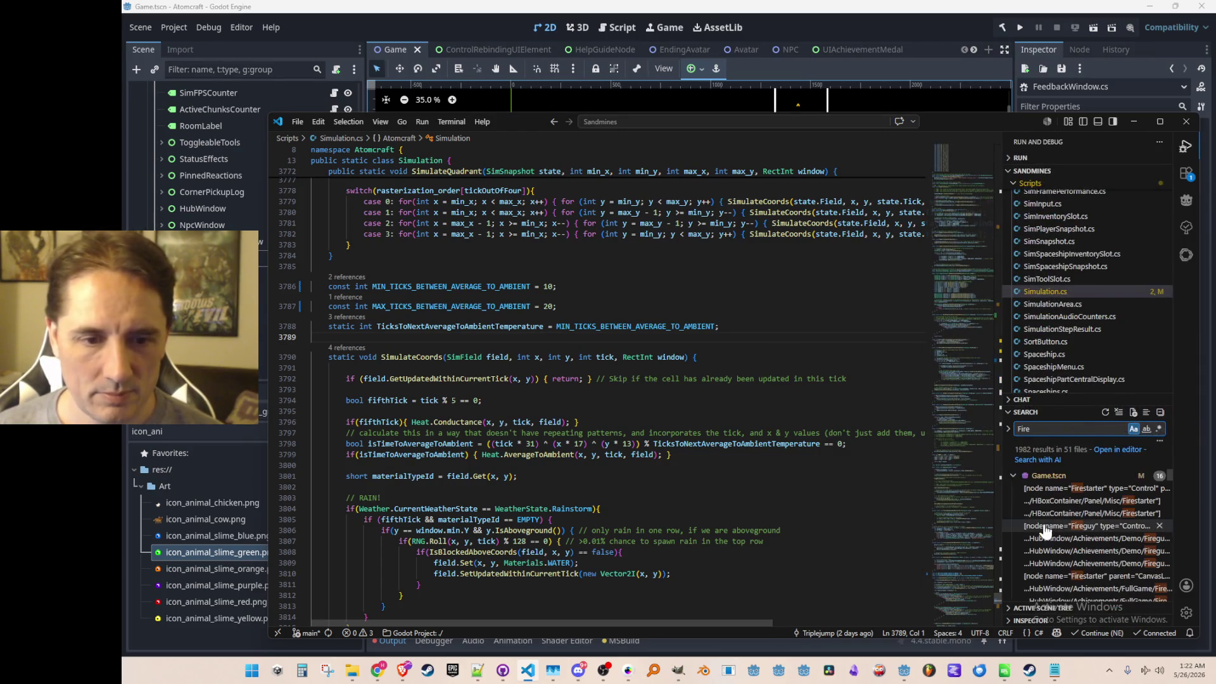
left_click(1036, 477)
left_click(1035, 487)
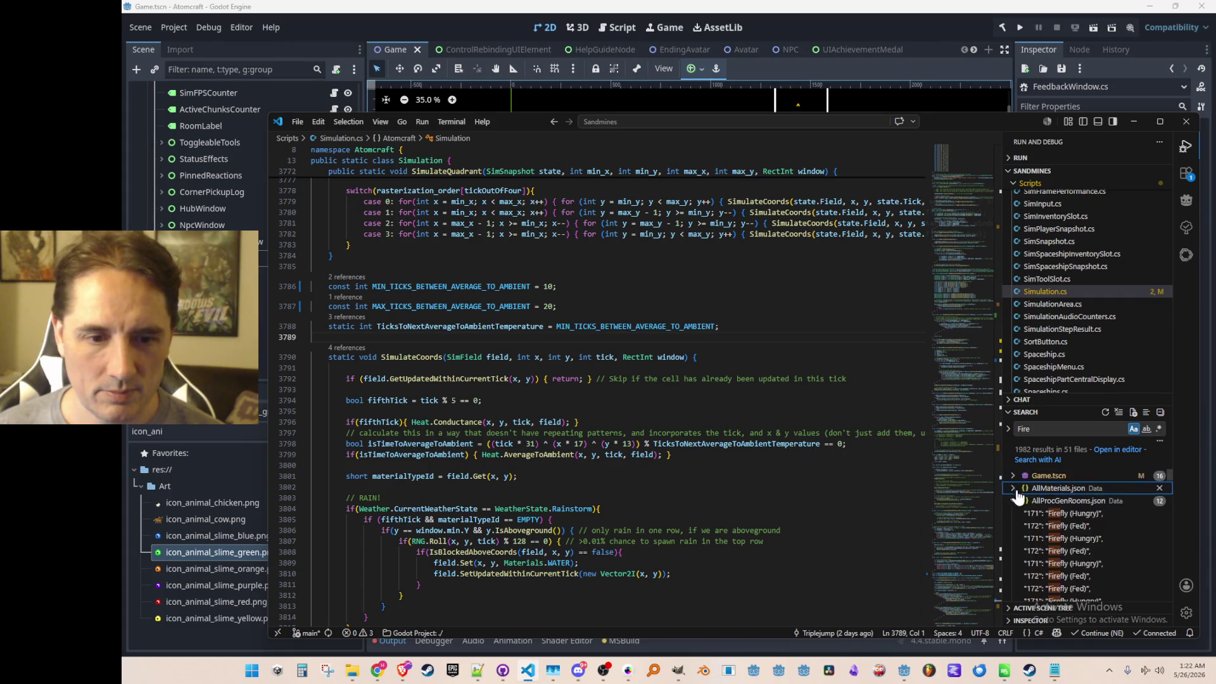
left_click(1026, 500)
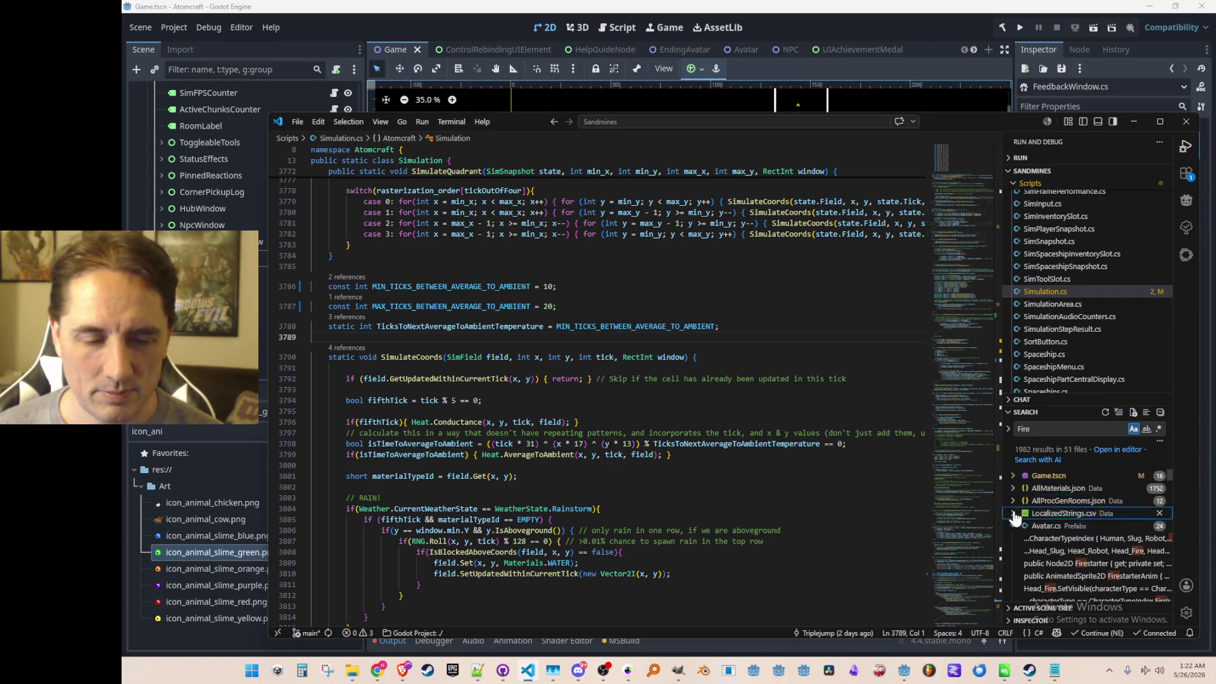
left_click(1018, 527)
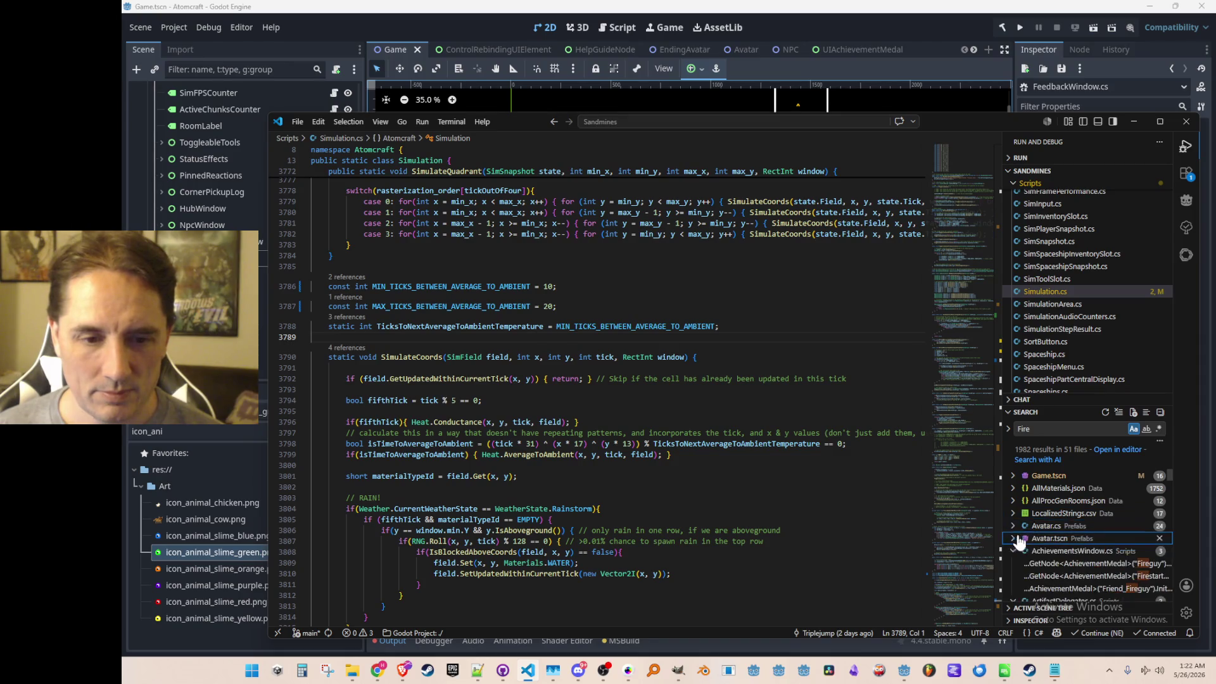
key("ctrl+b")
- Go to BaseMaterial.cs and land on the Step method's Fire check at the TryCombust call
left_click(884, 350)
key("ctrl+t")
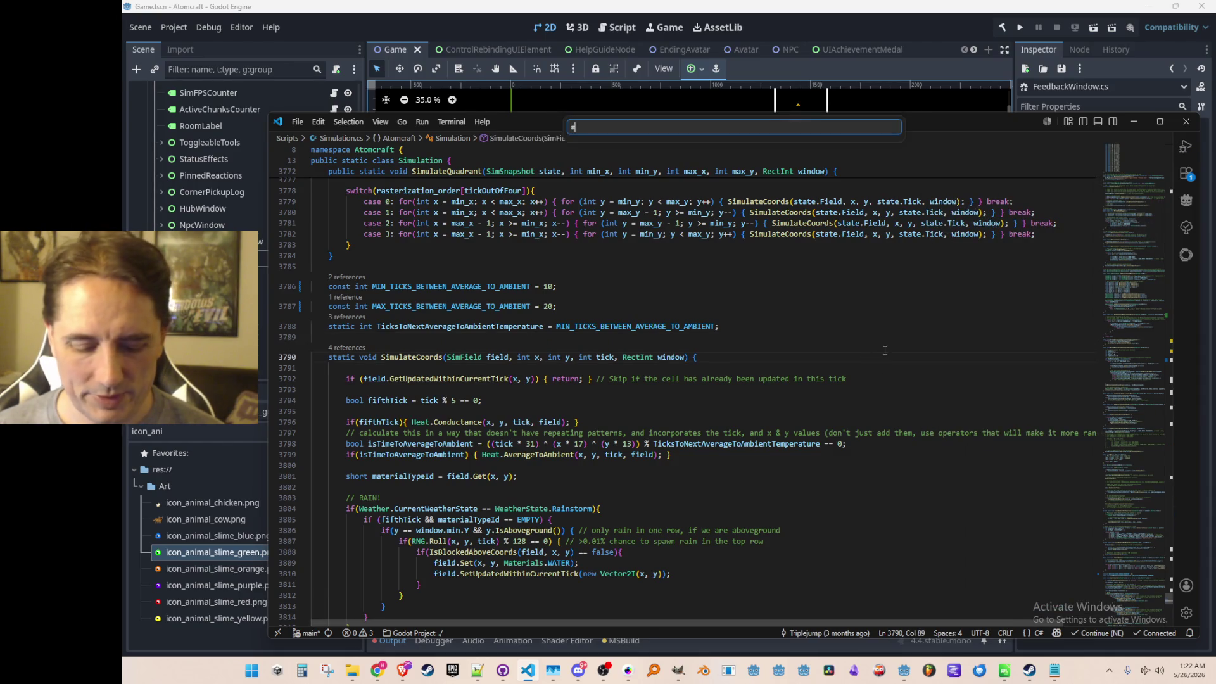
key("BackSpace")
type("Basemat")
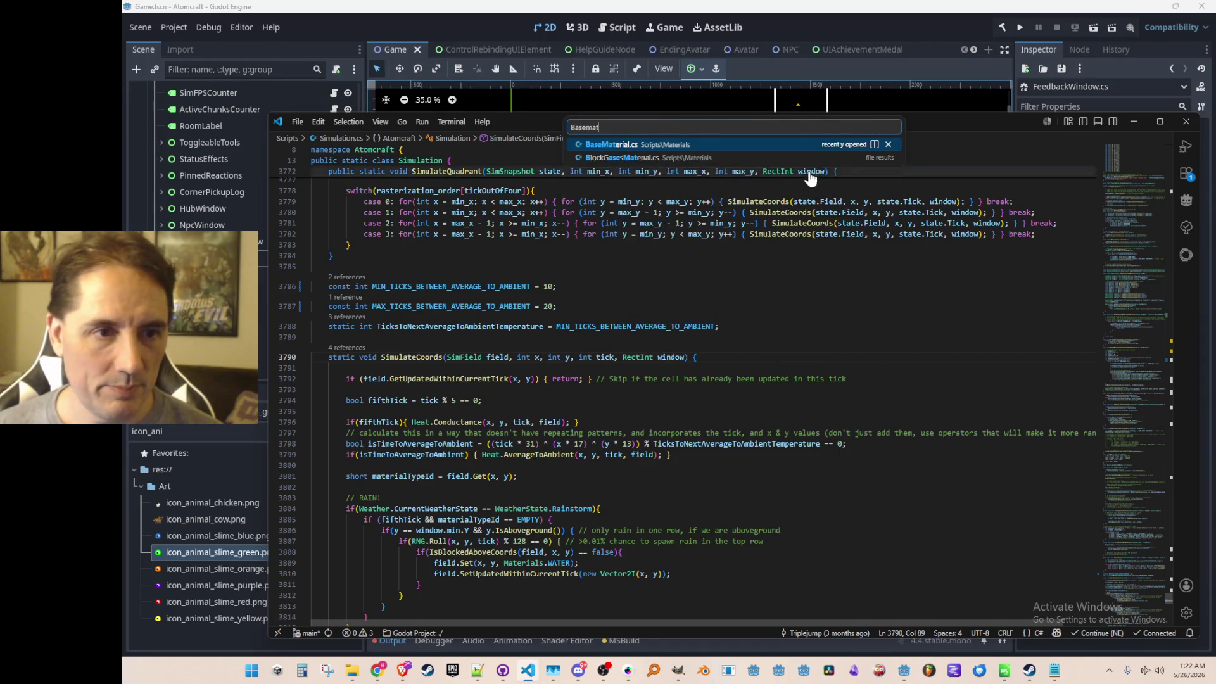
key("Return")
key("ctrl+f")
type("Fire")
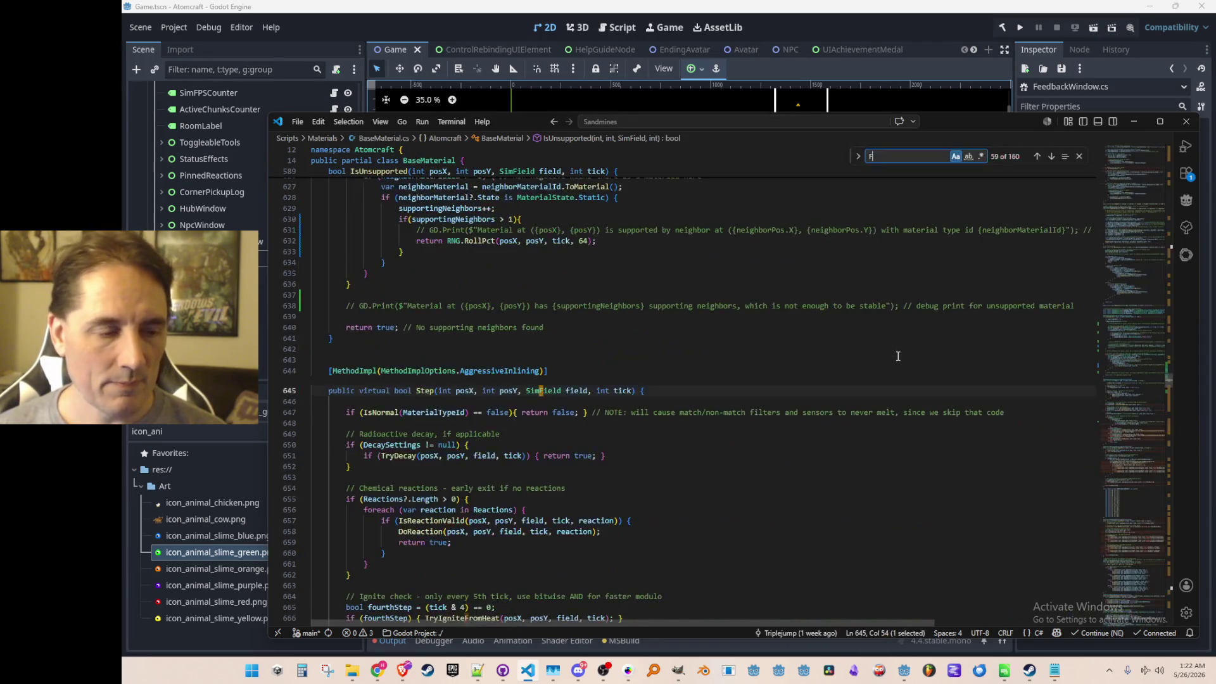
key("Escape")
key("ctrl+Right")
key("ctrl+Right")
key("ctrl+Right")
key("Right")
key("Right")
key("Right")
key("Right")
key("Right")
key("Right")
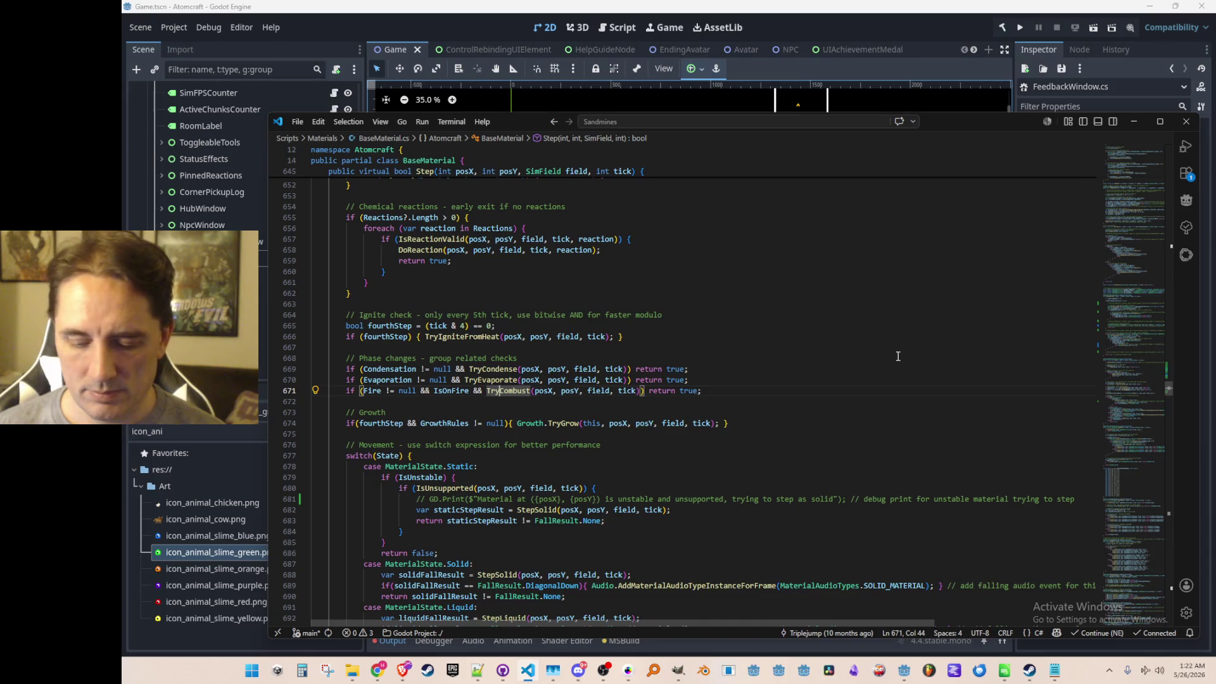
- Jump into TryCombust, then to IsOnFire's definition and list all its references
key("F12")
scroll(912, 380, "down", 2)
left_click(941, 413)
scroll(940, 412, "down", 3)
scroll(941, 412, "down", 3)
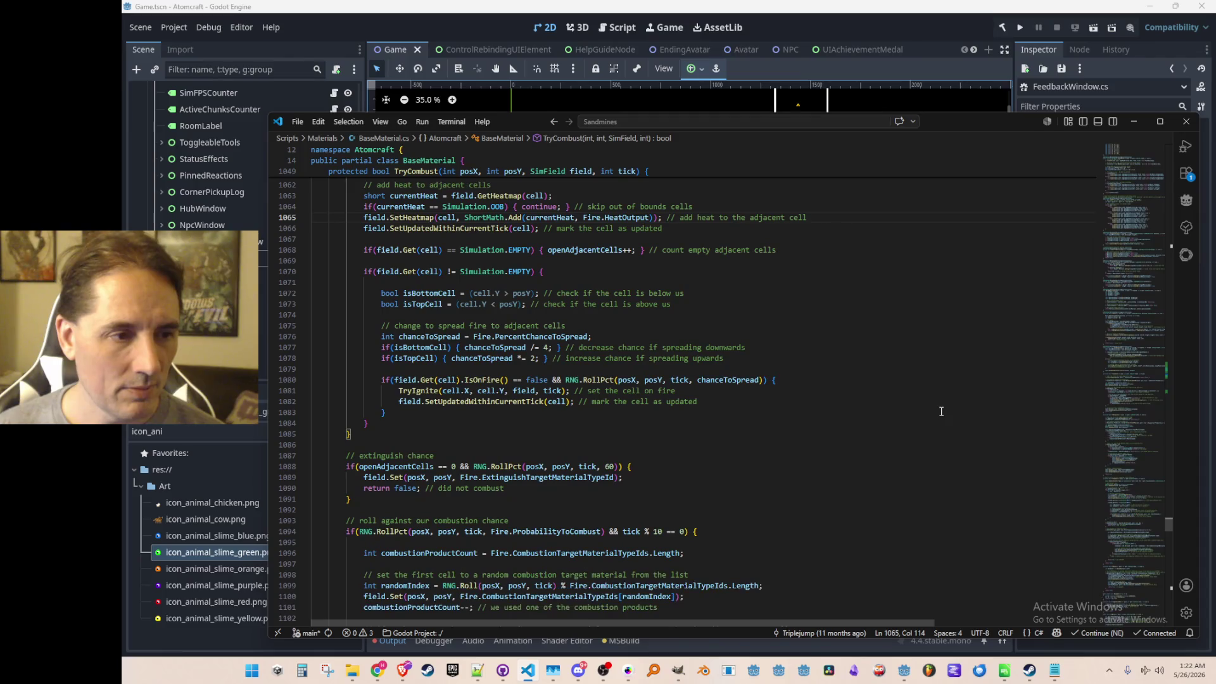
left_click(487, 379, "ctrl")
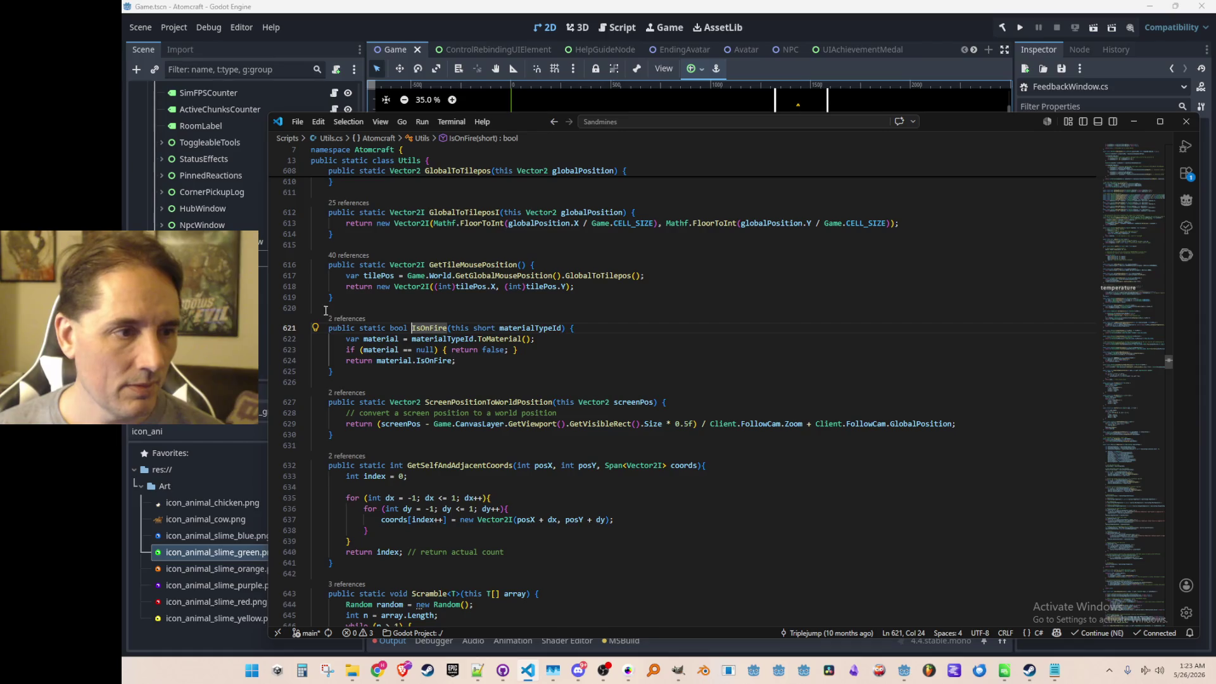
left_click(342, 318)
- Follow the IsOnFire reference back into BaseMaterial.cs's TryCombust near TryIgnite and start a file-name search
left_click(737, 361)
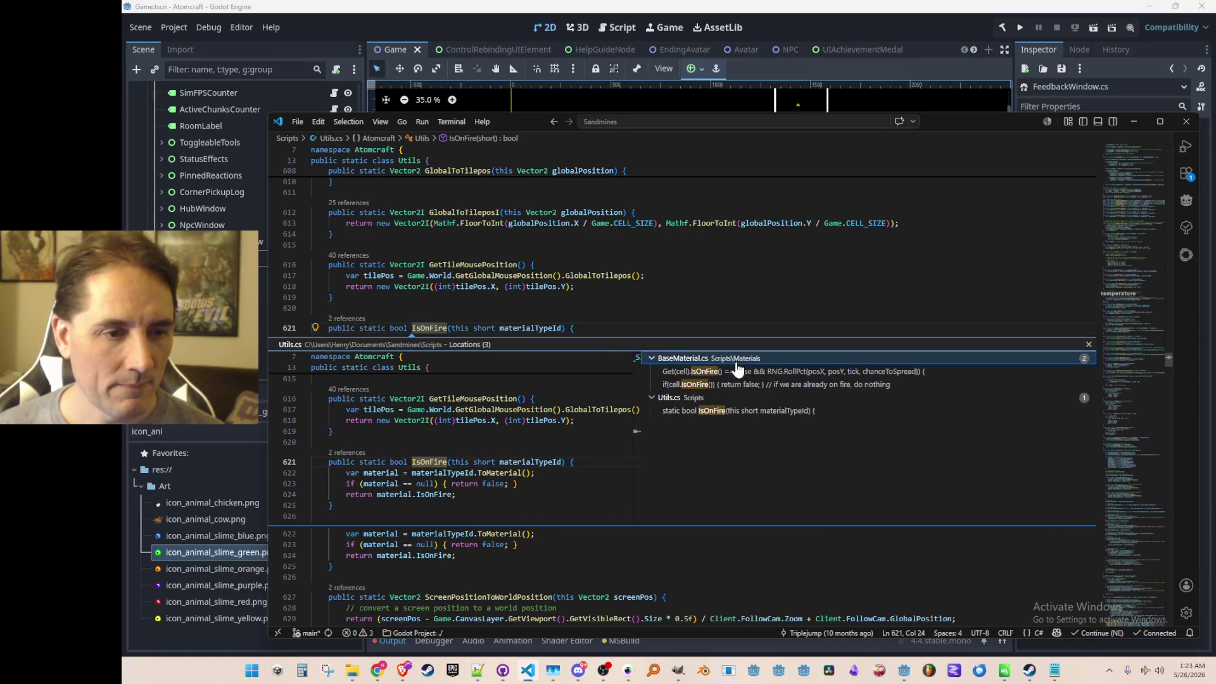
left_click(738, 372)
double_click(737, 371)
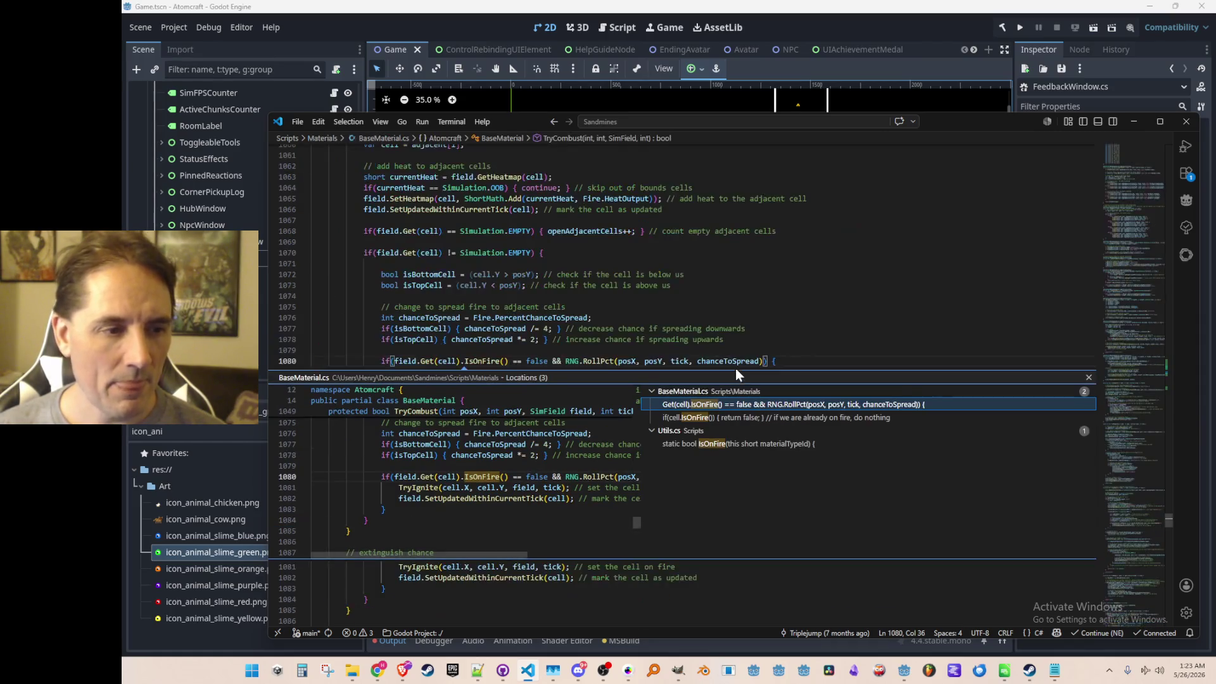
left_click(795, 311)
left_click(815, 342)
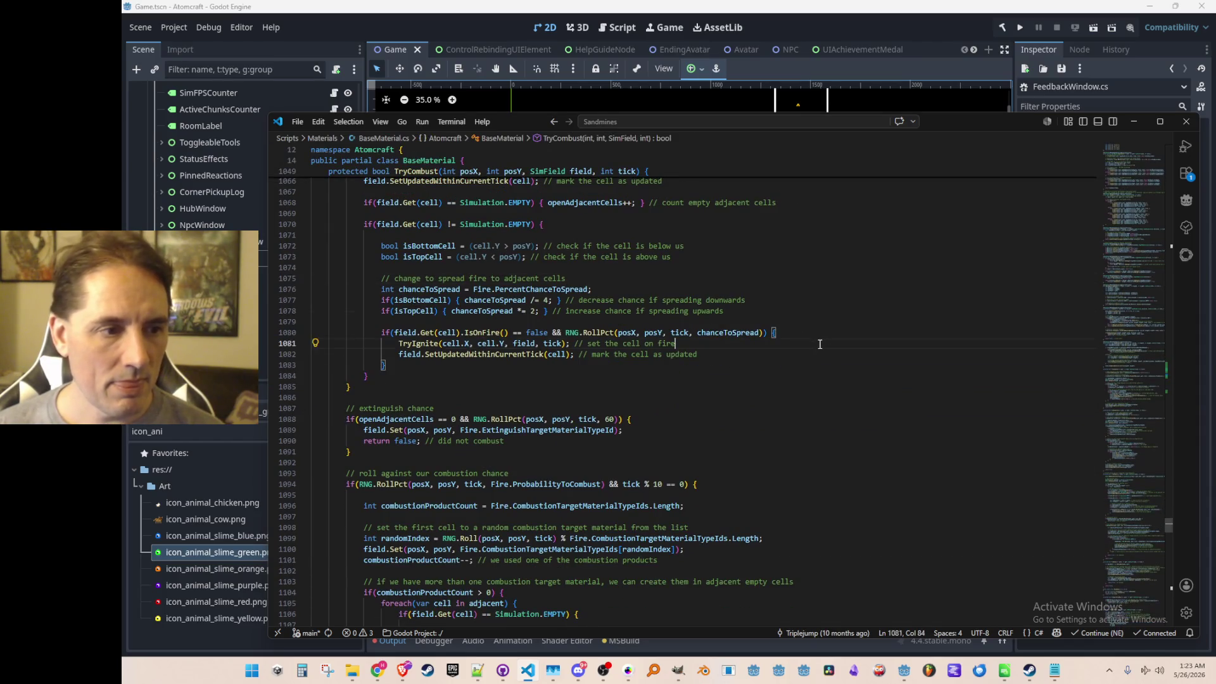
scroll(817, 343, "down", 8)
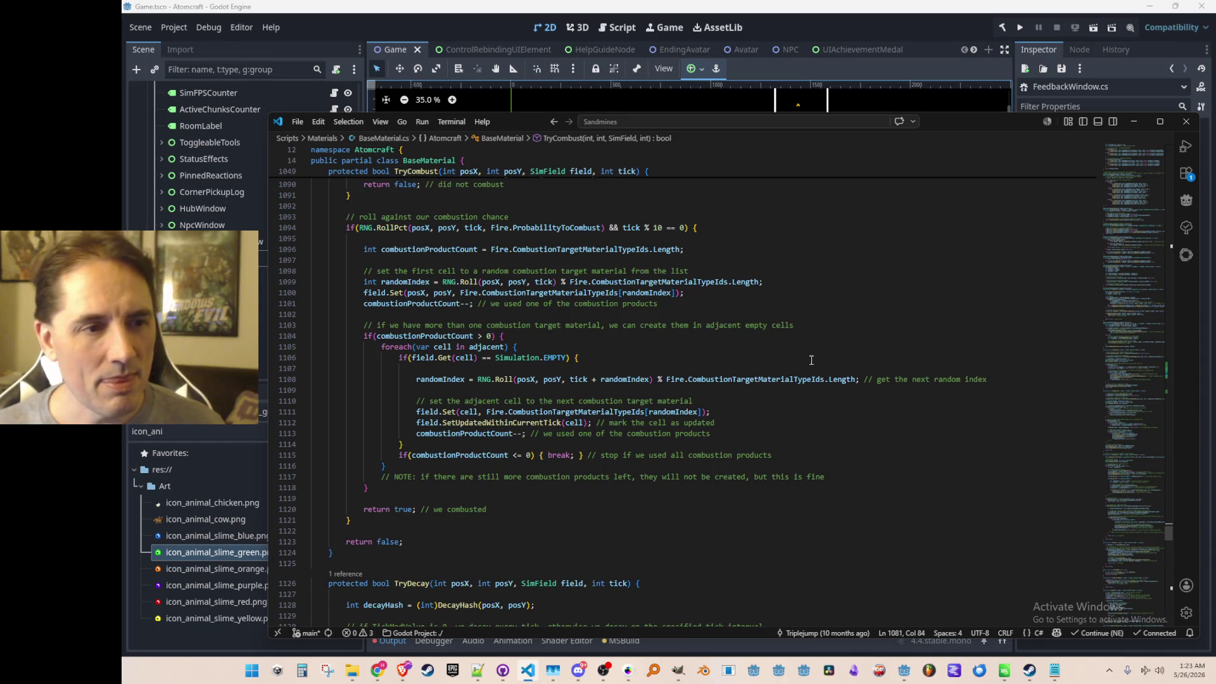
scroll(820, 314, "down", 1)
scroll(825, 290, "down", 1)
scroll(831, 269, "down", 1)
scroll(830, 271, "up", 2)
scroll(830, 278, "up", 4)
scroll(831, 287, "up", 5)
scroll(830, 297, "up", 4)
scroll(830, 300, "up", 1)
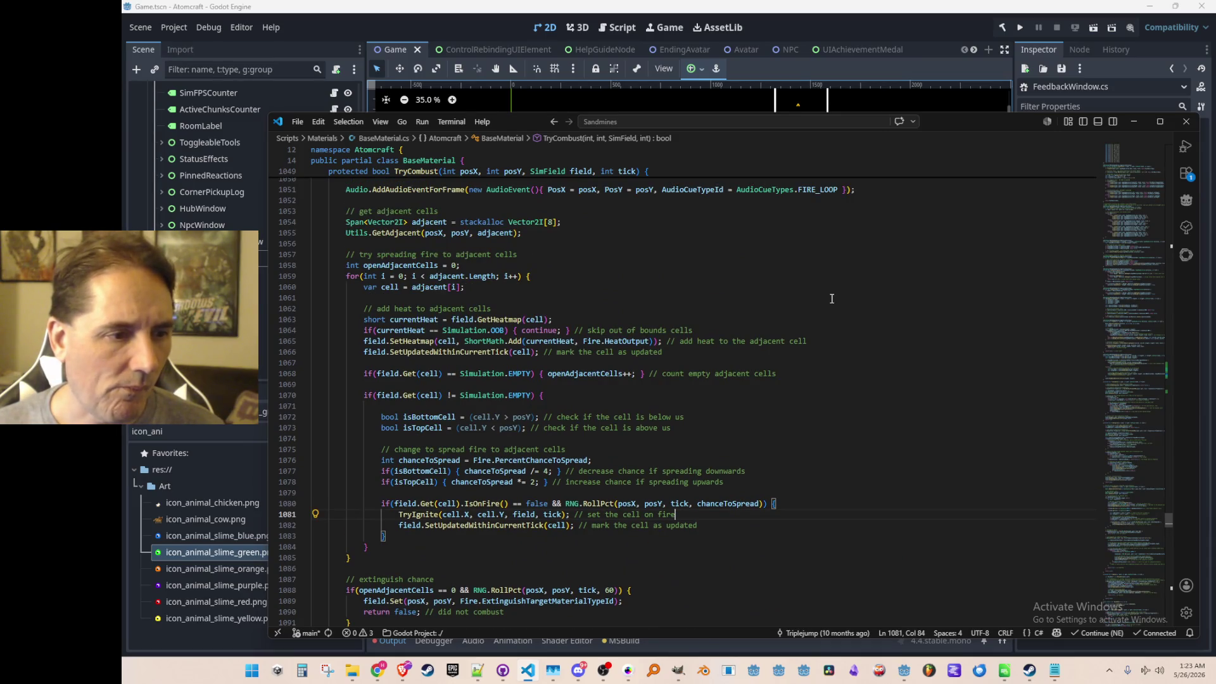
scroll(831, 298, "up", 3)
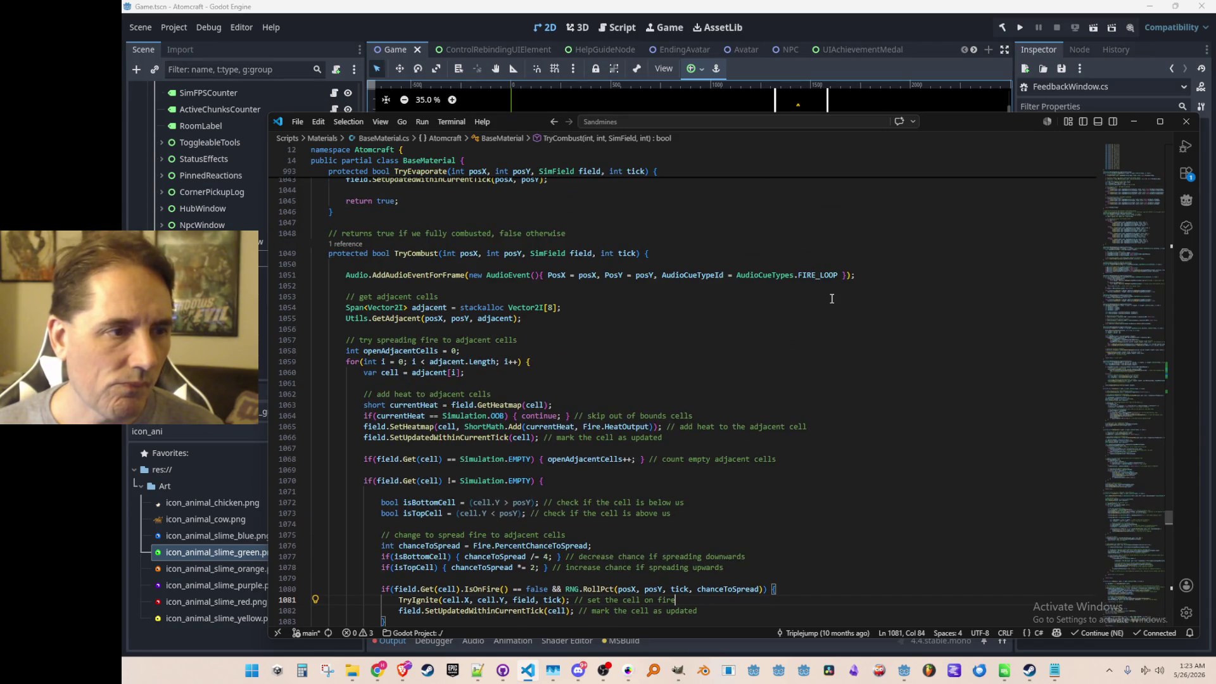
left_click(725, 329)
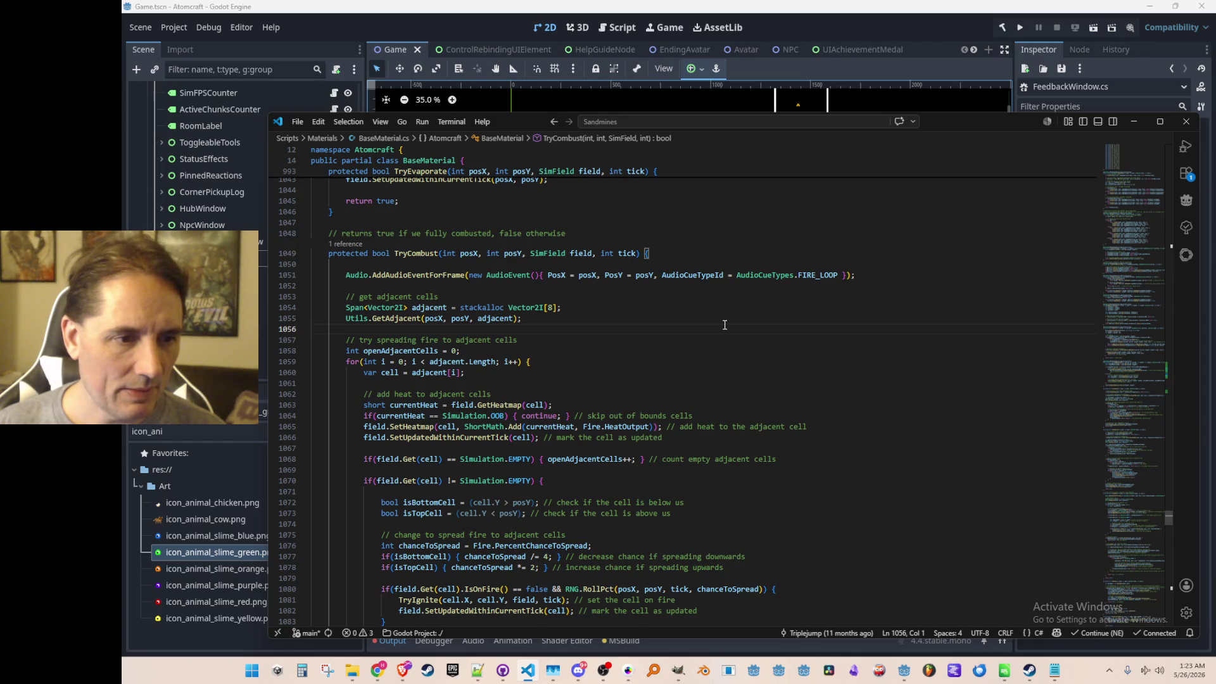
key("ctrl+p")
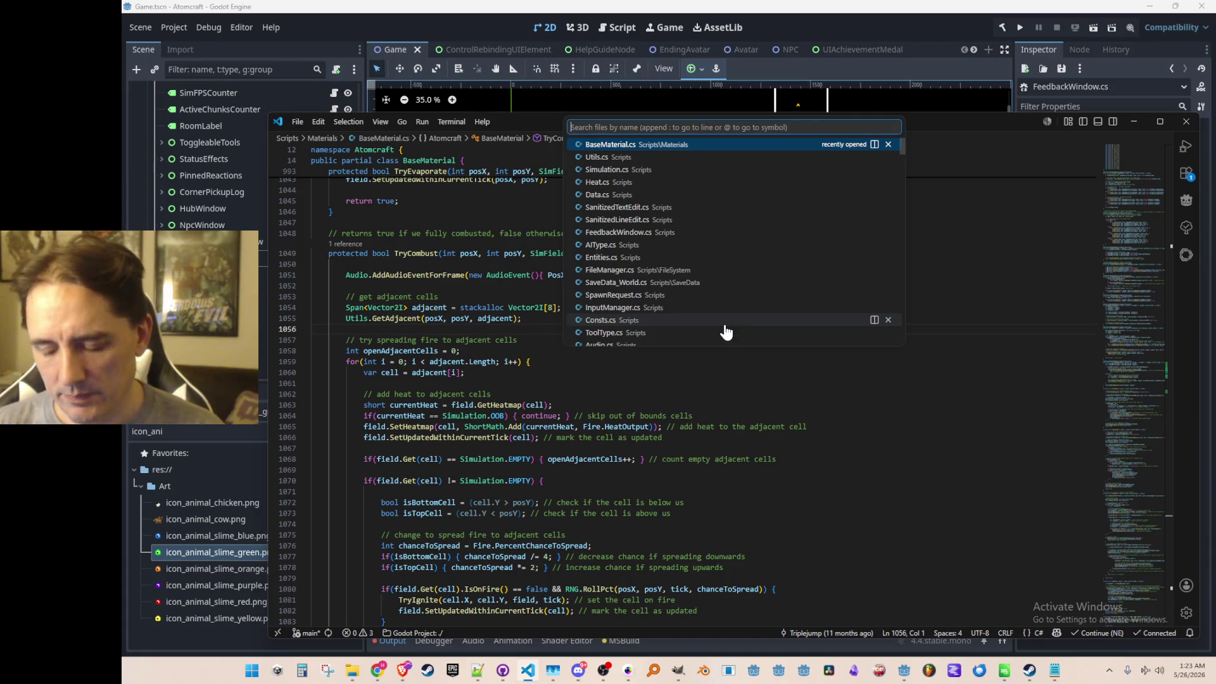
type("gamepl")
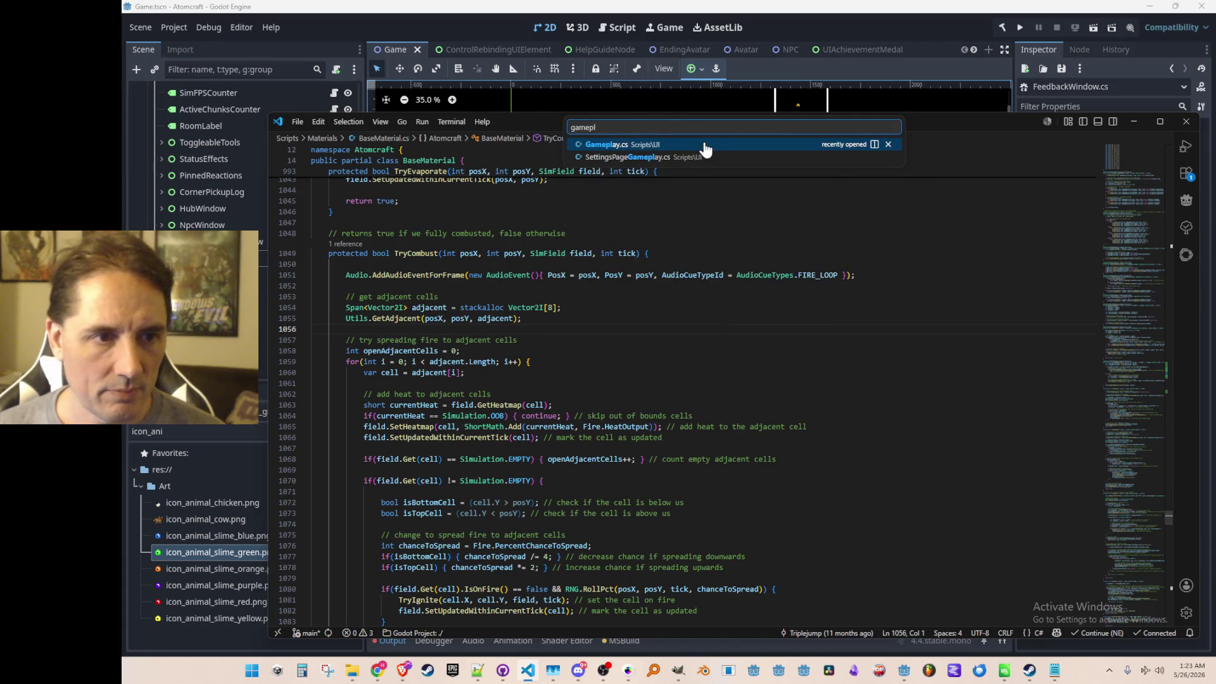
- In Gameplay.cs delete ToggleHUD's commented-out HUD lines and collapse the method to a single line
key("Return")
key("ctrl+f")
type("Heat")
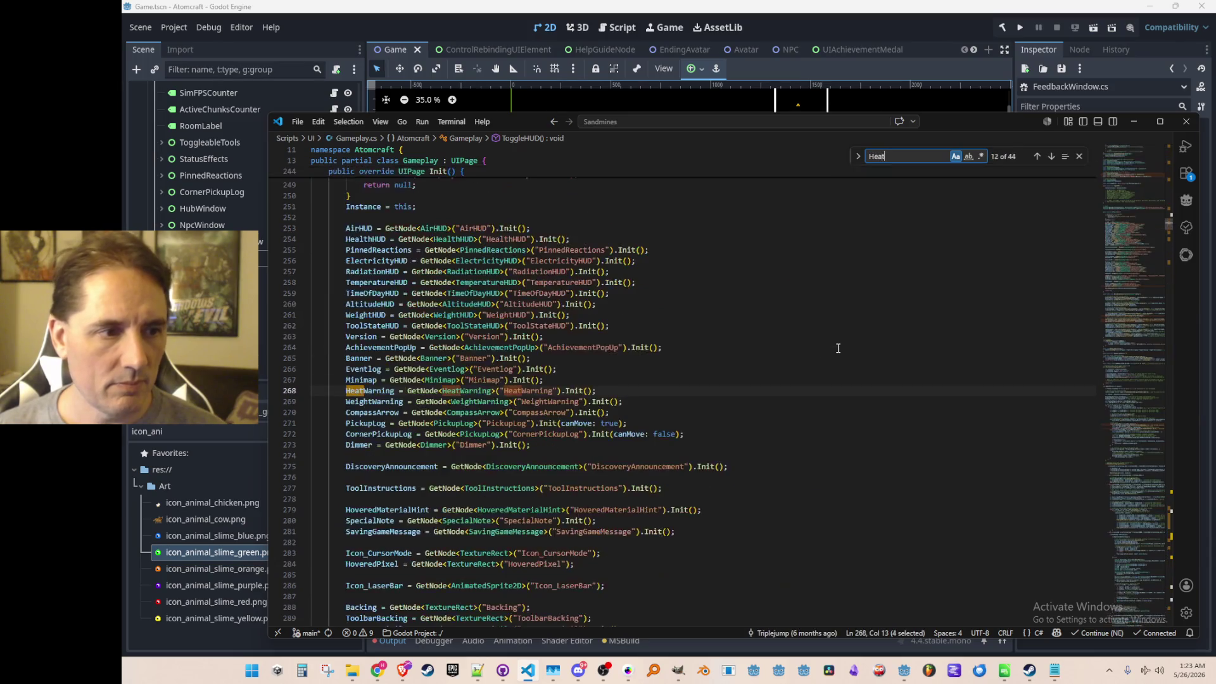
key("Escape")
key("alt+Left")
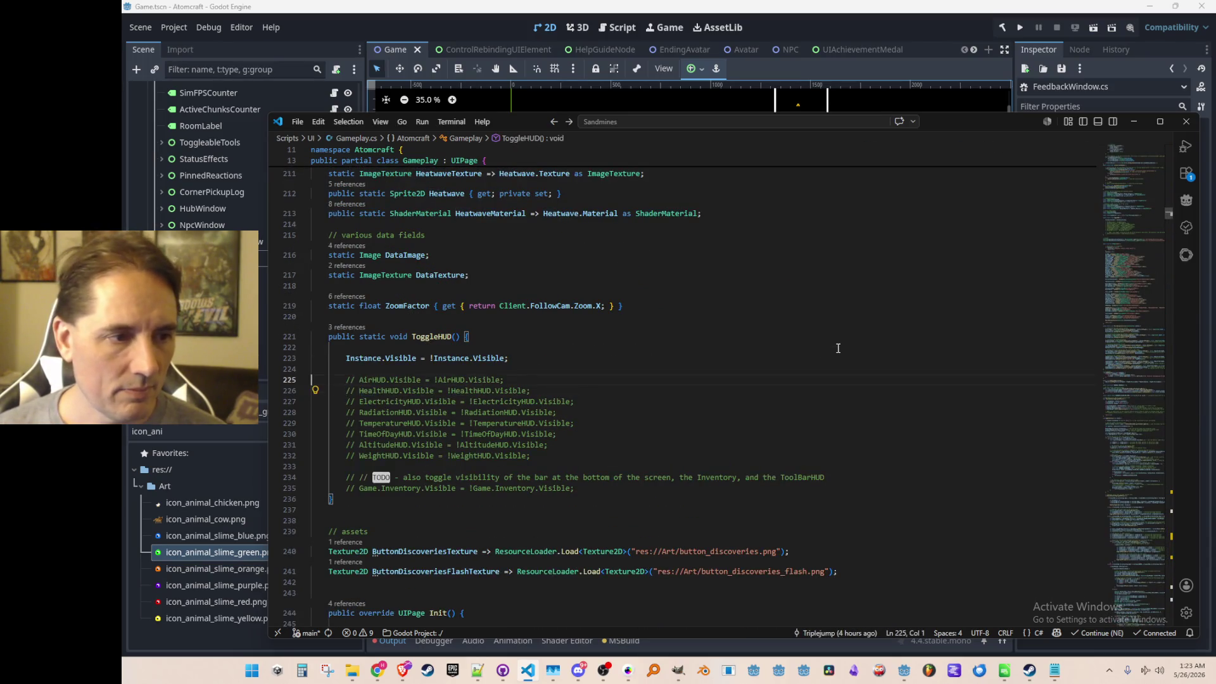
key("shift+Down")
key("shift+Down")
key("shift+Down")
key("shift+Down")
key("shift+Down")
key("shift+Down")
key("shift+Down")
key("BackSpace")
key("BackSpace")
key("Up")
key("BackSpace")
key("BackSpace")
key("Delete")
key("Delete")
key("End")
key("Return")
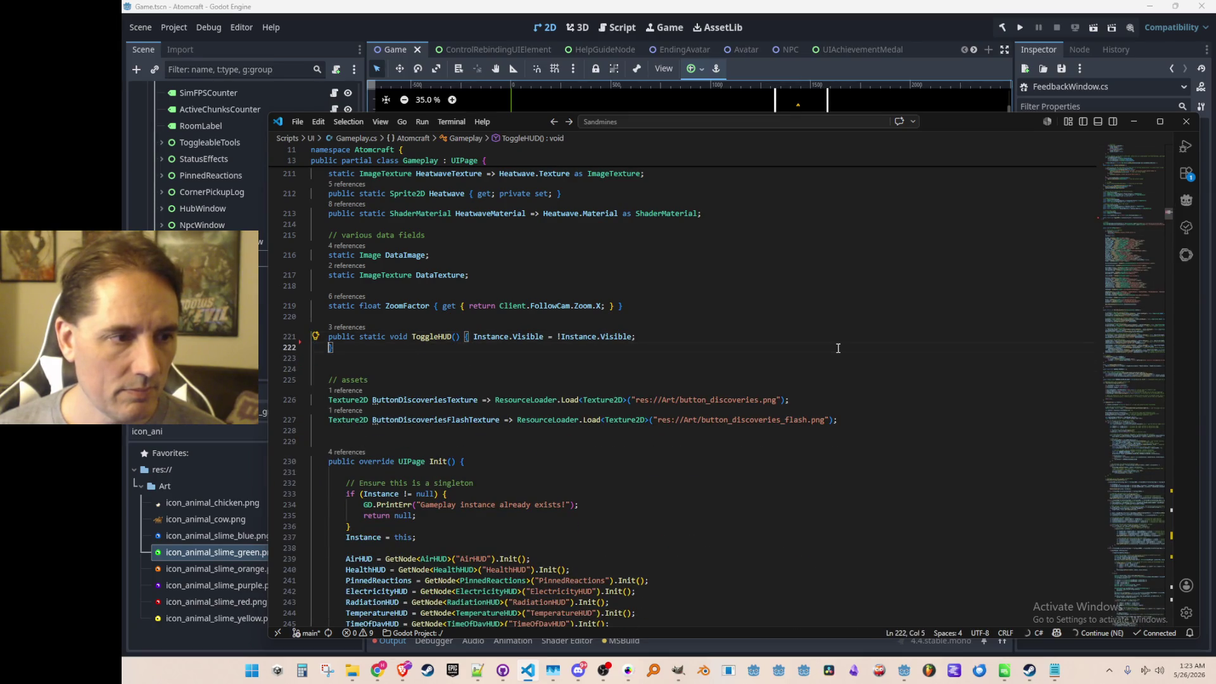
key("BackSpace")
key("BackSpace")
key("Down")
- Find 'Heat' to reach the heat_texture shader parameter setup in ResizeDisplayTextures, then switch to Godot
key("ctrl+f")
type("Heat")
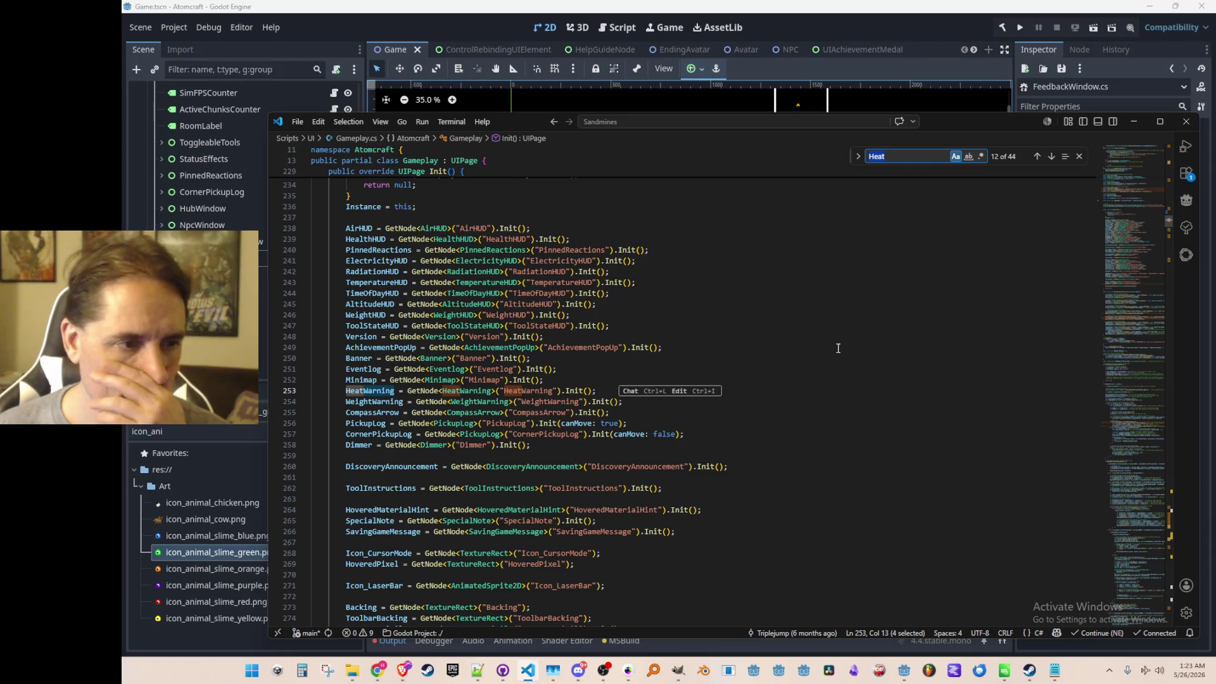
key("Return")
key("Return")
key("Return")
key("Return")
key("Return")
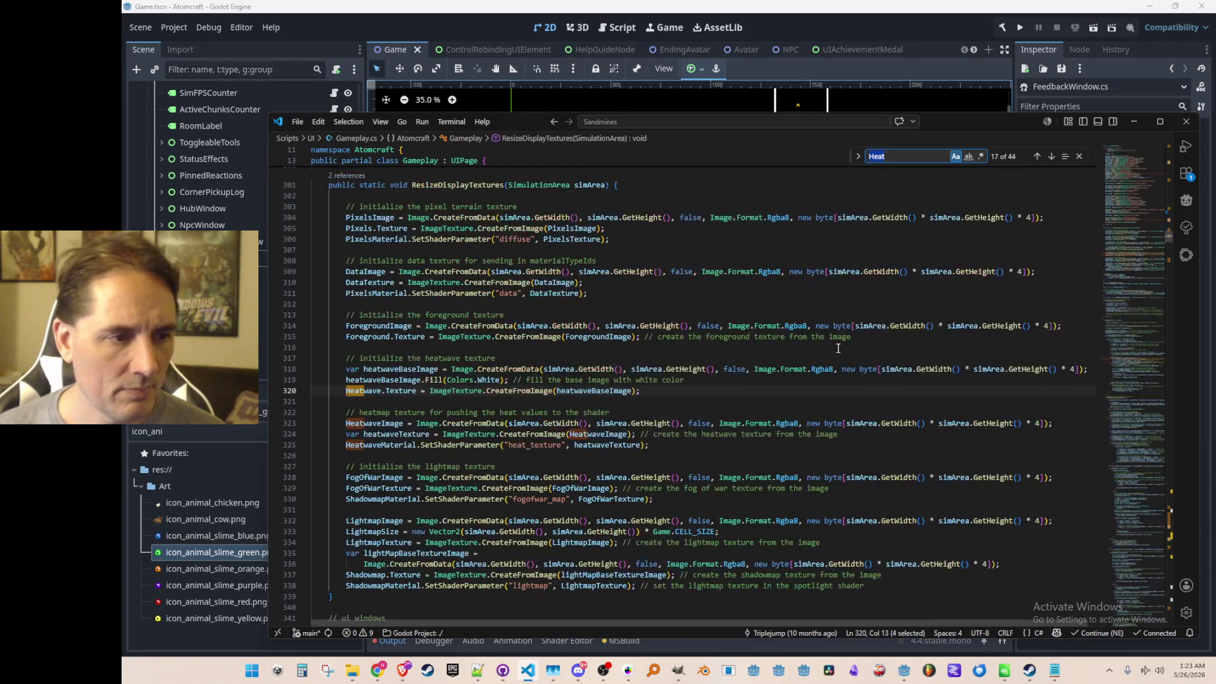
key("Escape")
key("Down")
key("Down")
key("Down")
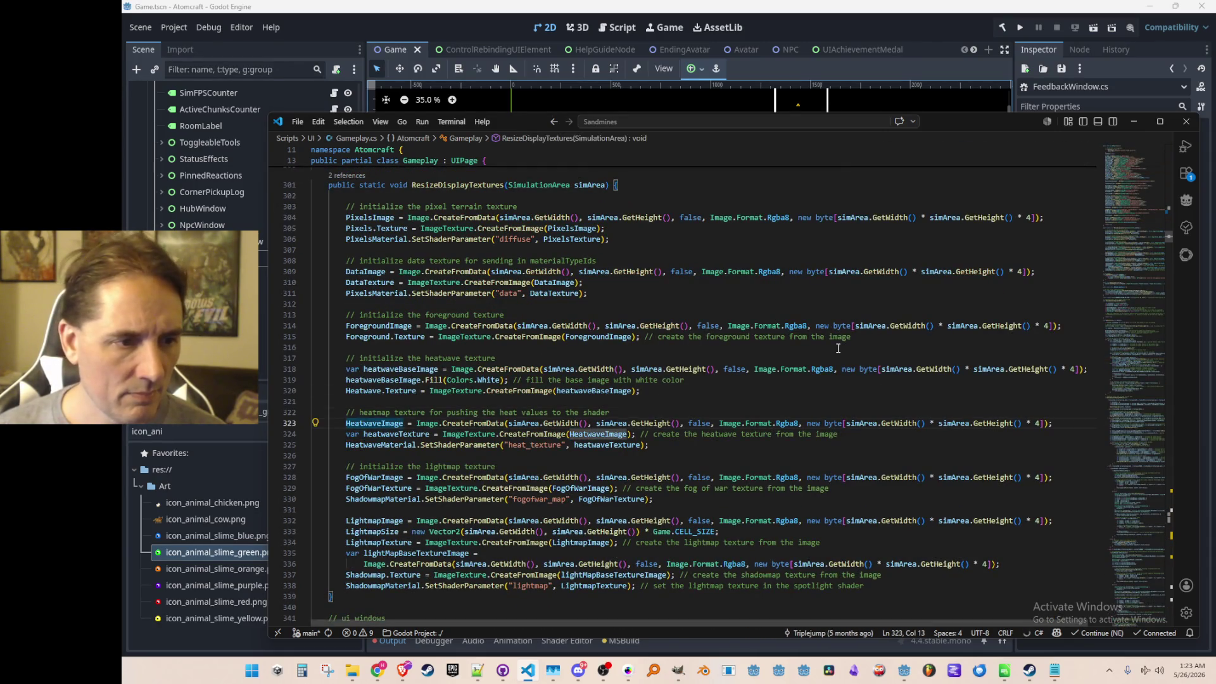
key("Down")
key("Down")
scroll(837, 348, "down", 2)
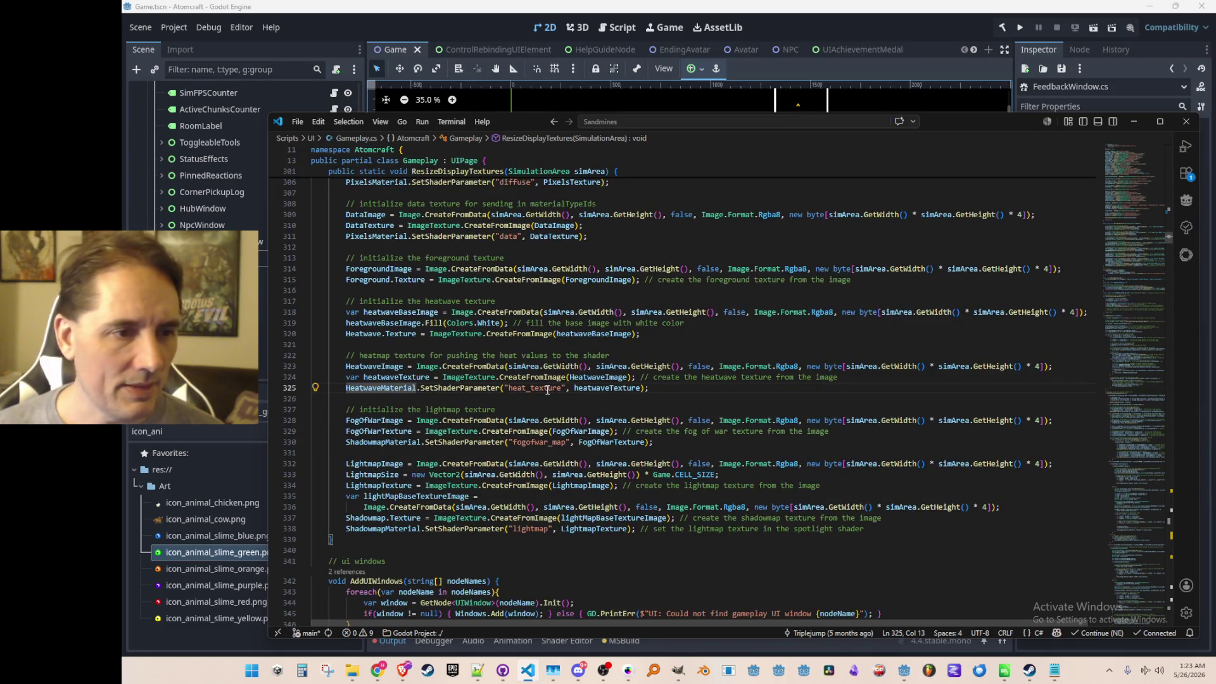
scroll(595, 351, "down", 1)
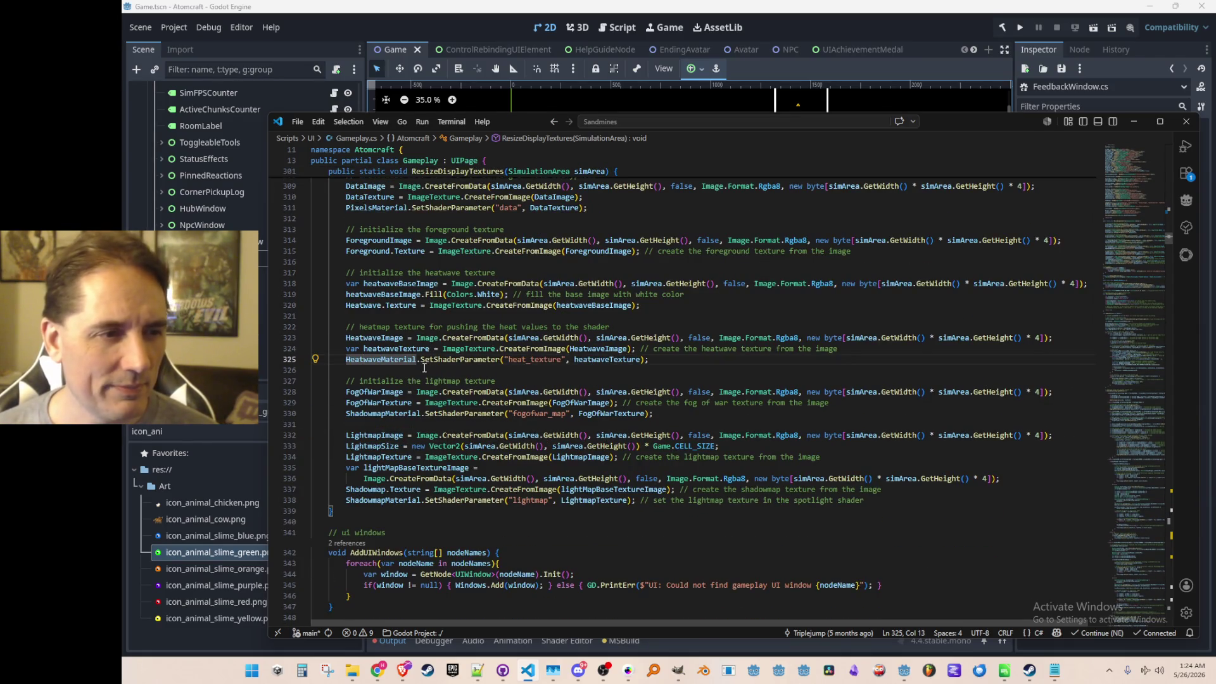
left_click(526, 18)
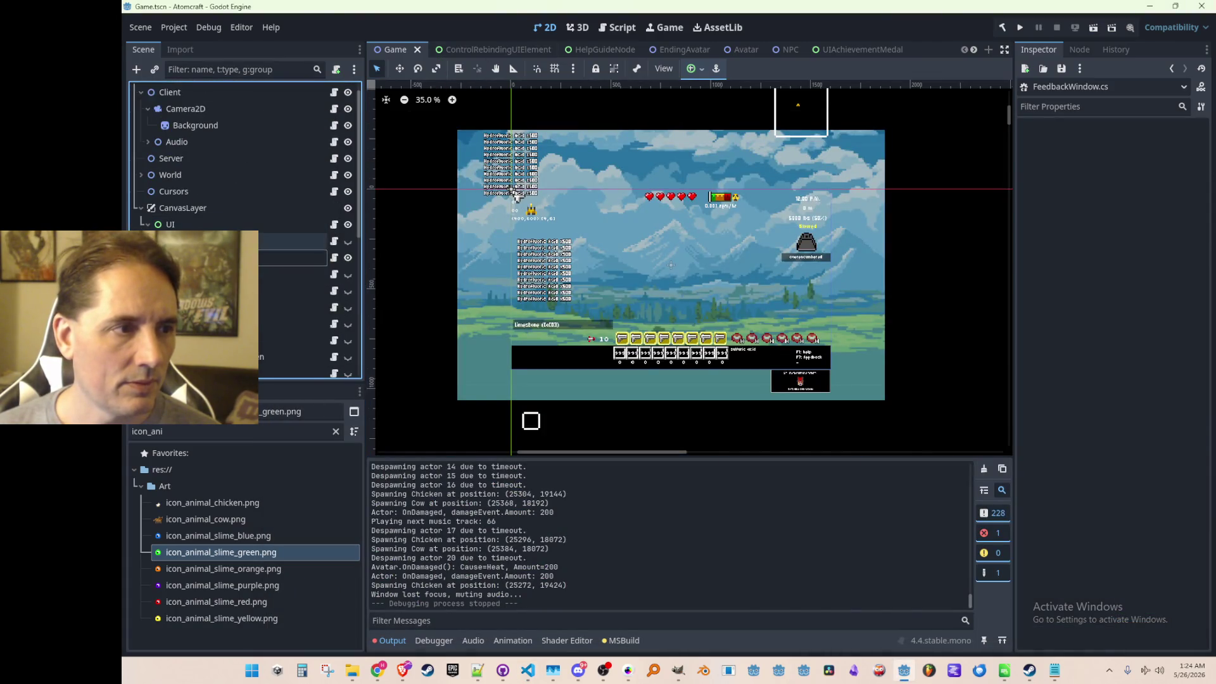
scroll(154, 173, "up", 1)
- Under World select the Heatwave Sprite2D to show its shader material, and focus the FileSystem filter
left_click(141, 190)
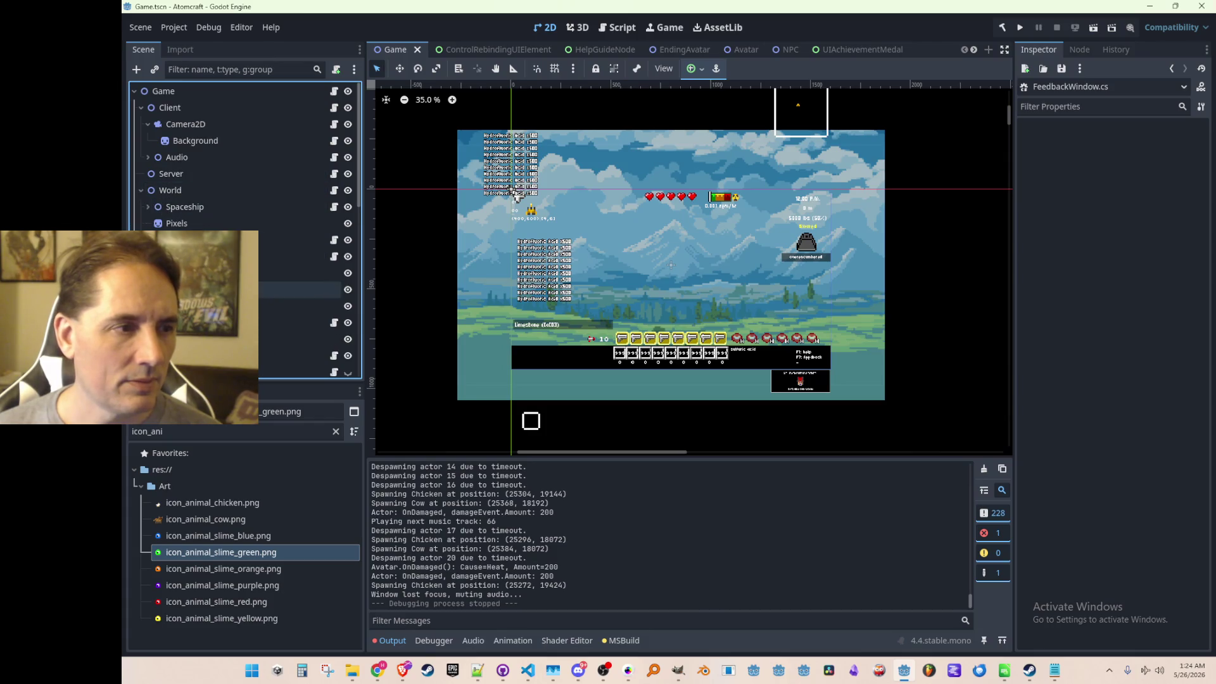
left_click(285, 307)
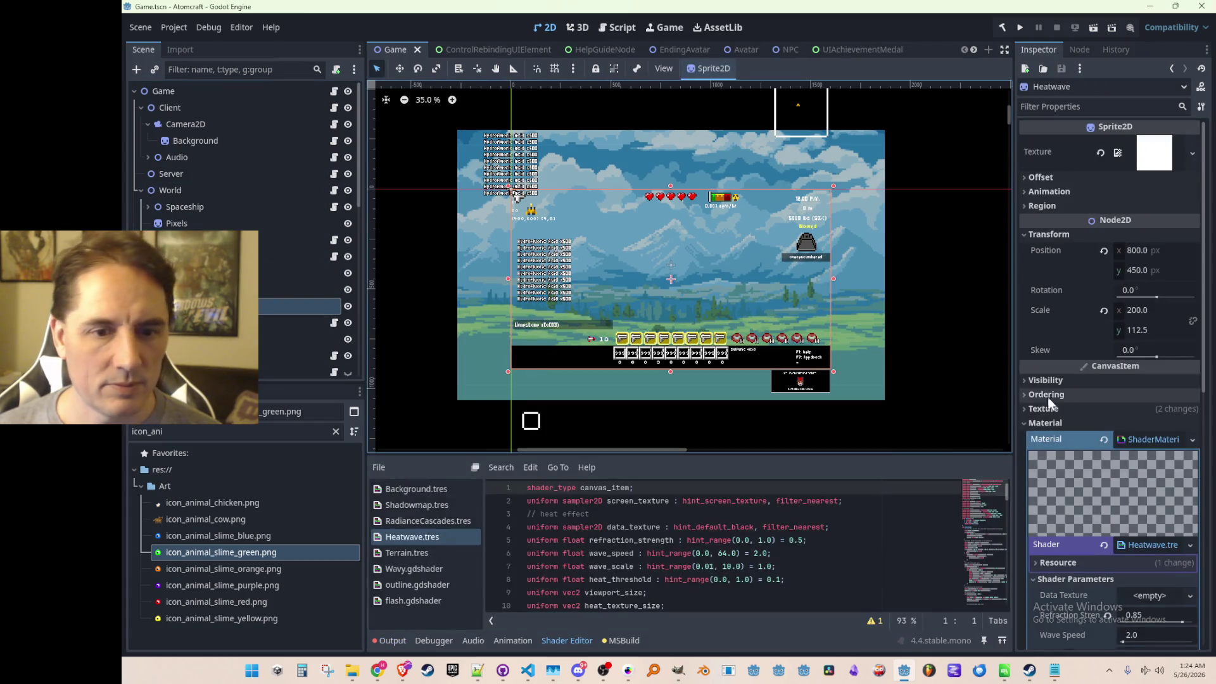
scroll(1117, 399, "down", 3)
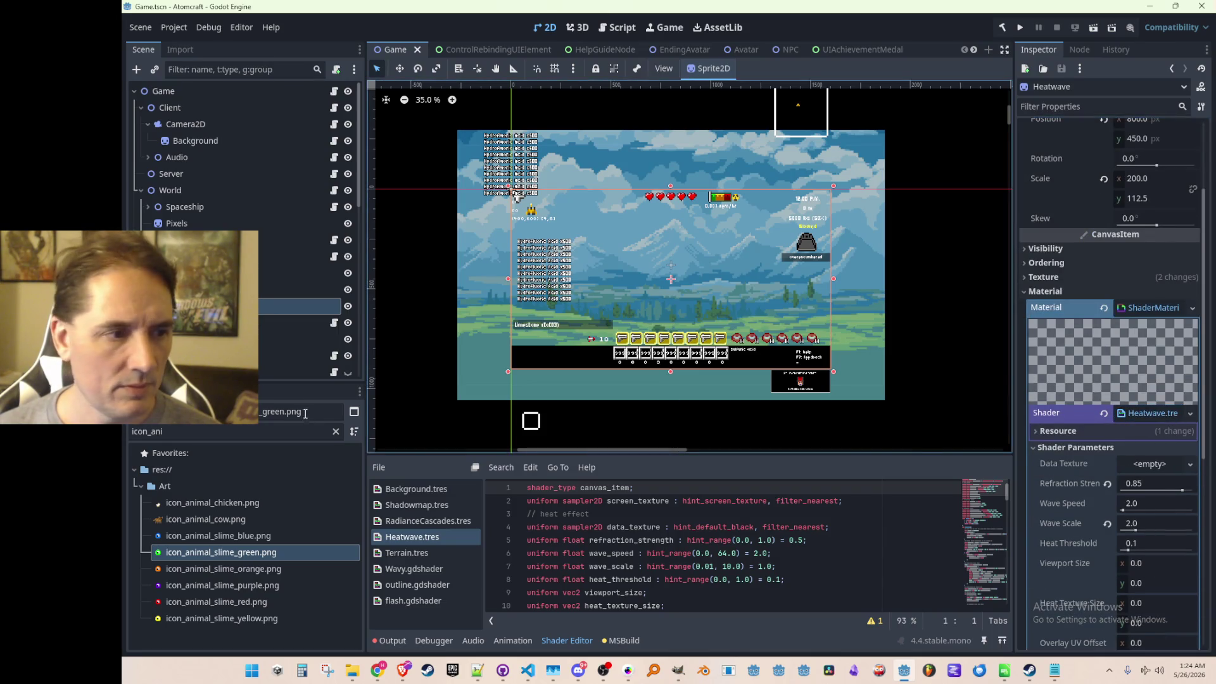
left_click(278, 428)
type("Heatwave")
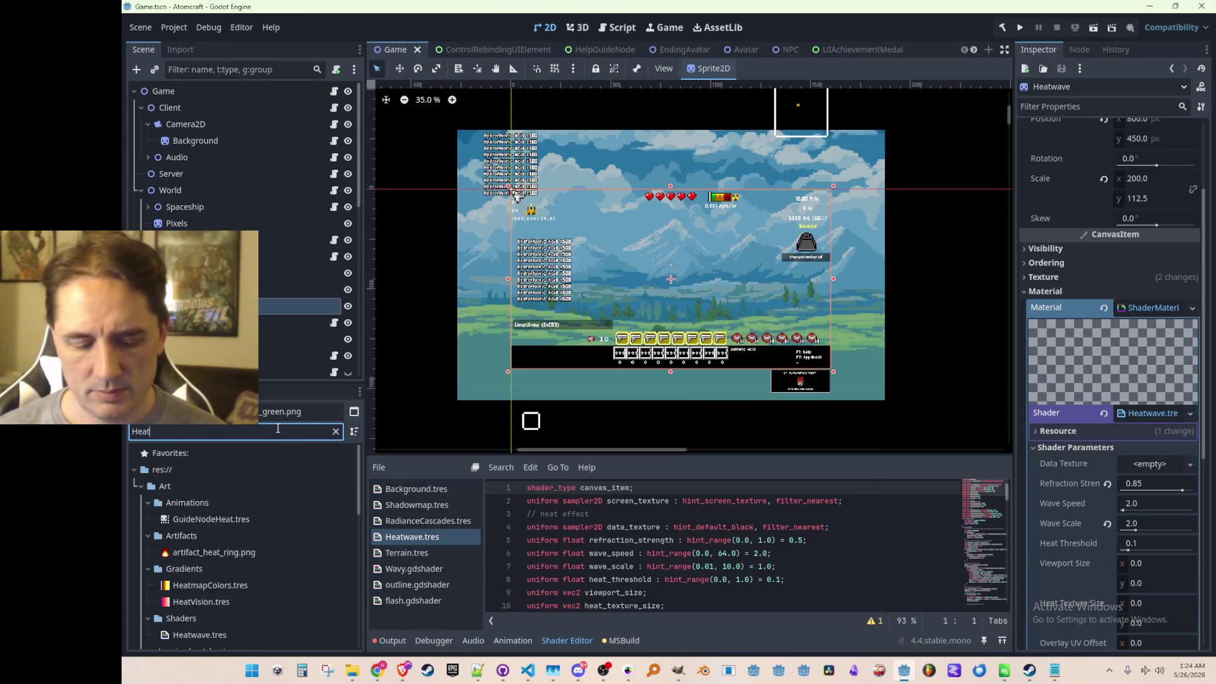
- Select Heatwave.tres from the filtered files and enlarge the Shader Editor to show its full code
left_click(231, 519)
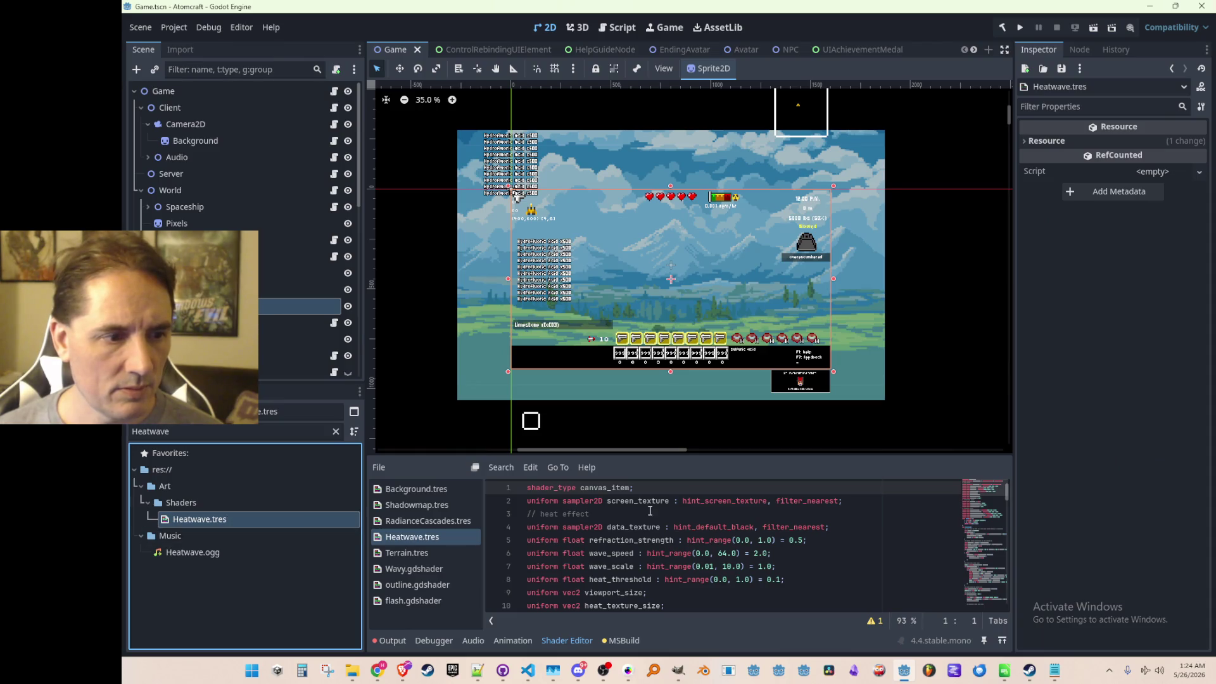
left_click_drag(653, 454, 653, 190)
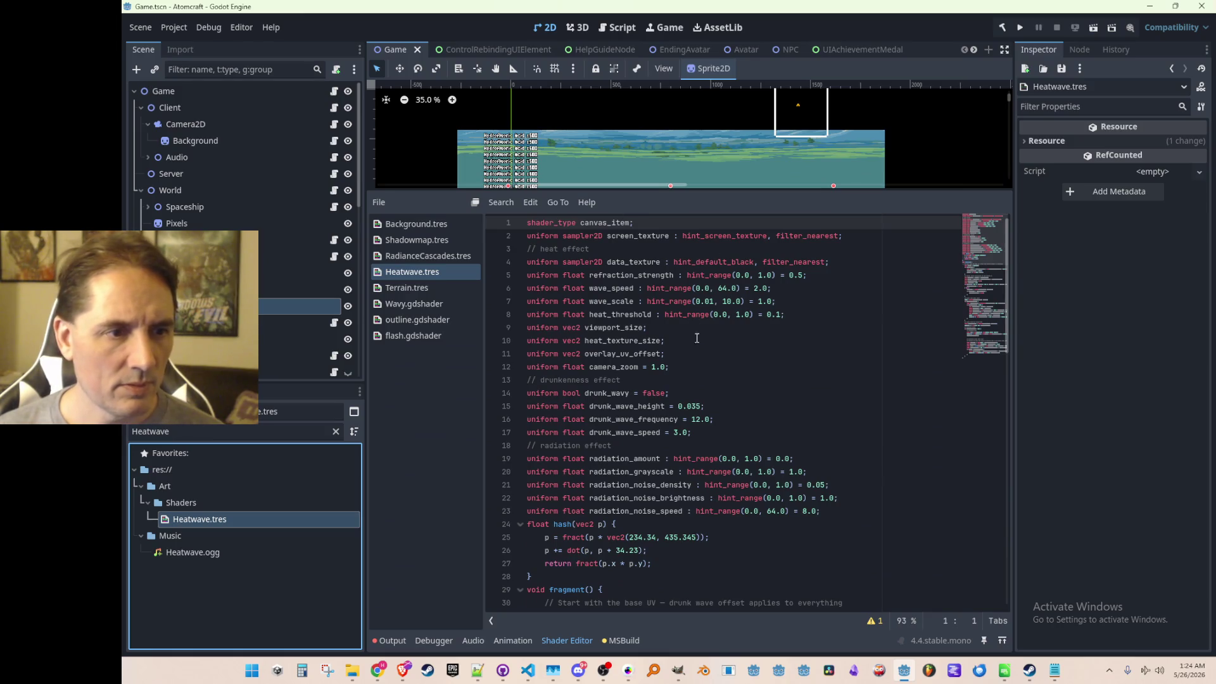
scroll(790, 352, "down", 4)
scroll(751, 425, "down", 5)
scroll(751, 424, "down", 2)
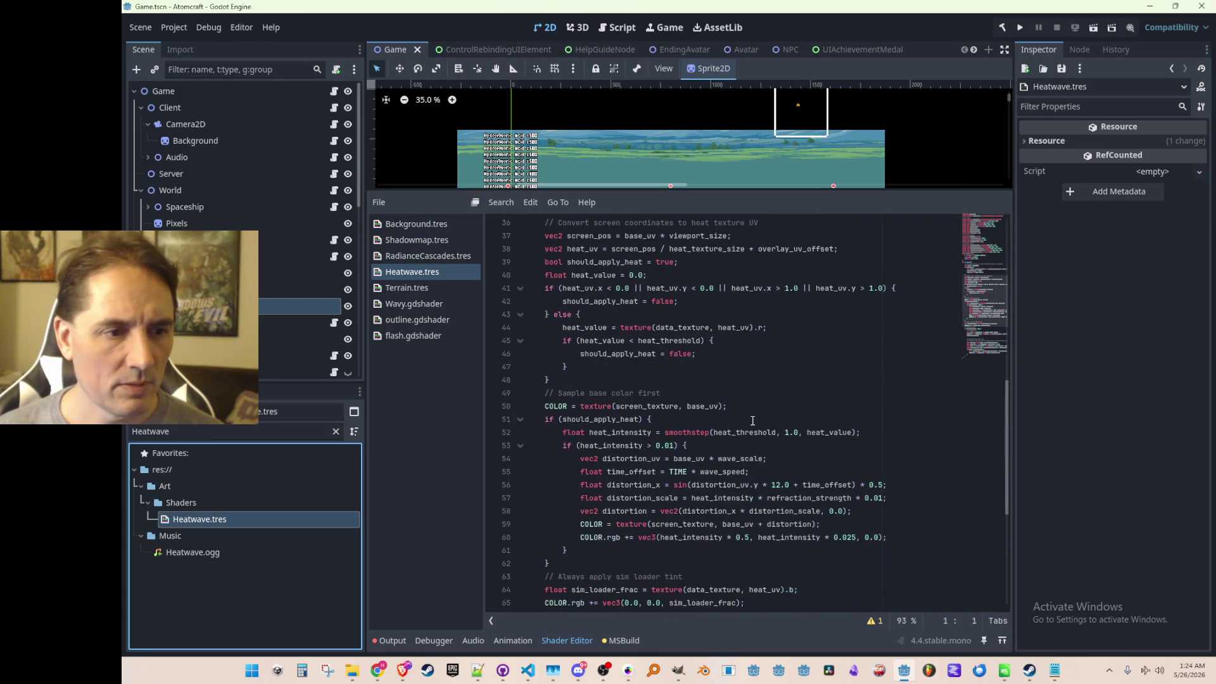
scroll(750, 425, "down", 3)
scroll(750, 424, "down", 2)
scroll(750, 425, "down", 2)
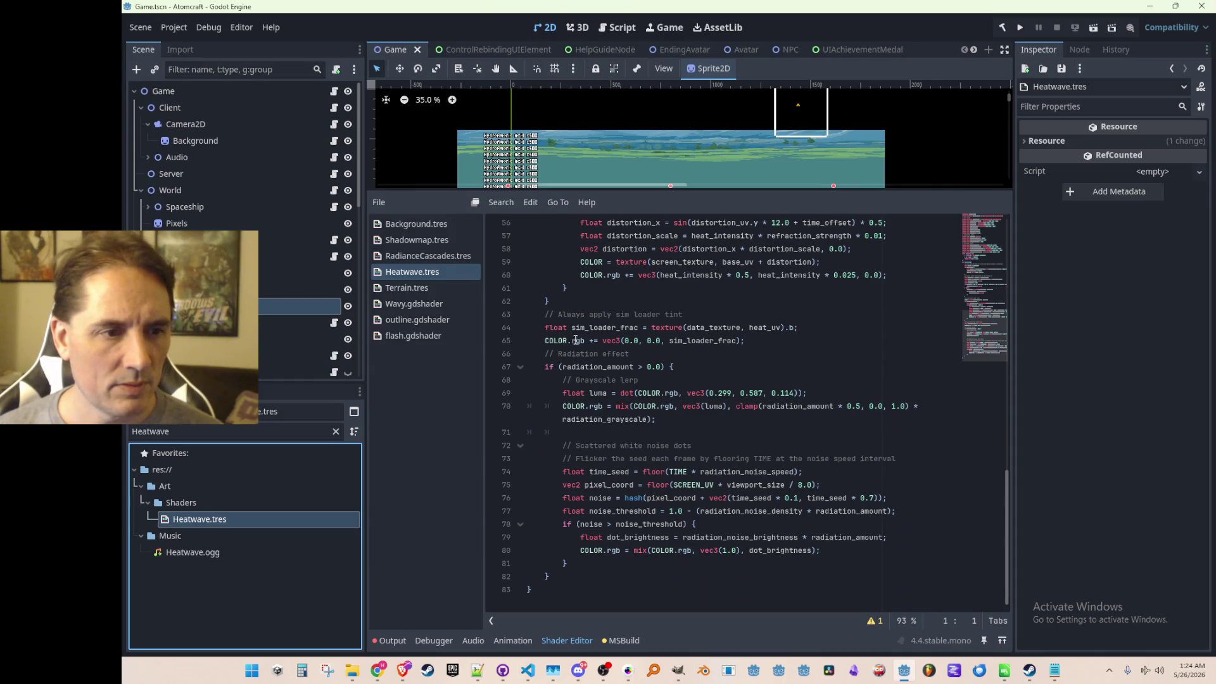
left_click(796, 342)
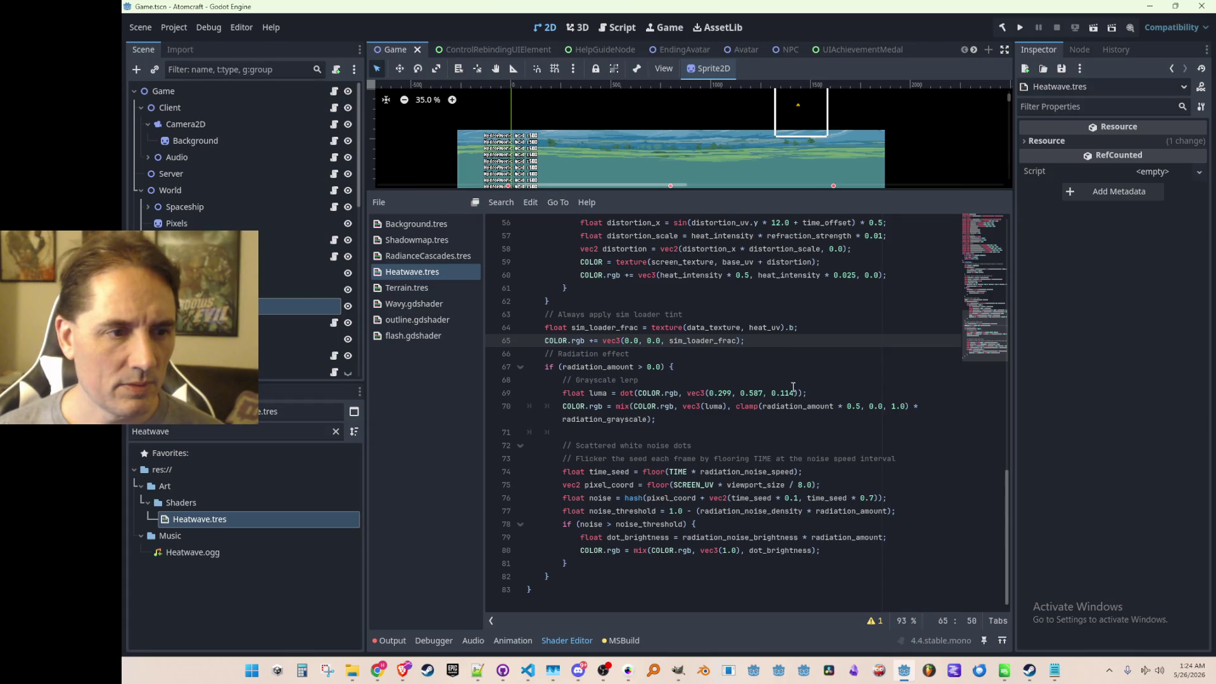
left_click(786, 362)
left_click(793, 354)
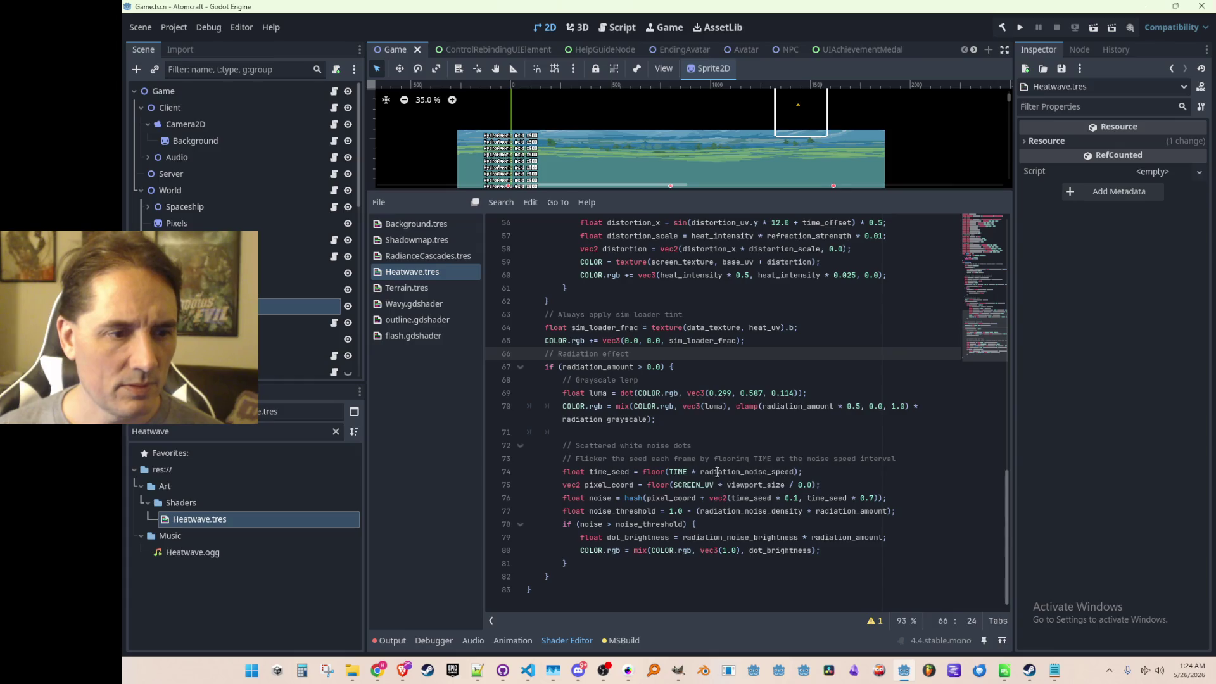
left_click(711, 431)
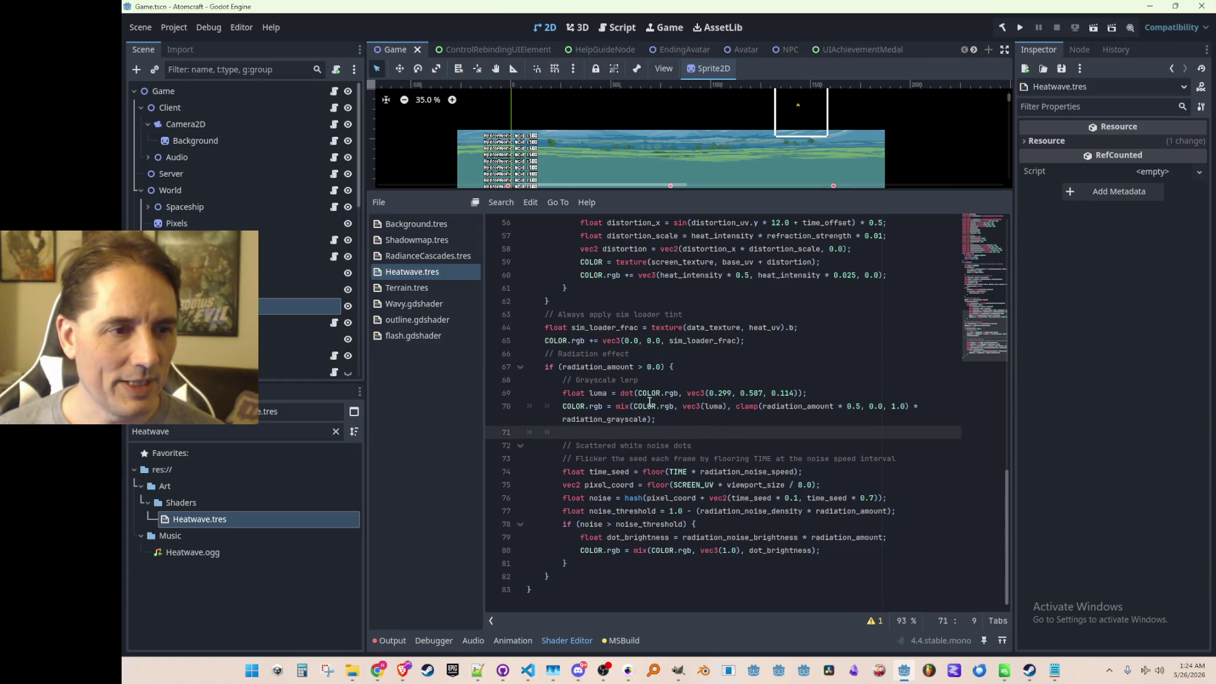
scroll(649, 403, "up", 3)
scroll(711, 452, "up", 2)
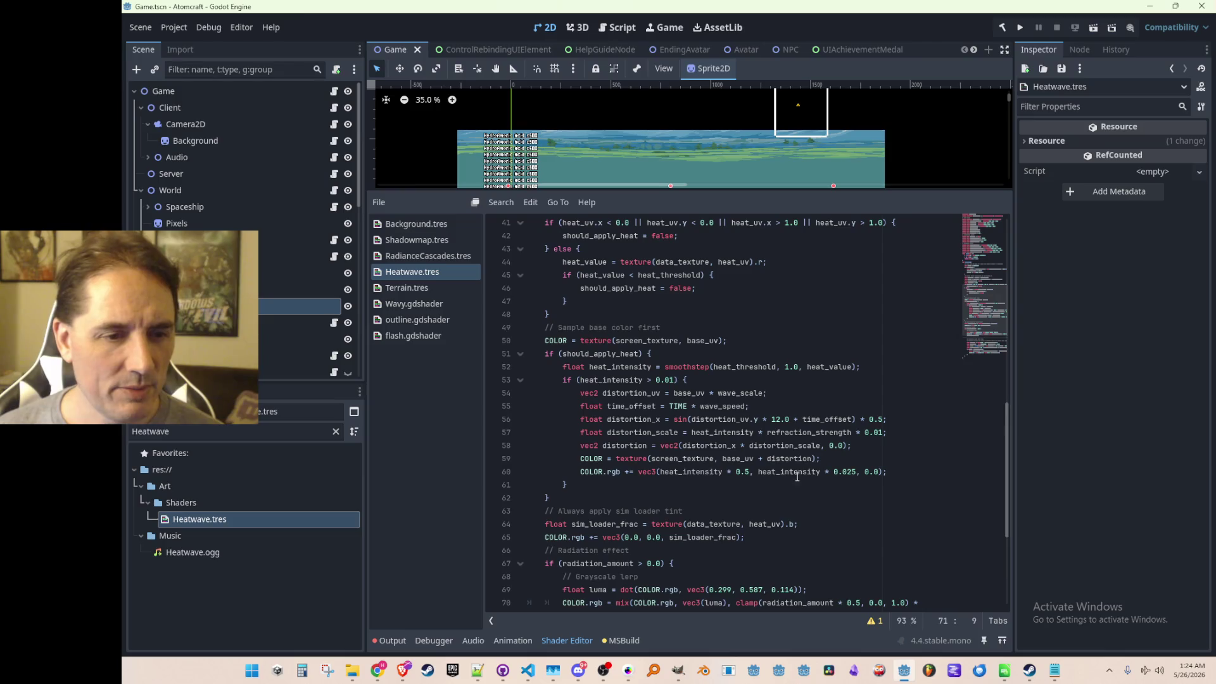
left_click(773, 484)
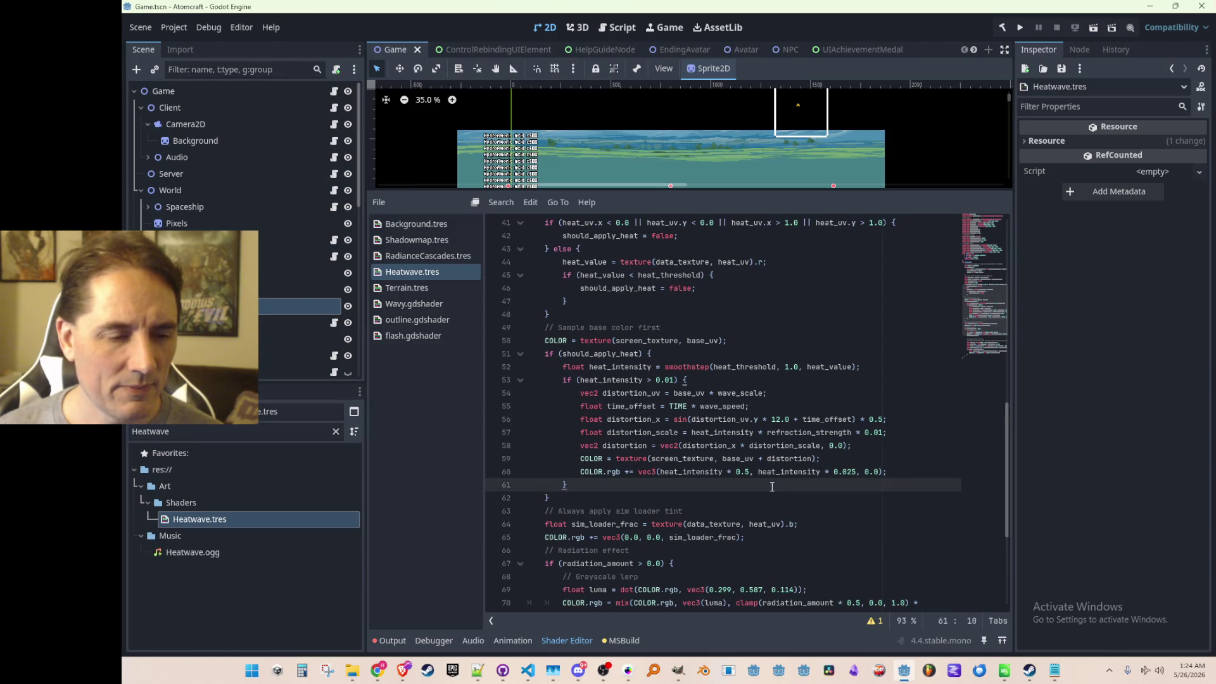
scroll(772, 484, "down", 1)
left_click(727, 432)
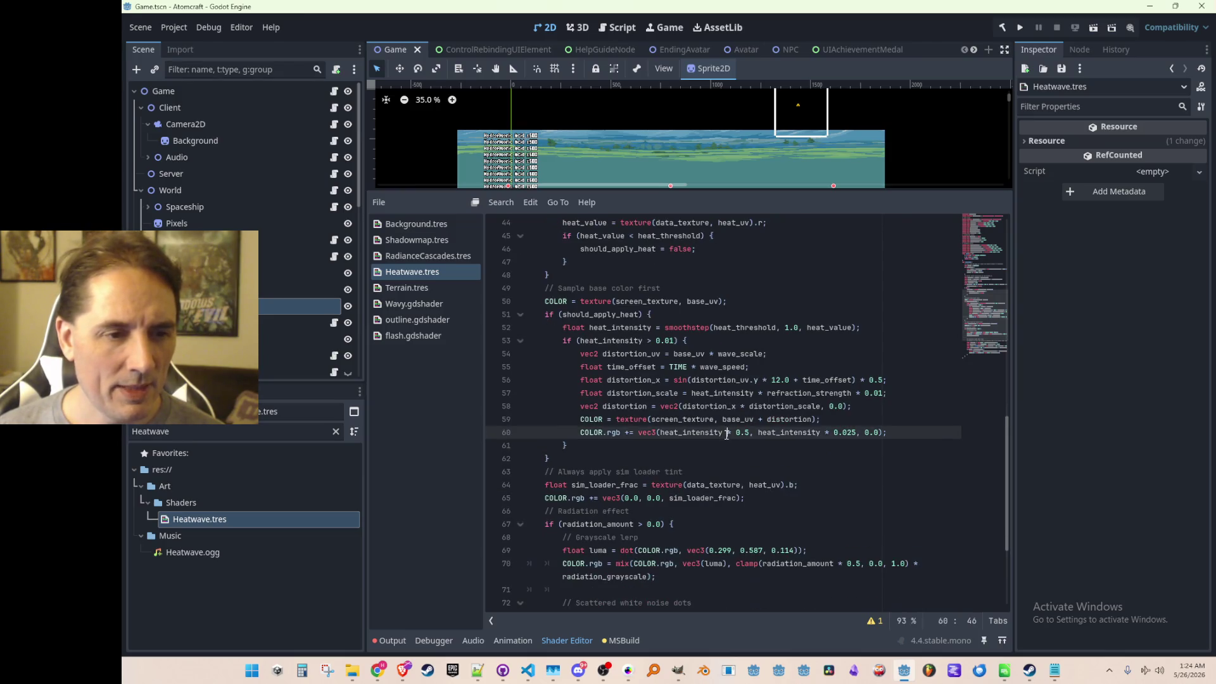
left_click(807, 440)
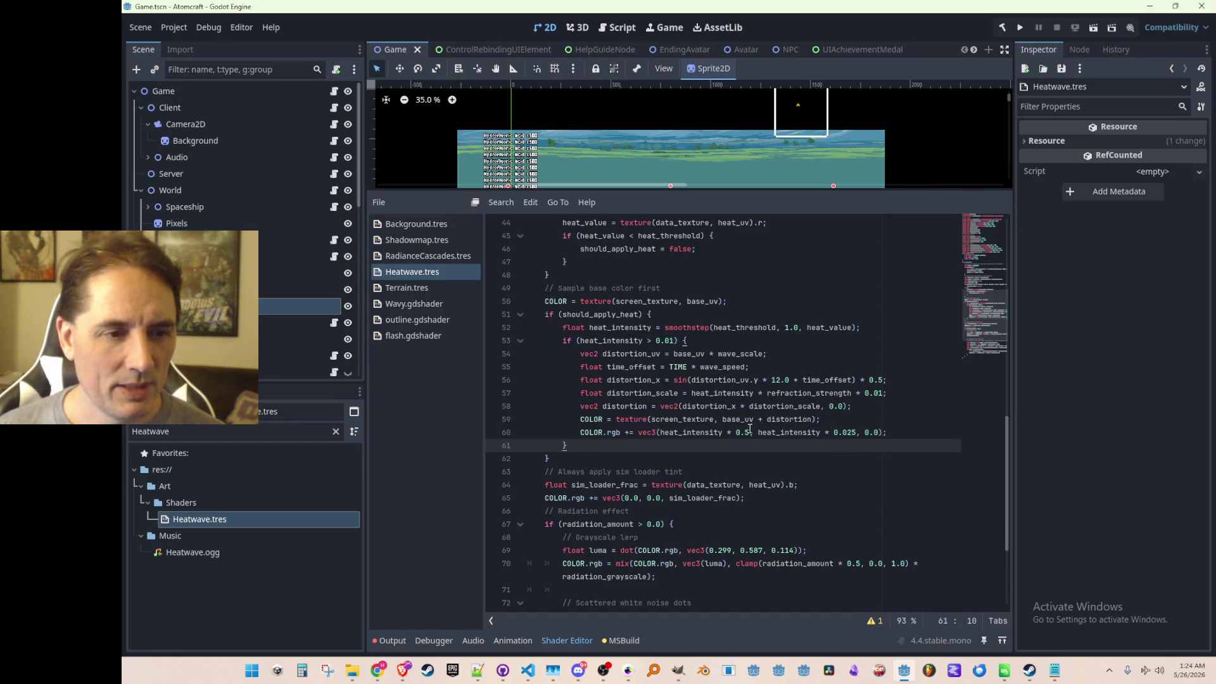
left_click(638, 433)
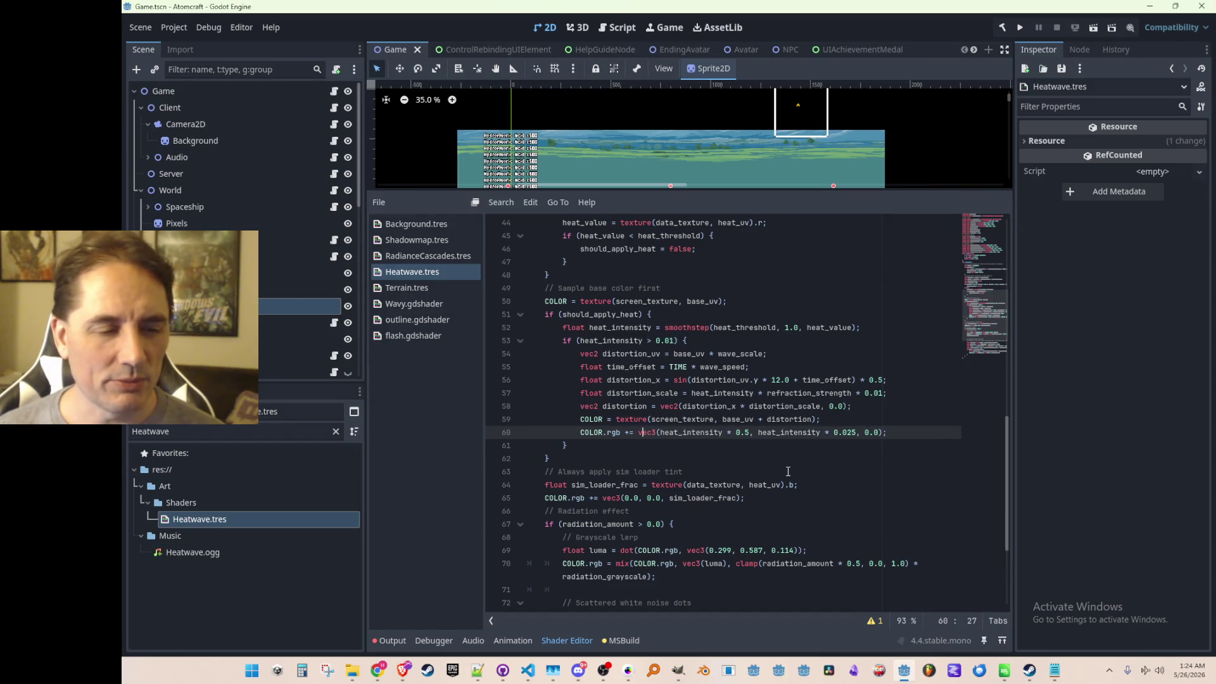
scroll(790, 483, "up", 1)
scroll(796, 496, "up", 1)
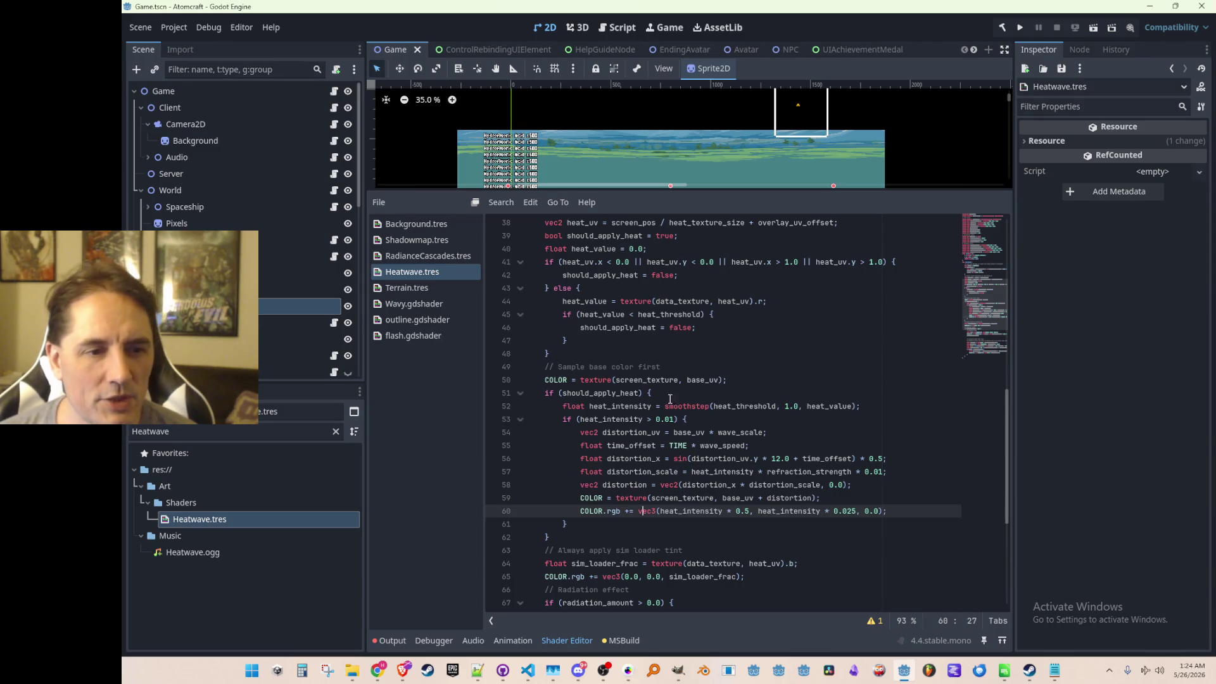
left_click(644, 407)
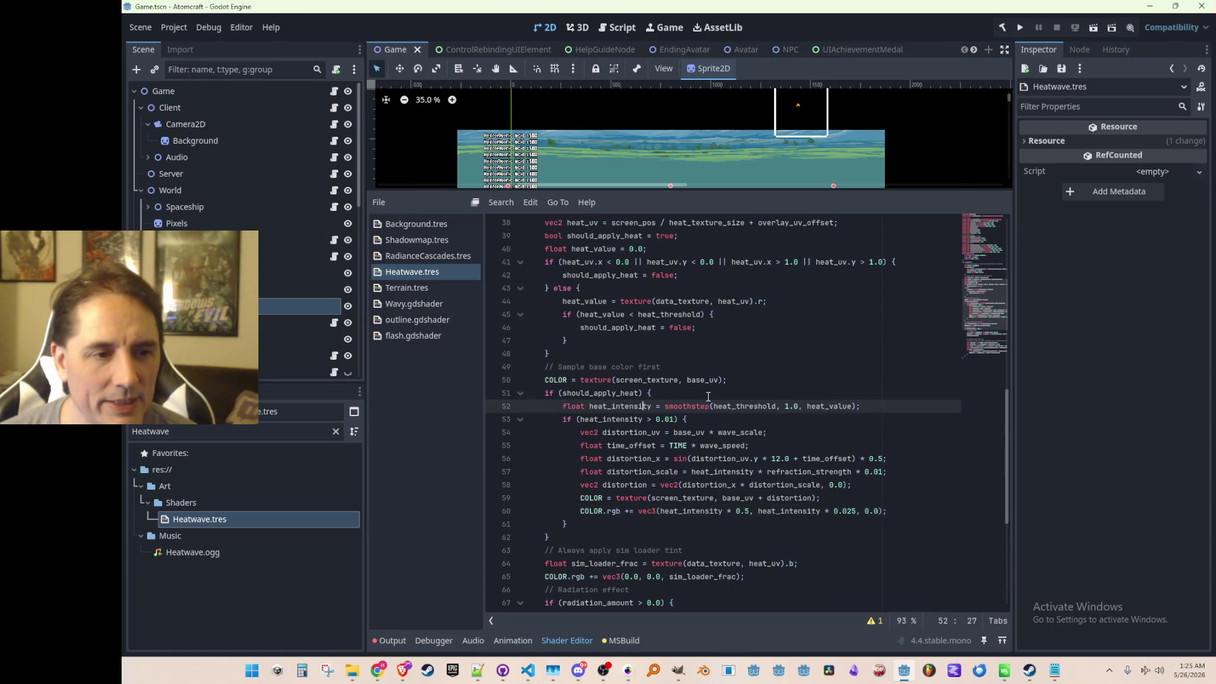
left_click(676, 367)
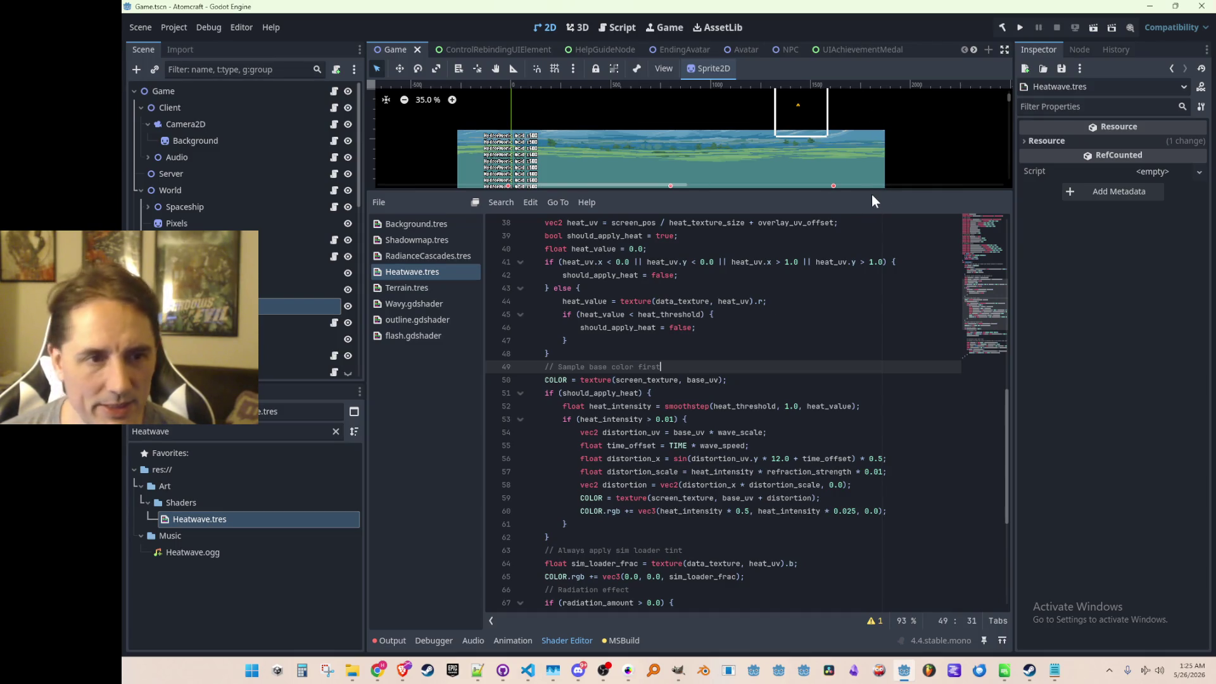
left_click_drag(872, 188, 881, 421)
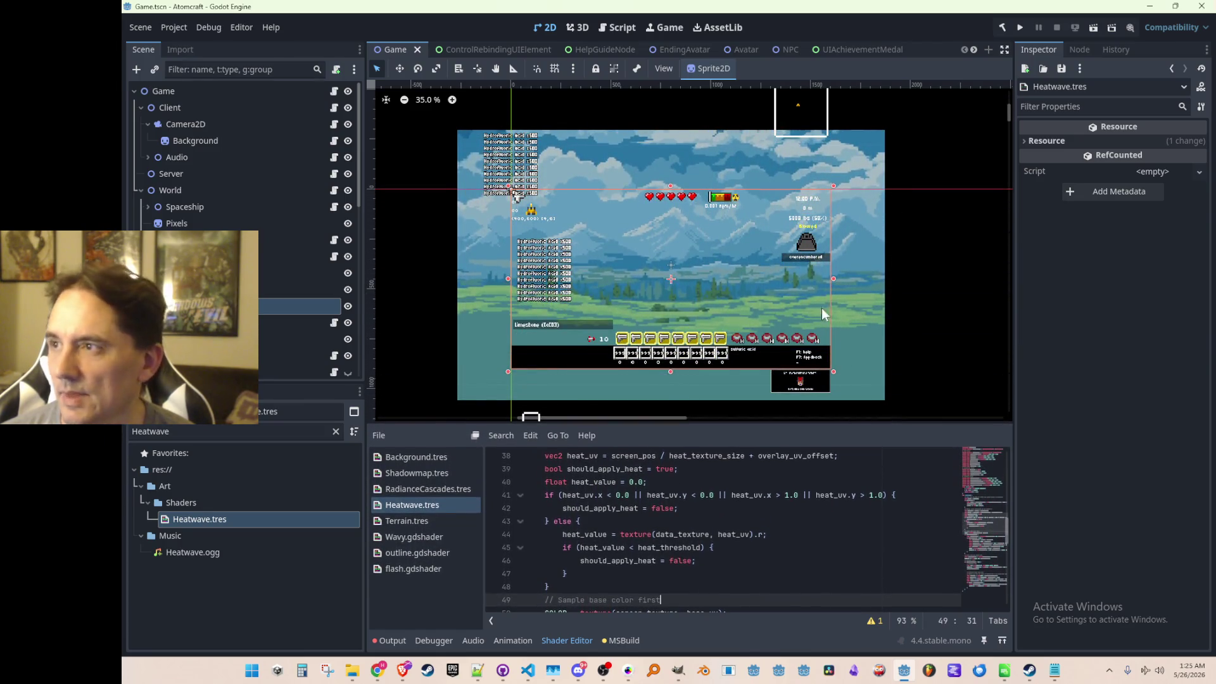
scroll(837, 295, "down", 1)
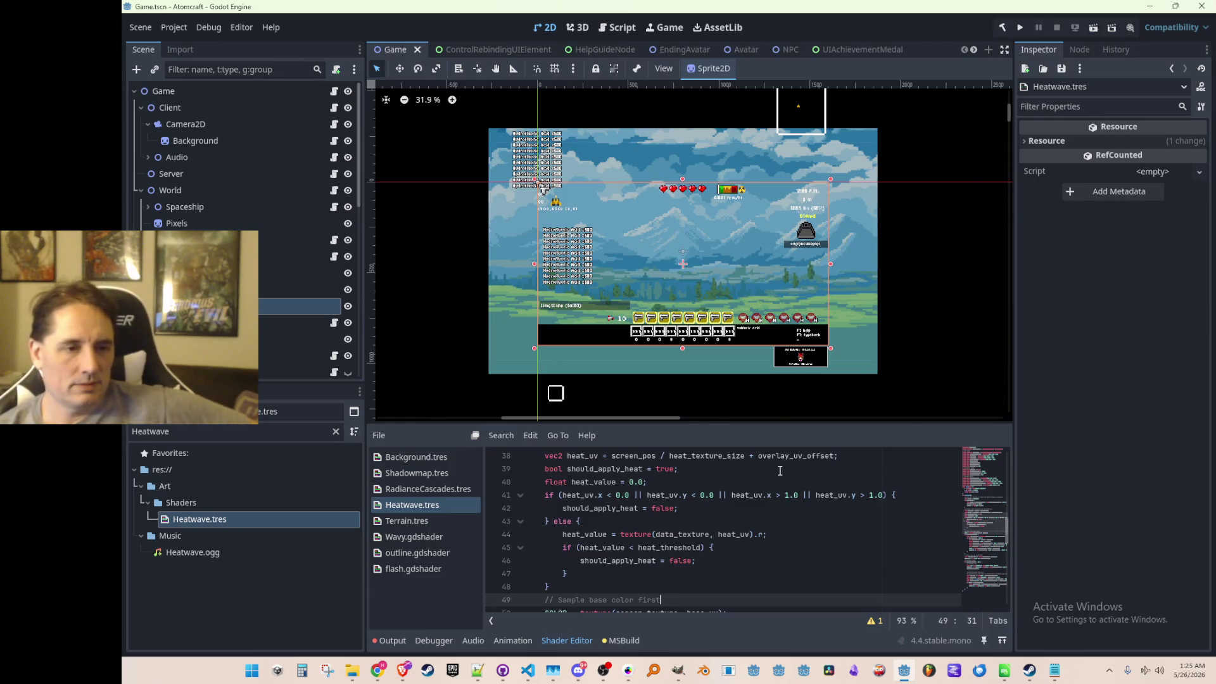
scroll(854, 544, "up", 5)
scroll(854, 544, "up", 8)
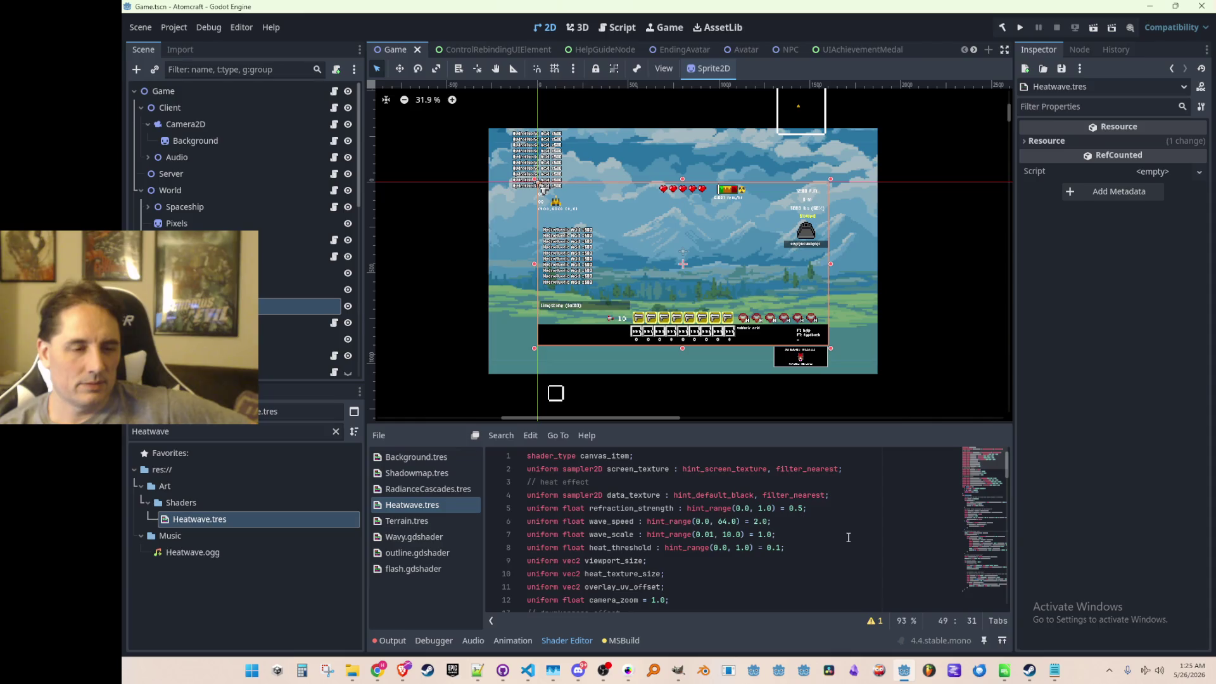
double_click(618, 495)
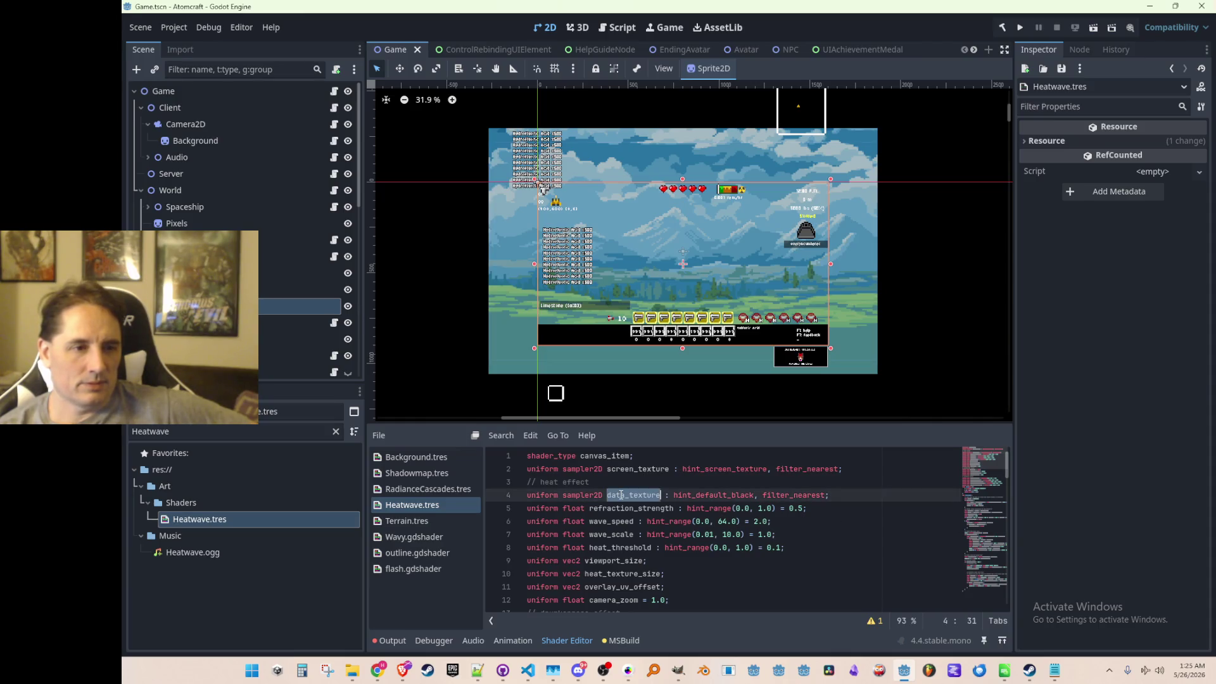
scroll(803, 524, "down", 10)
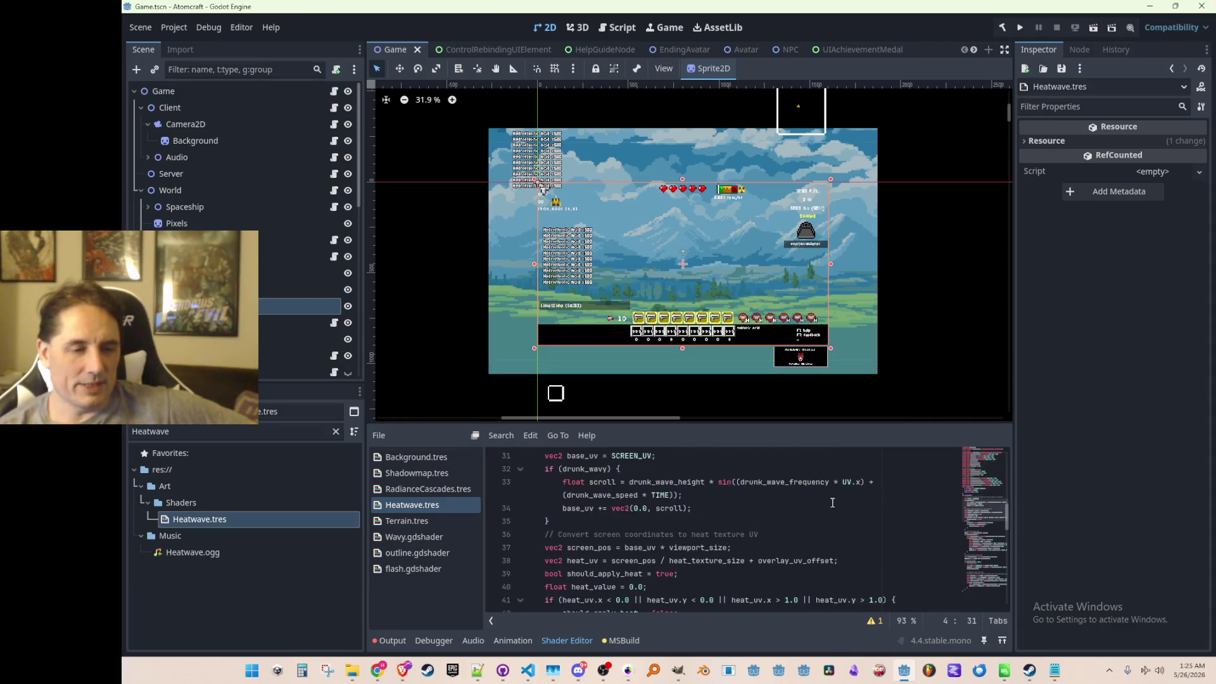
scroll(840, 495, "down", 2)
scroll(839, 495, "down", 2)
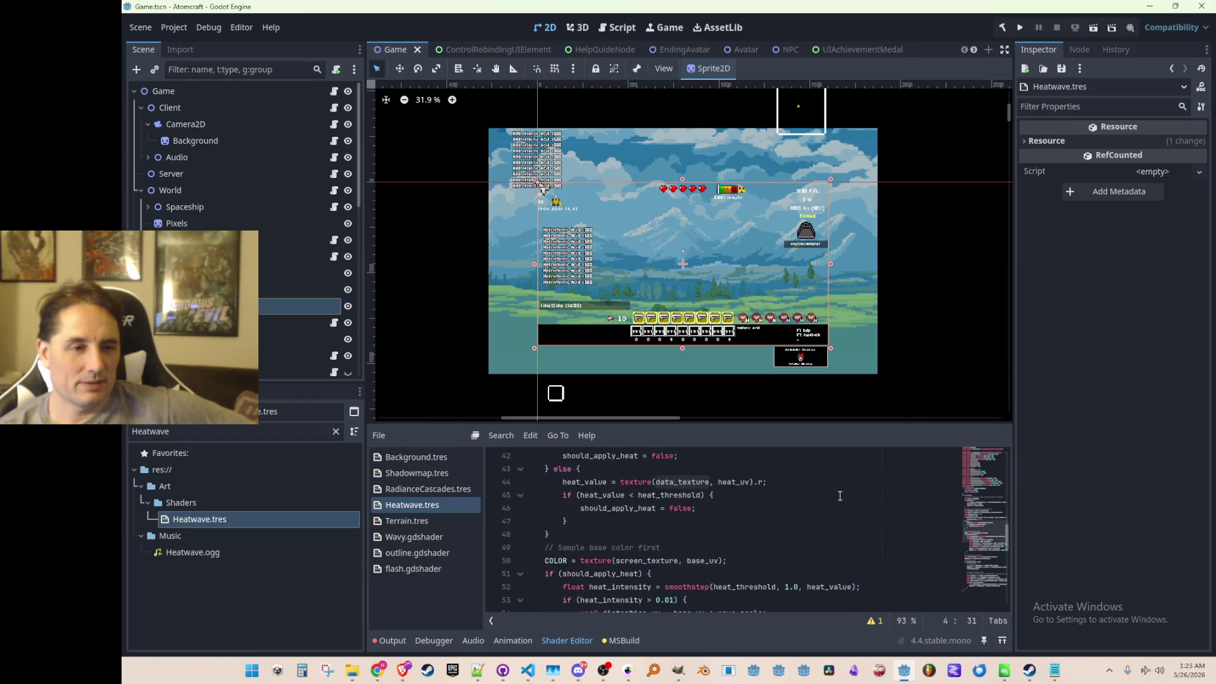
scroll(840, 495, "up", 1)
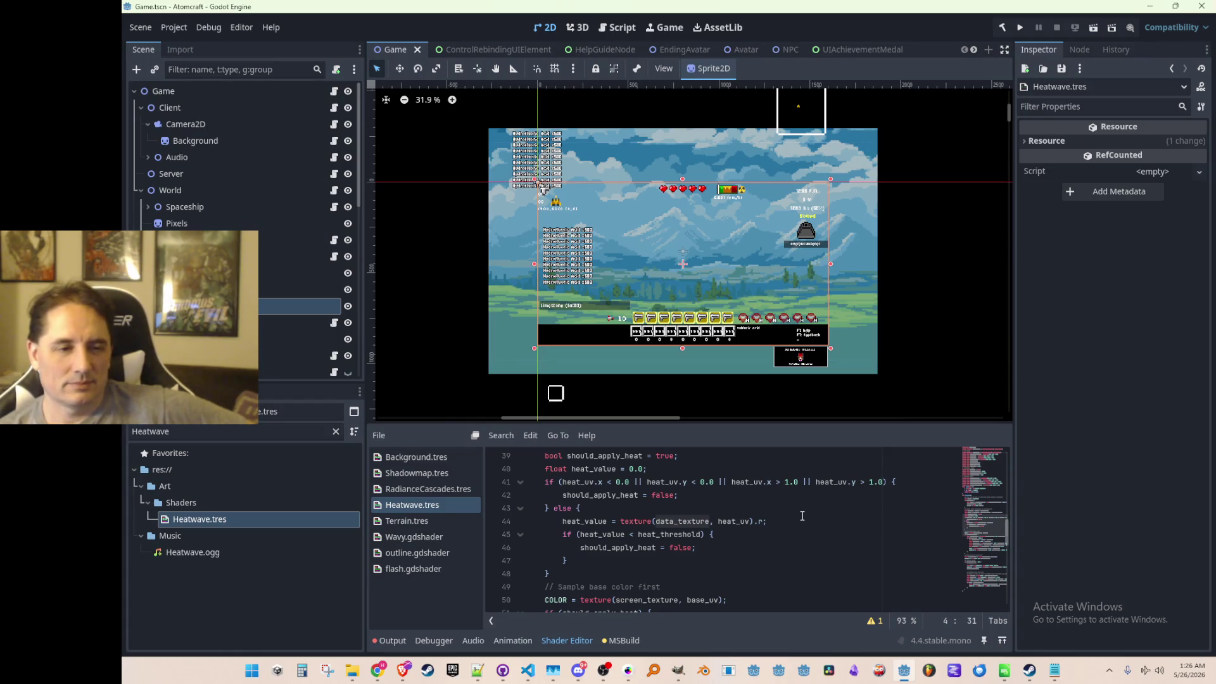
scroll(731, 511, "down", 1)
left_click(747, 508)
scroll(747, 505, "down", 1)
scroll(747, 507, "down", 1)
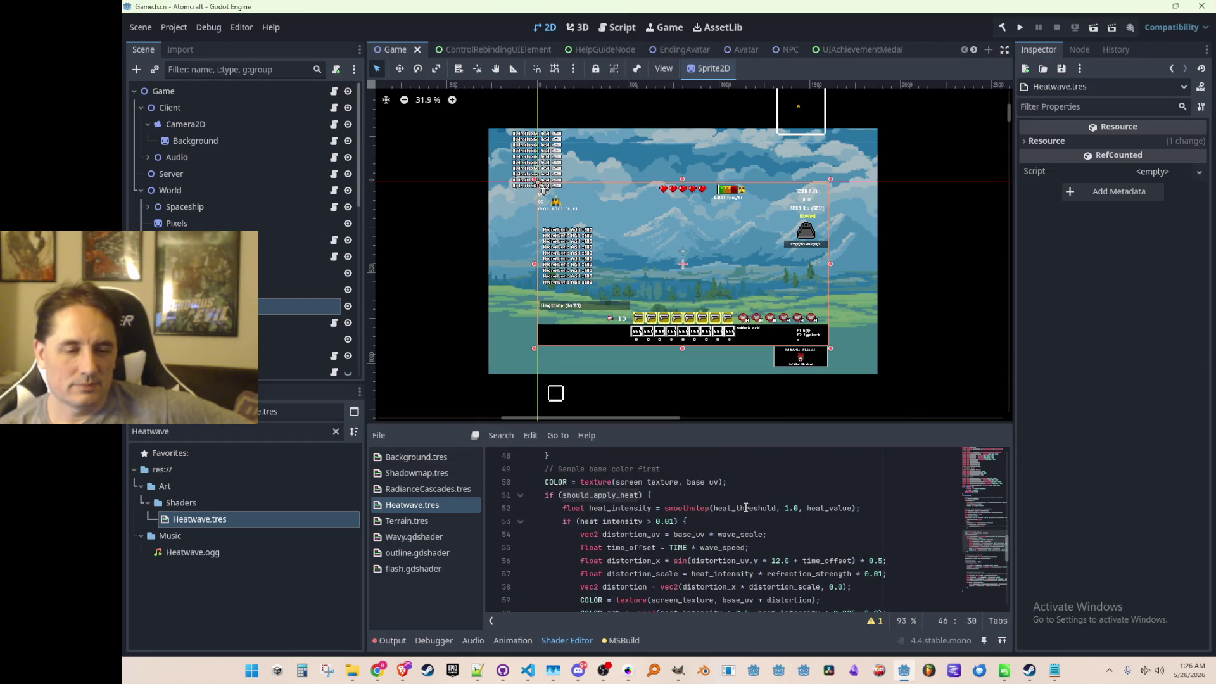
left_click(830, 511)
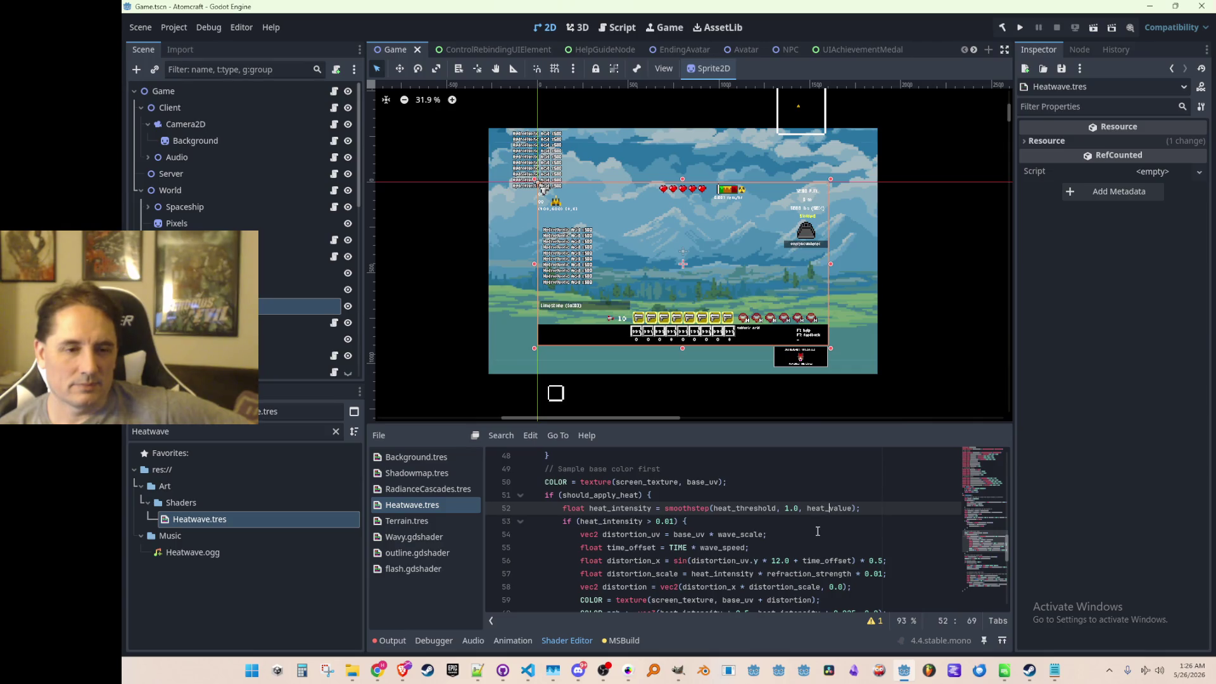
scroll(818, 531, "up", 1)
scroll(831, 534, "down", 1)
double_click(822, 511)
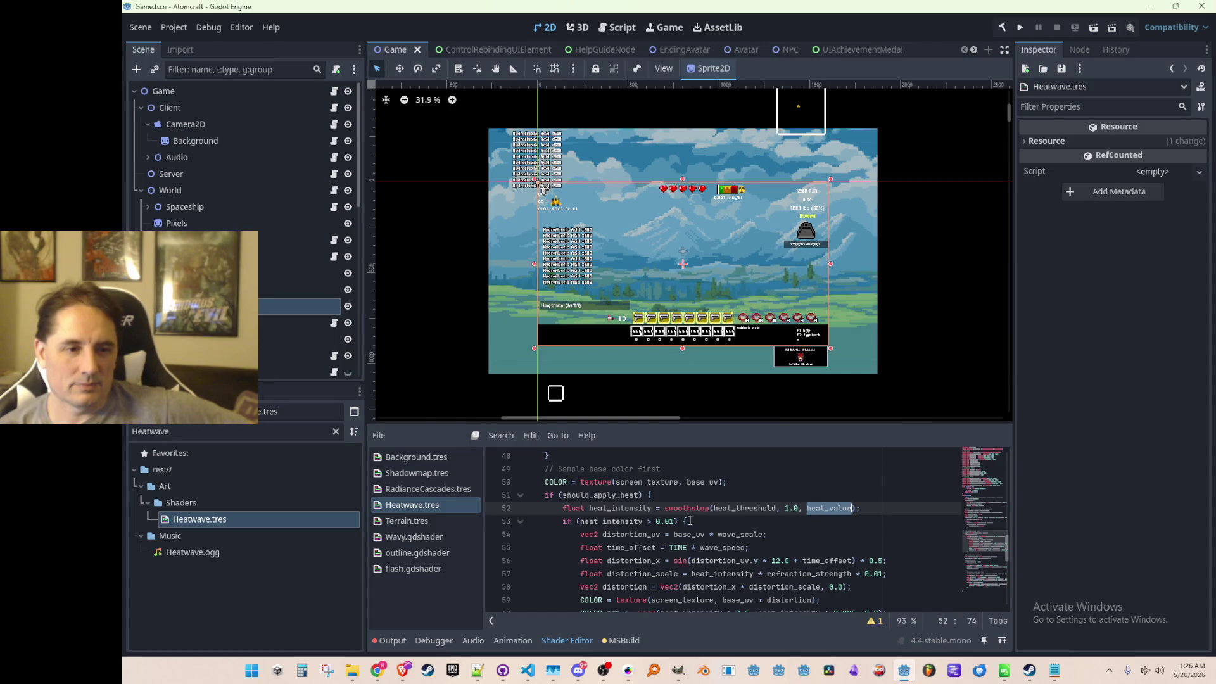
scroll(810, 521, "down", 1)
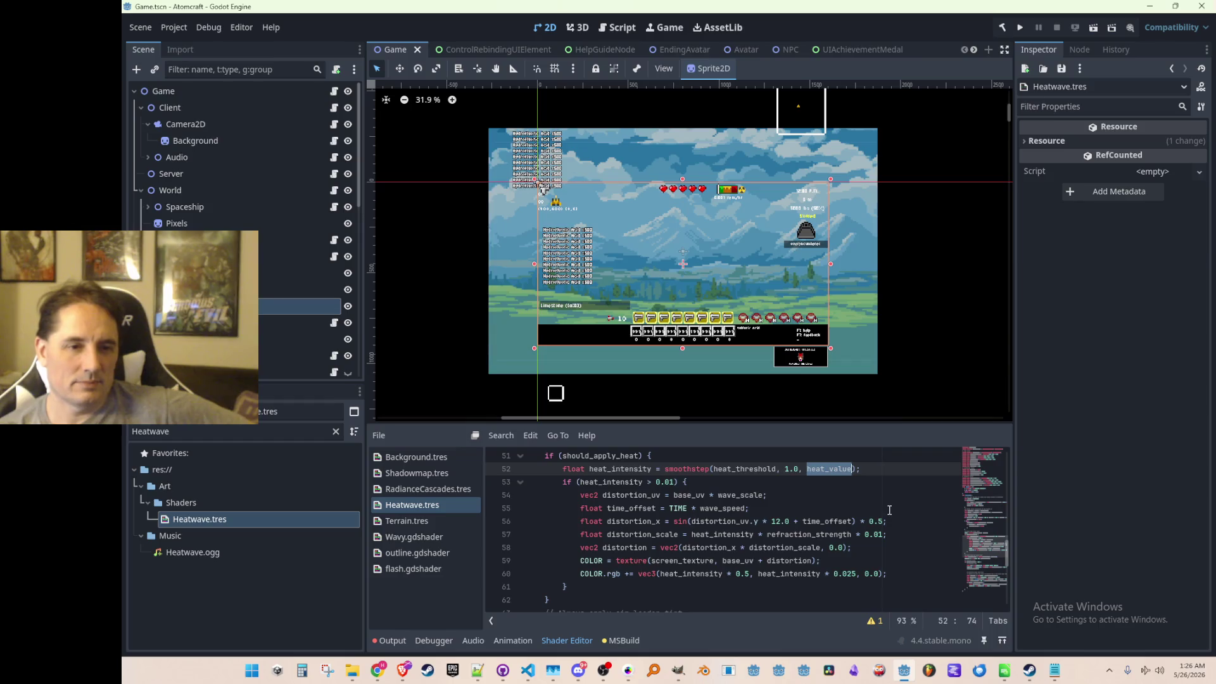
scroll(912, 479, "up", 1)
scroll(912, 479, "down", 1)
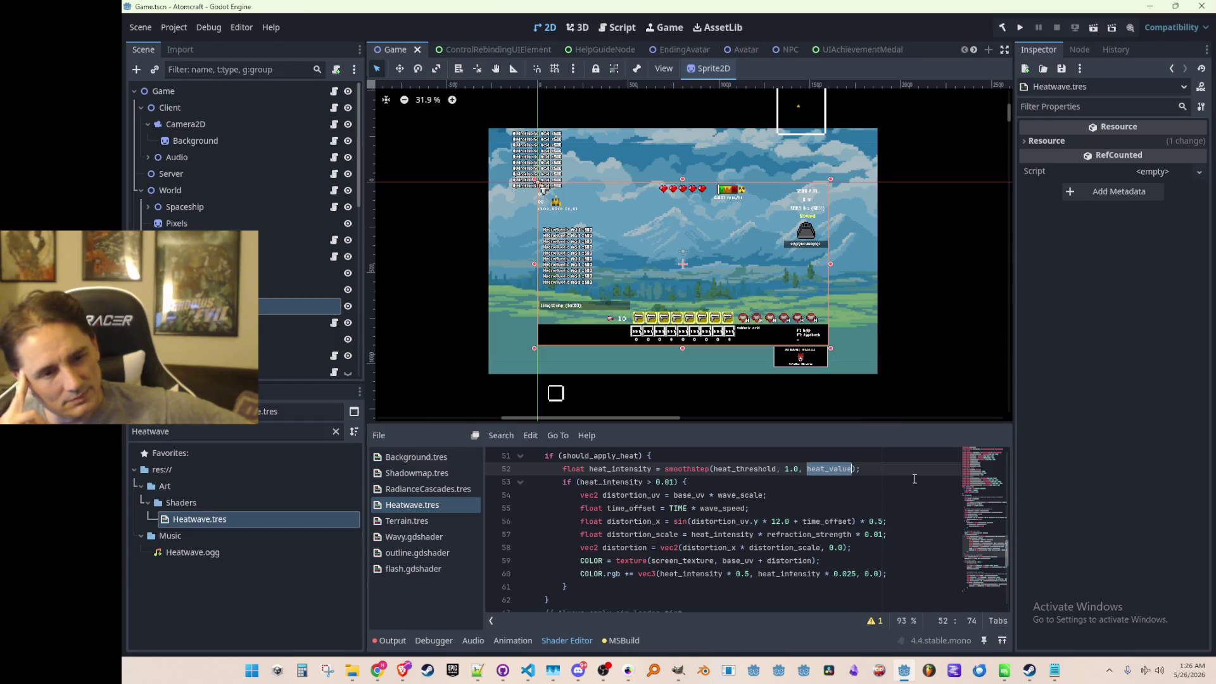
double_click(617, 482)
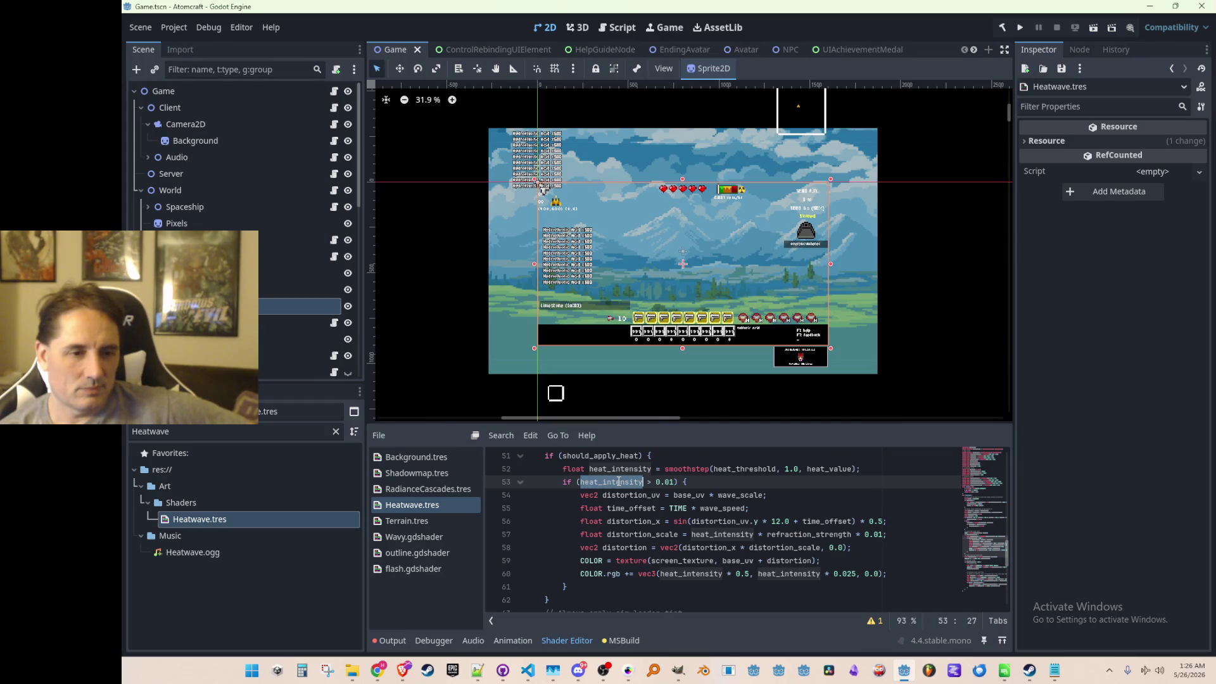
left_click(800, 497)
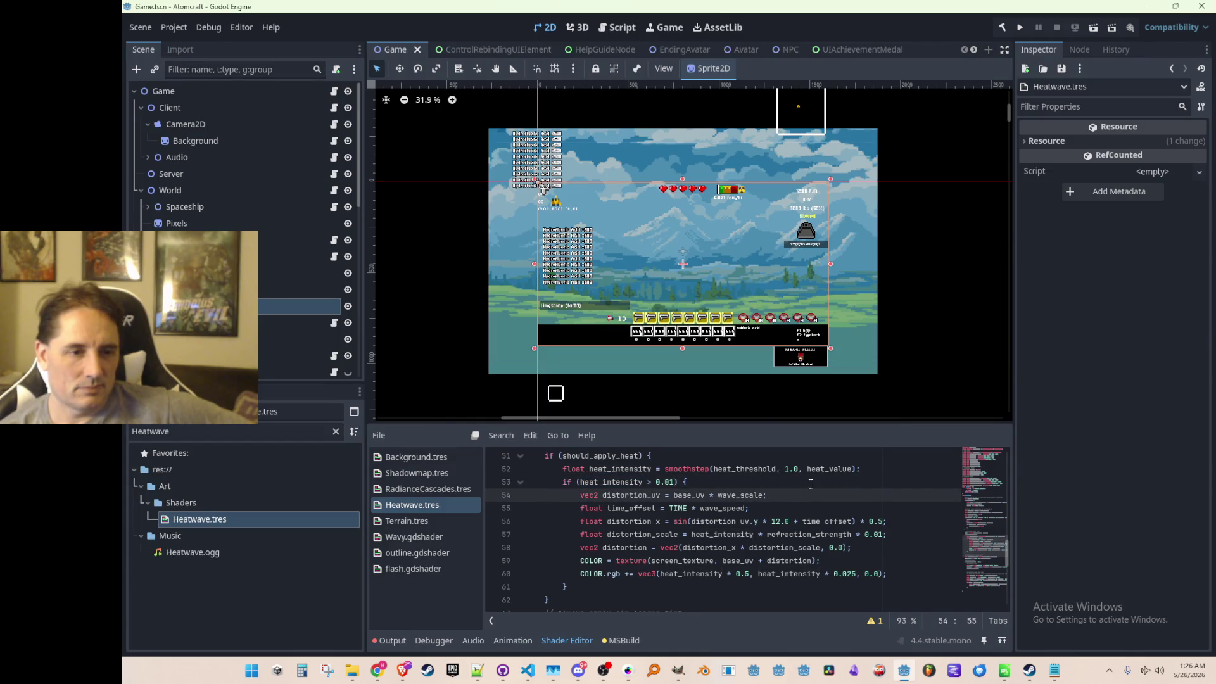
left_click(876, 471)
scroll(864, 490, "up", 5)
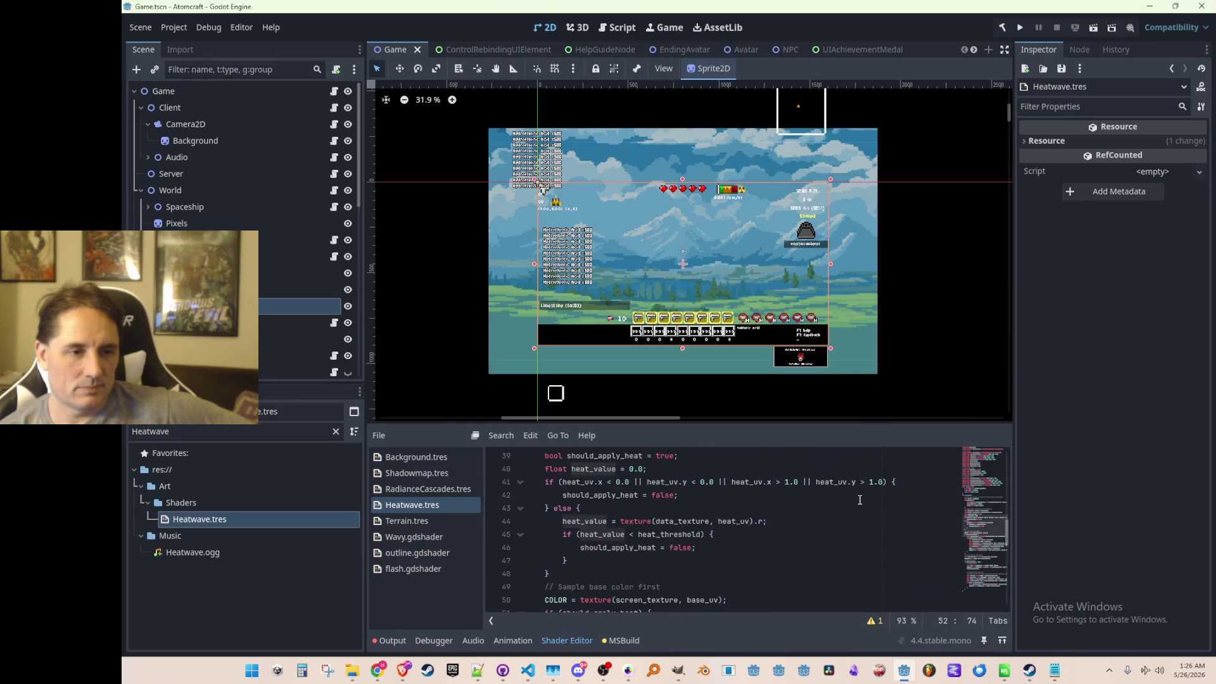
scroll(814, 521, "down", 1)
scroll(807, 546, "up", 1)
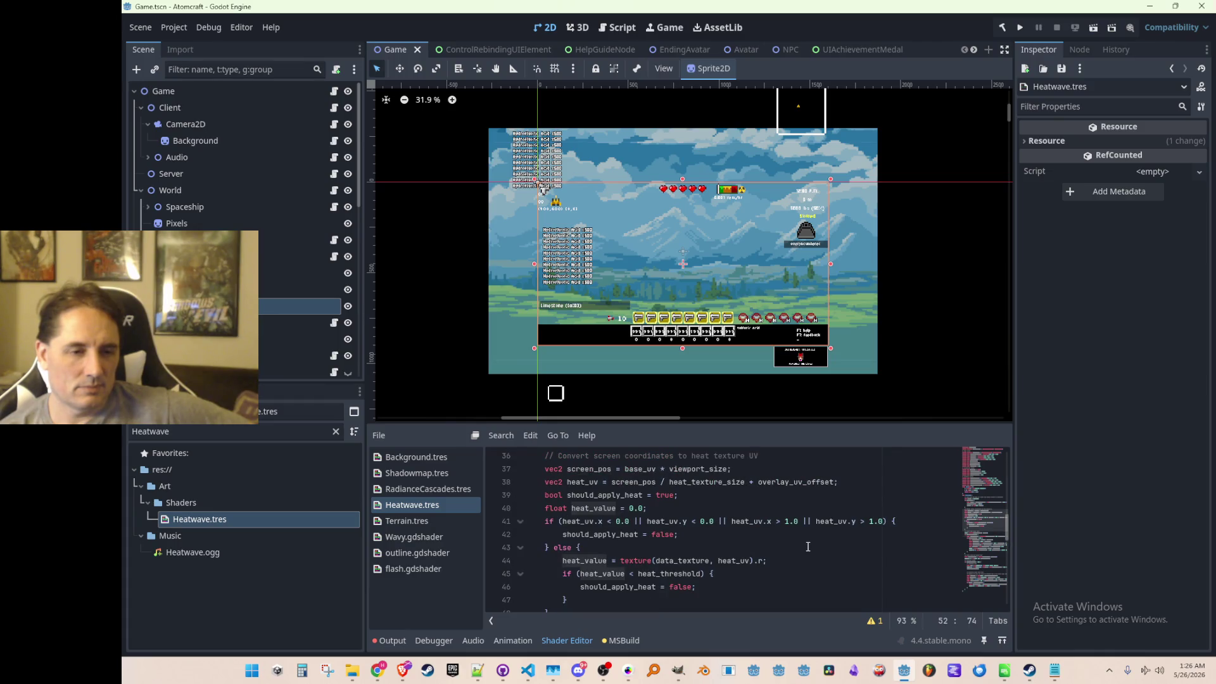
left_click(805, 562)
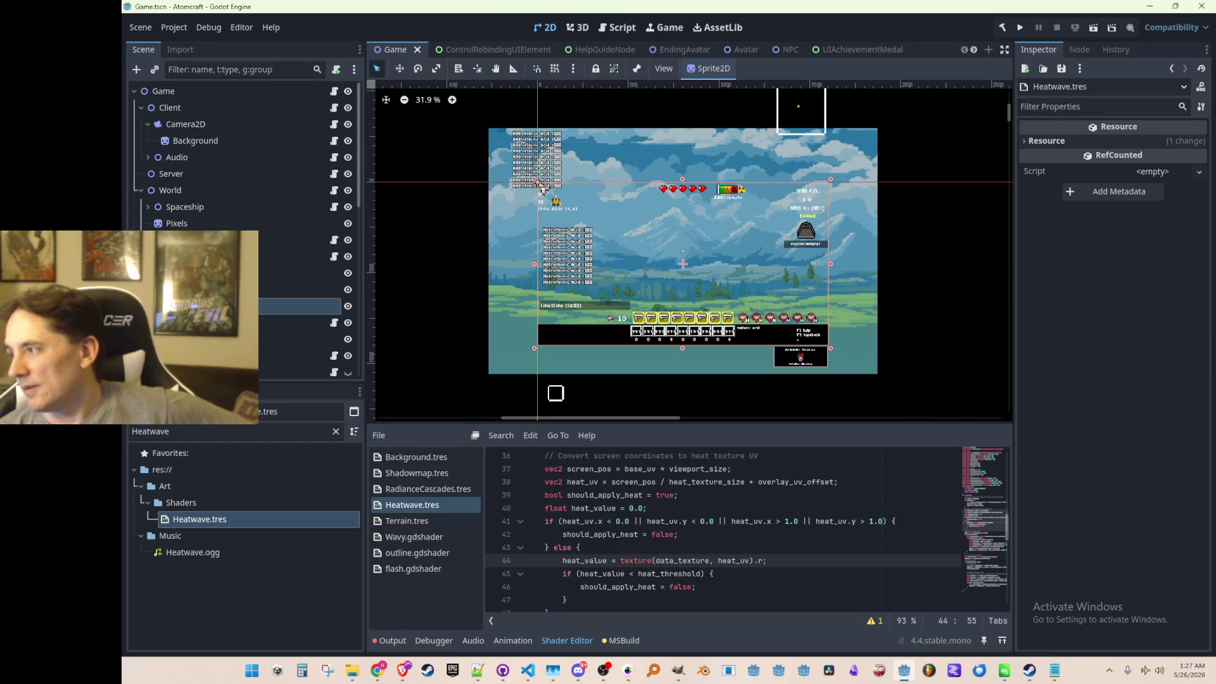
key("alt+Tab")
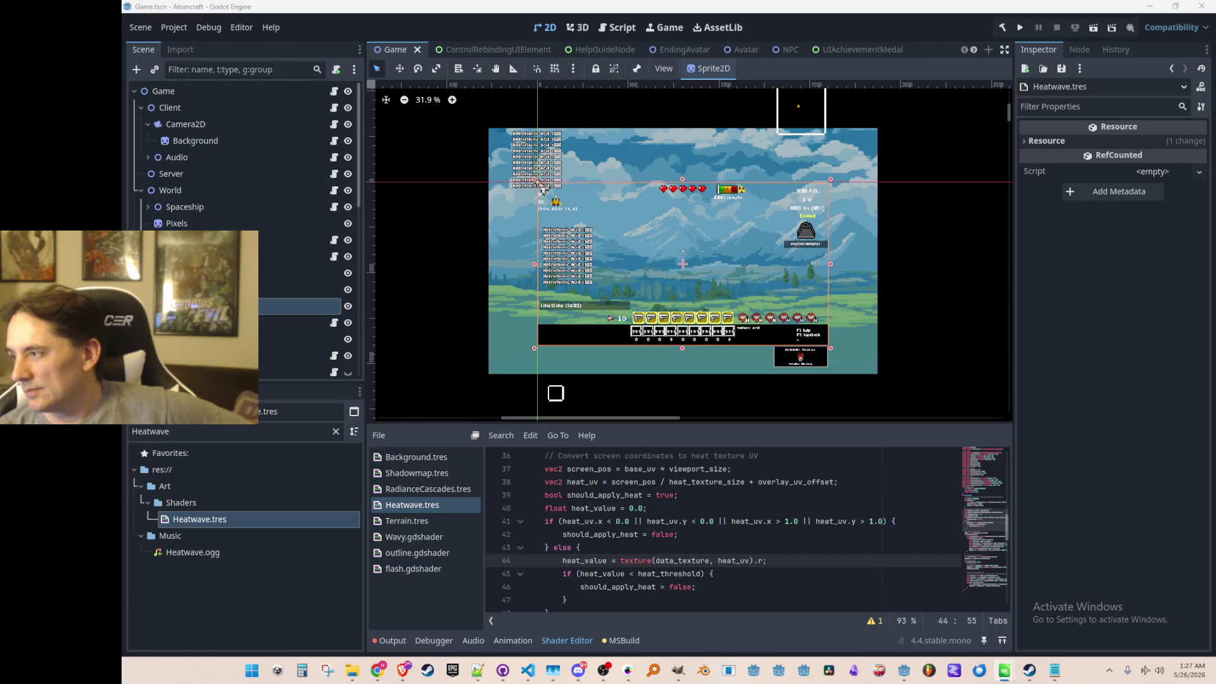
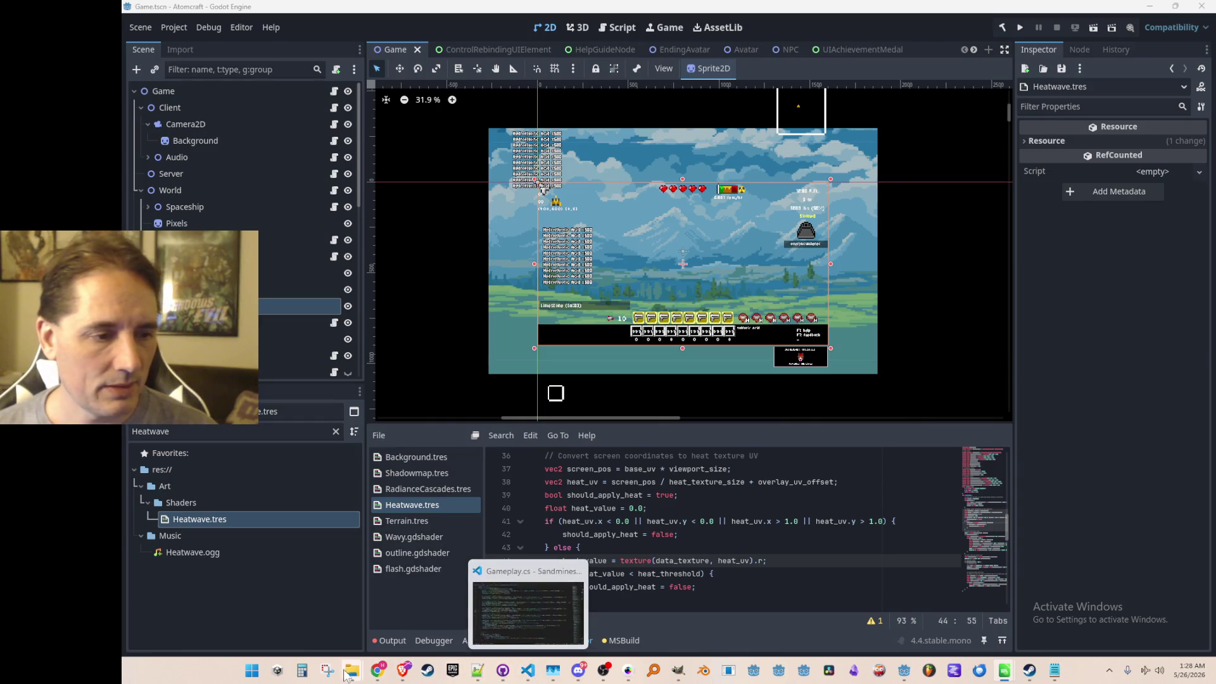
- Open Methane (Burning).json from the Materials folder in Notepad++
left_click(379, 617)
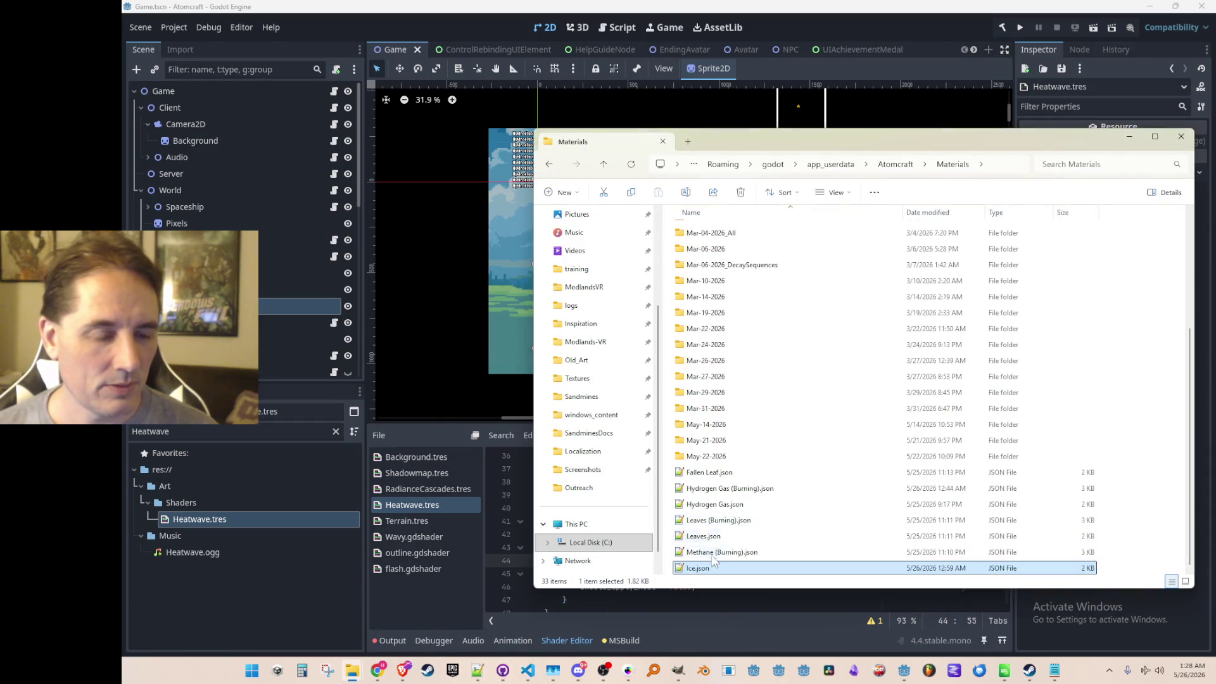
left_click(738, 553)
double_click(740, 552)
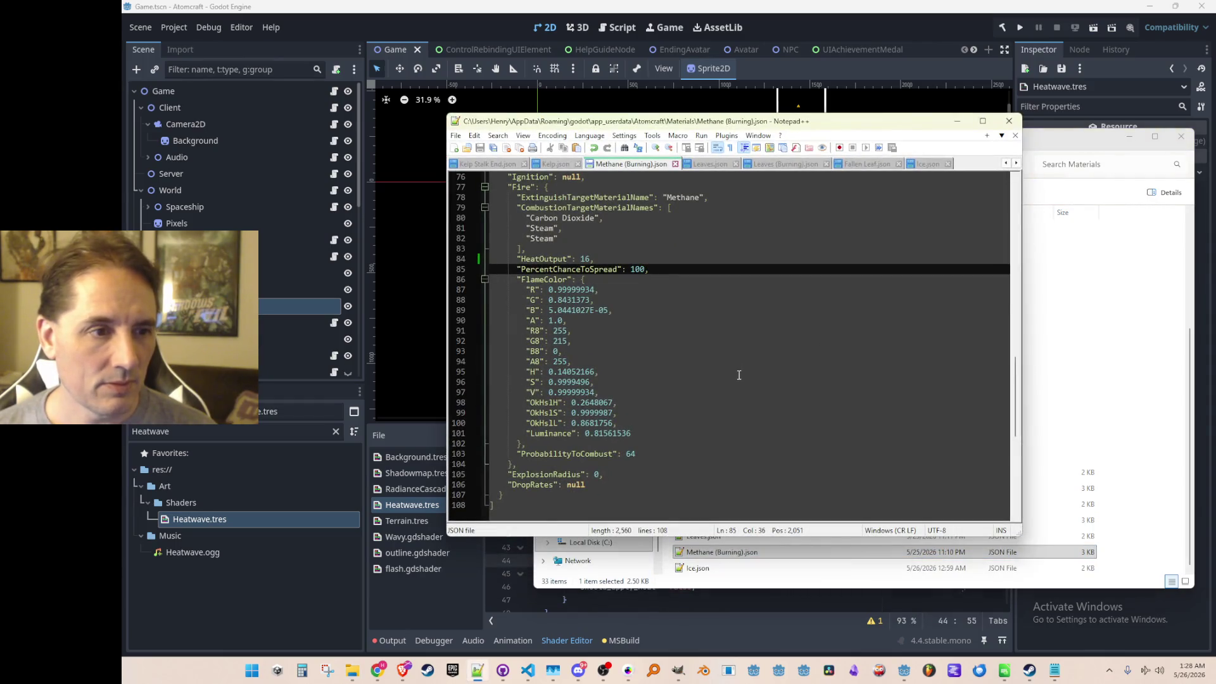
scroll(738, 374, "up", 1)
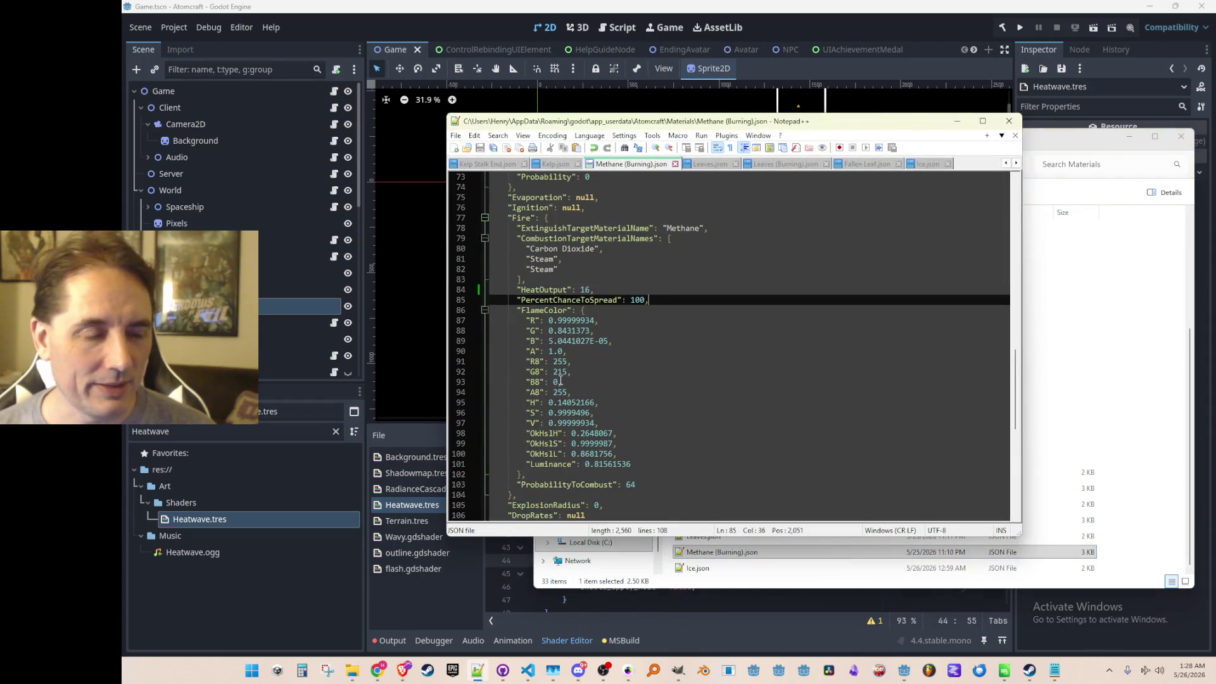
- Inspect the FlameColor R, G and B values in the fire settings, then minimize the editor
double_click(547, 310)
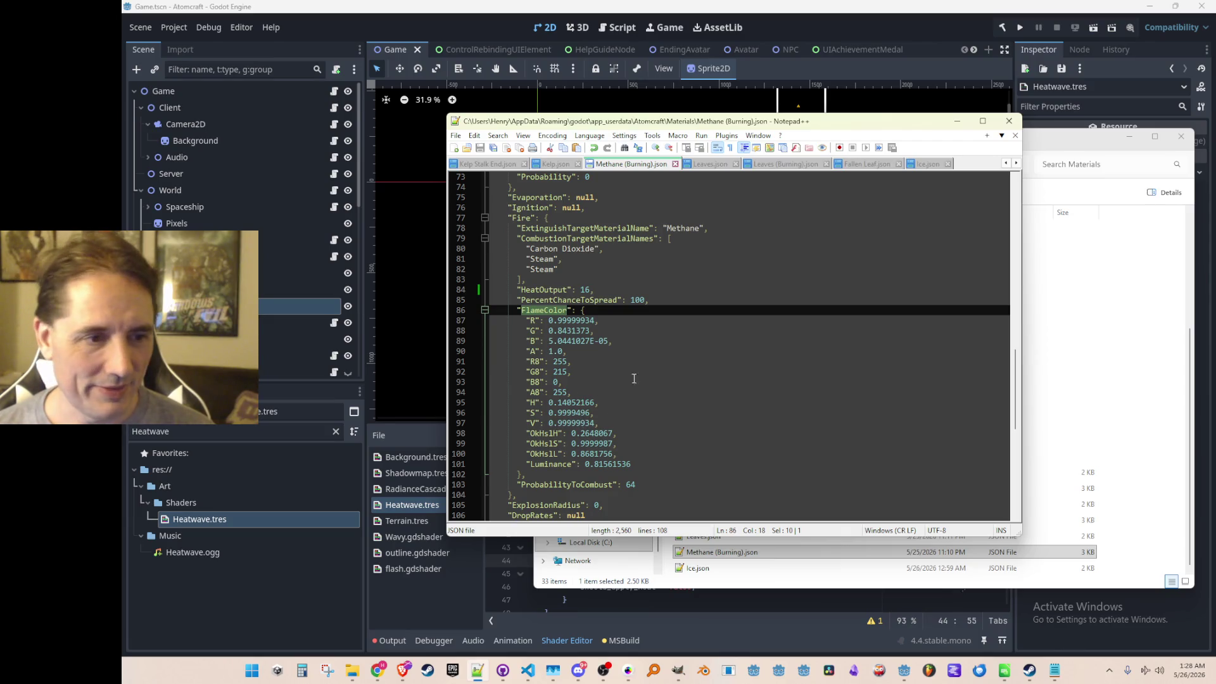
scroll(655, 385, "down", 1)
scroll(666, 393, "up", 1)
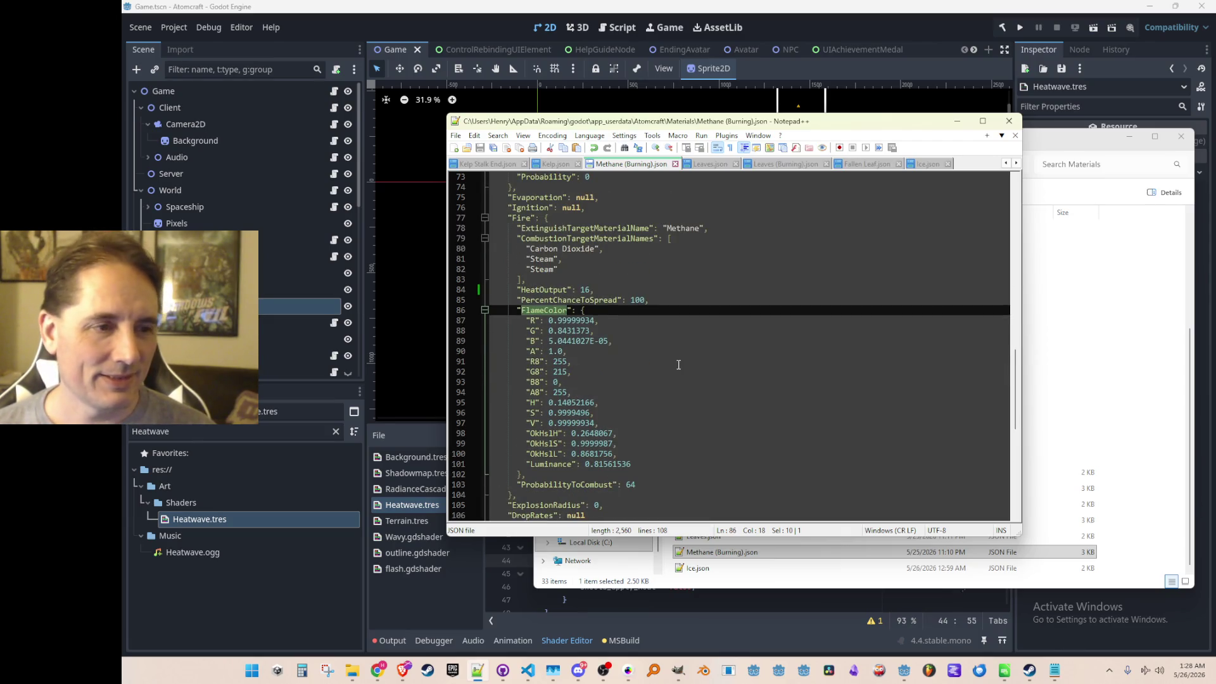
left_click(625, 372)
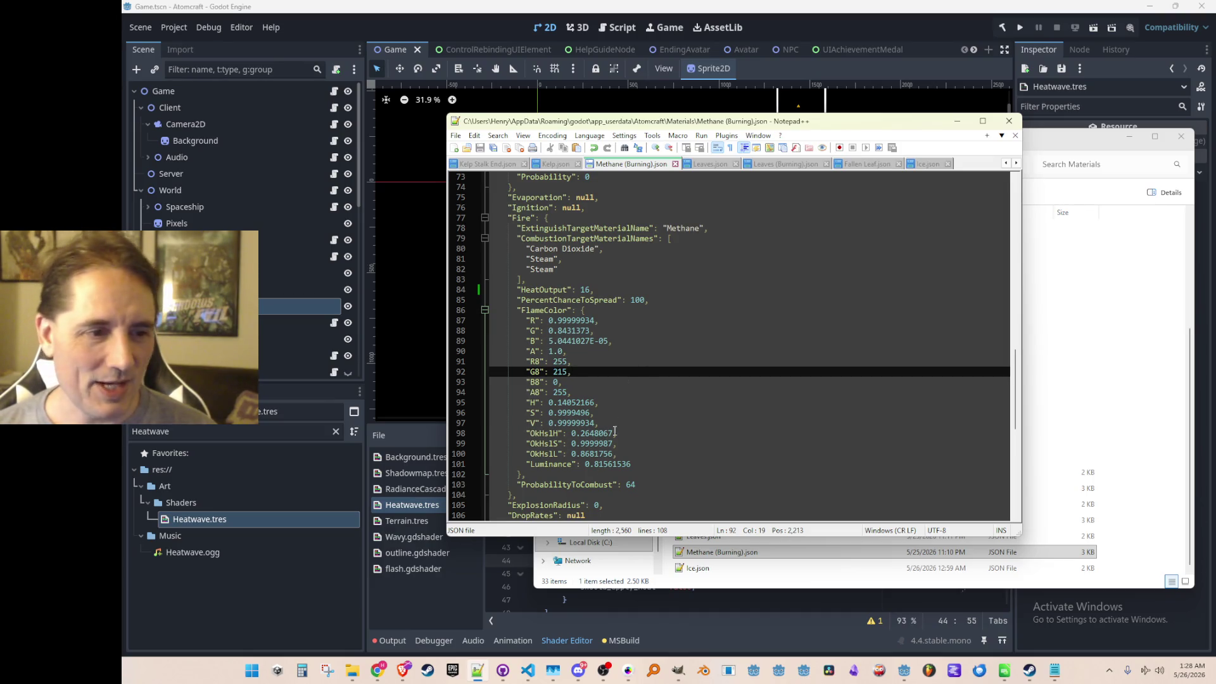
left_click(651, 391)
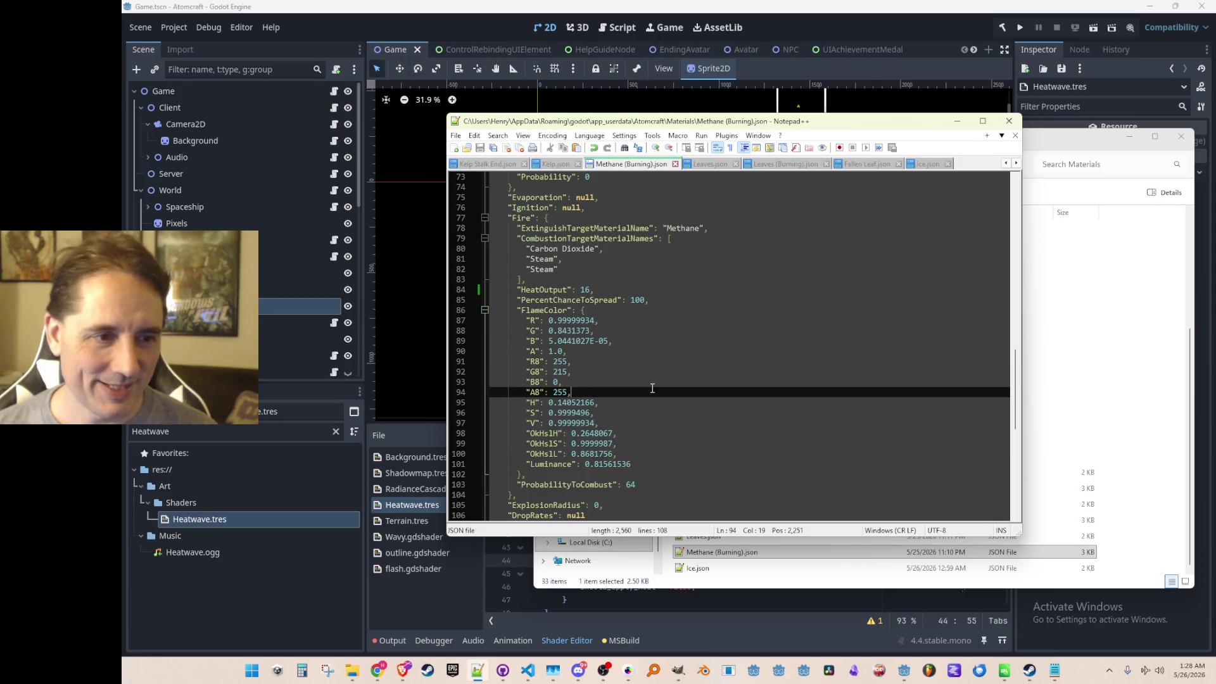
left_click(618, 340)
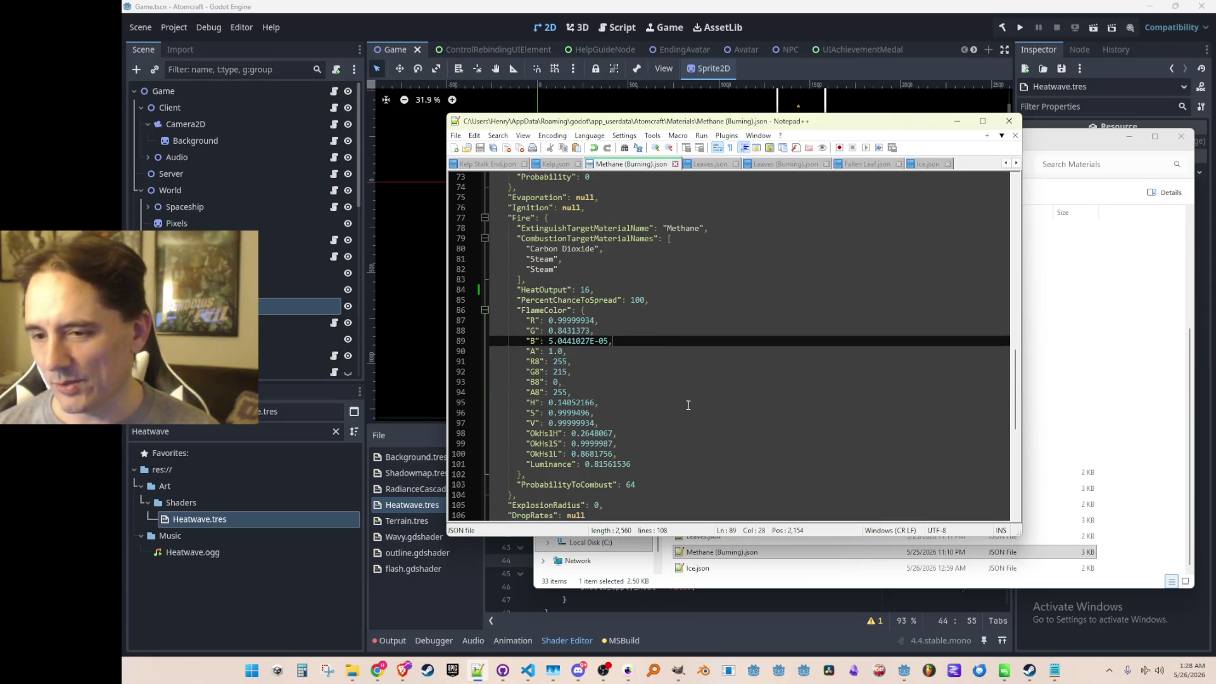
scroll(656, 410, "up", 1)
scroll(666, 411, "down", 2)
scroll(677, 410, "up", 1)
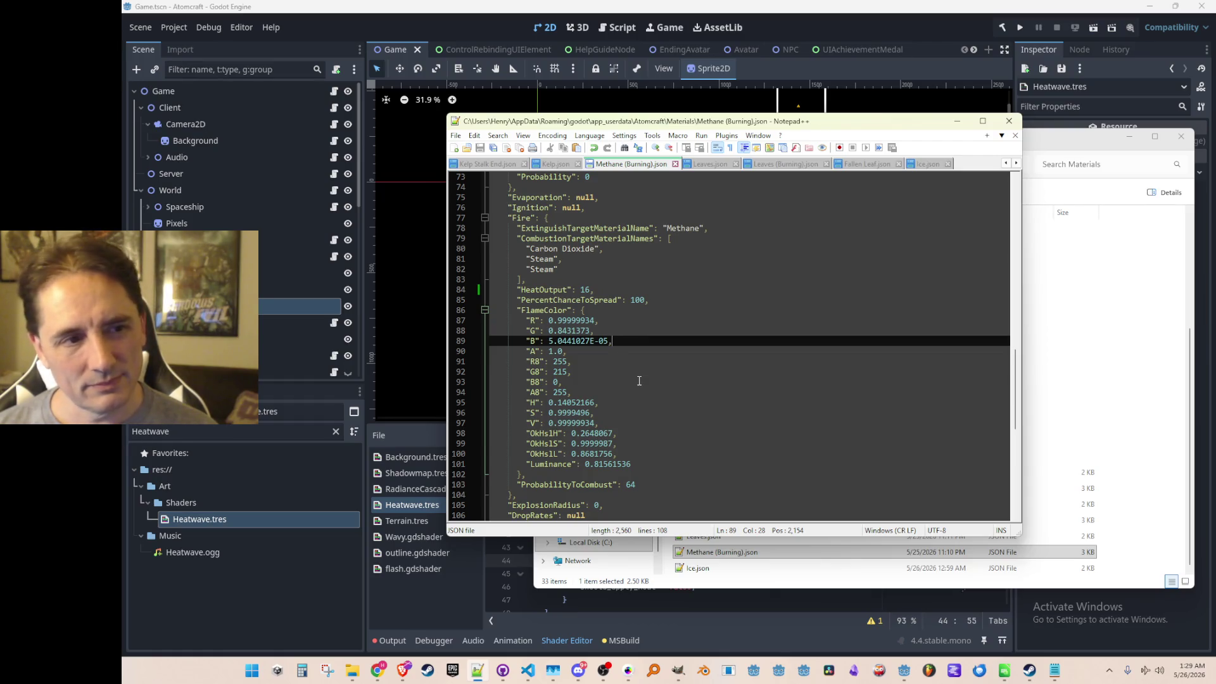
scroll(633, 377, "up", 2)
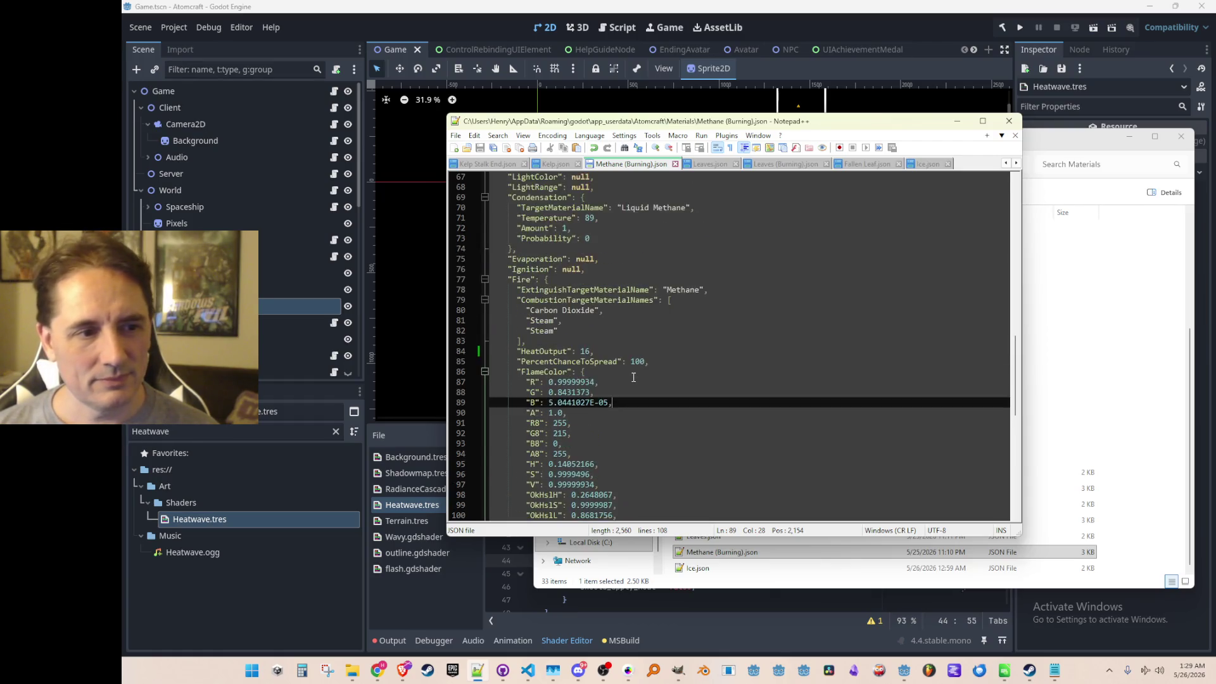
scroll(633, 378, "down", 3)
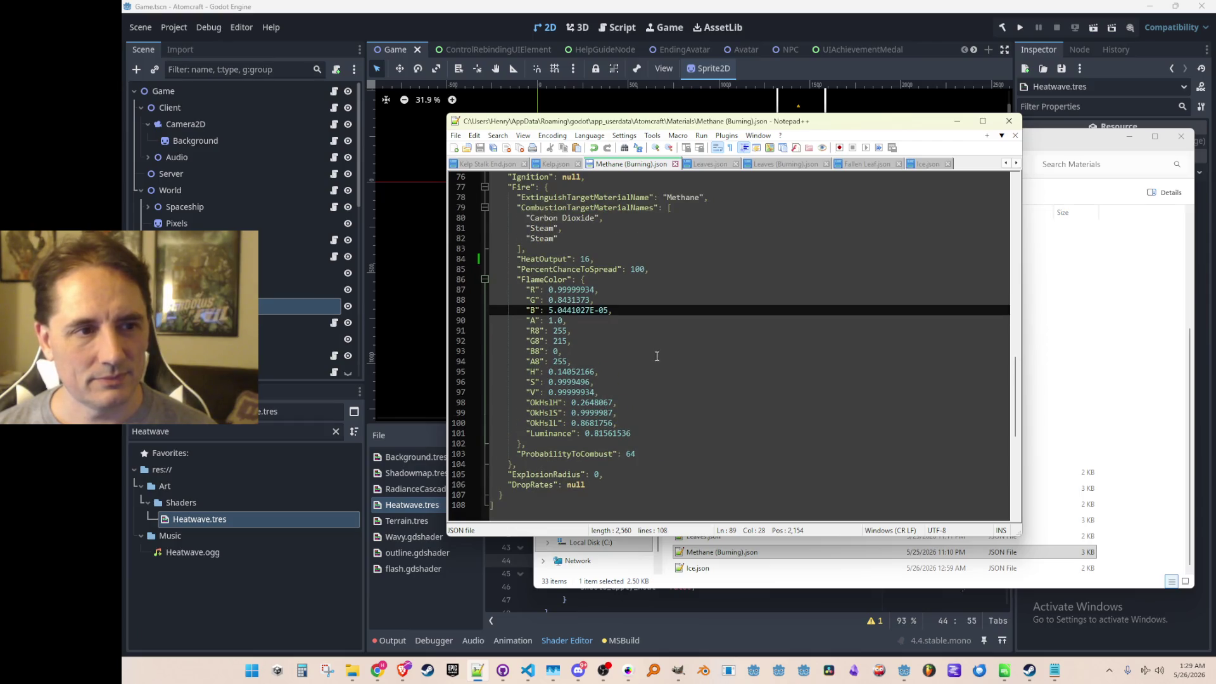
left_click(958, 122)
- Open MaterialType.cs via quick search and jump to the FireSaveData definition
left_click(477, 670)
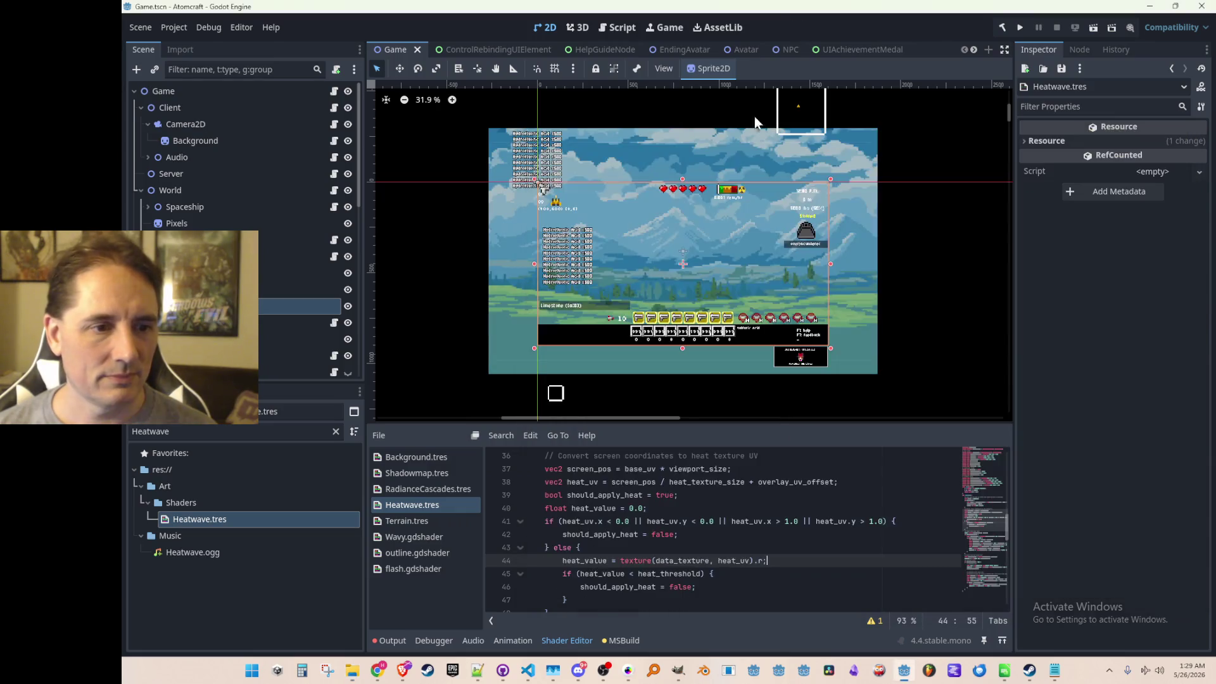
left_click(529, 671)
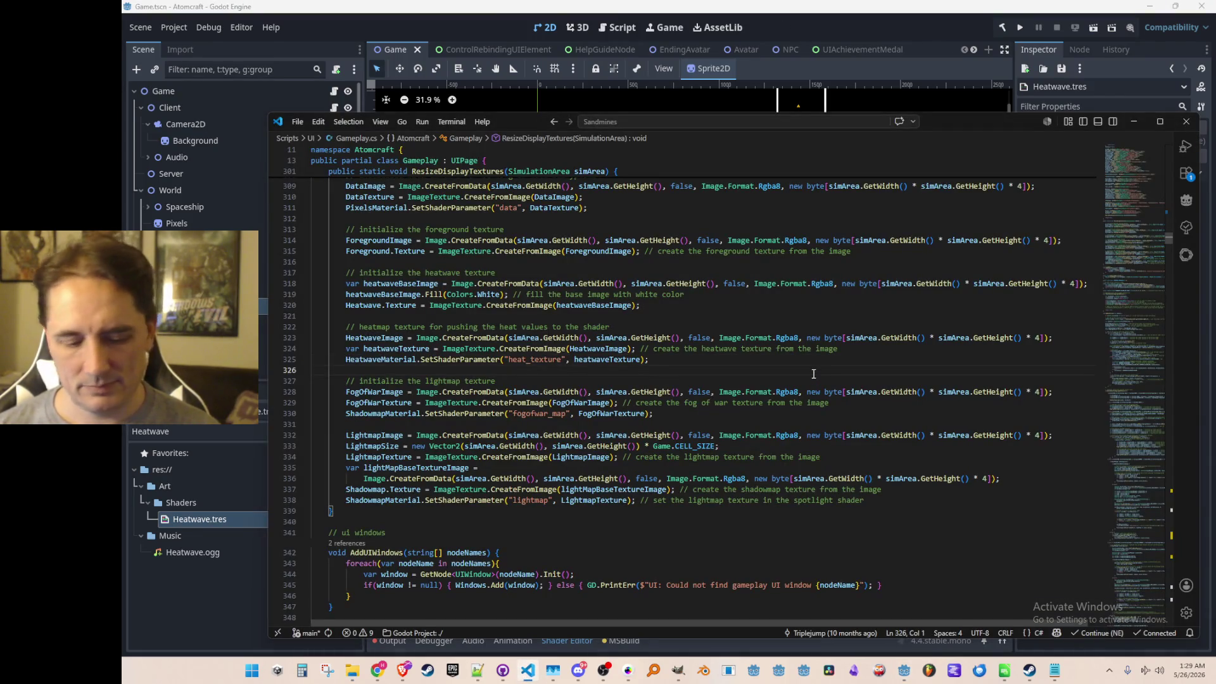
key("ctrl+p")
type("Material")
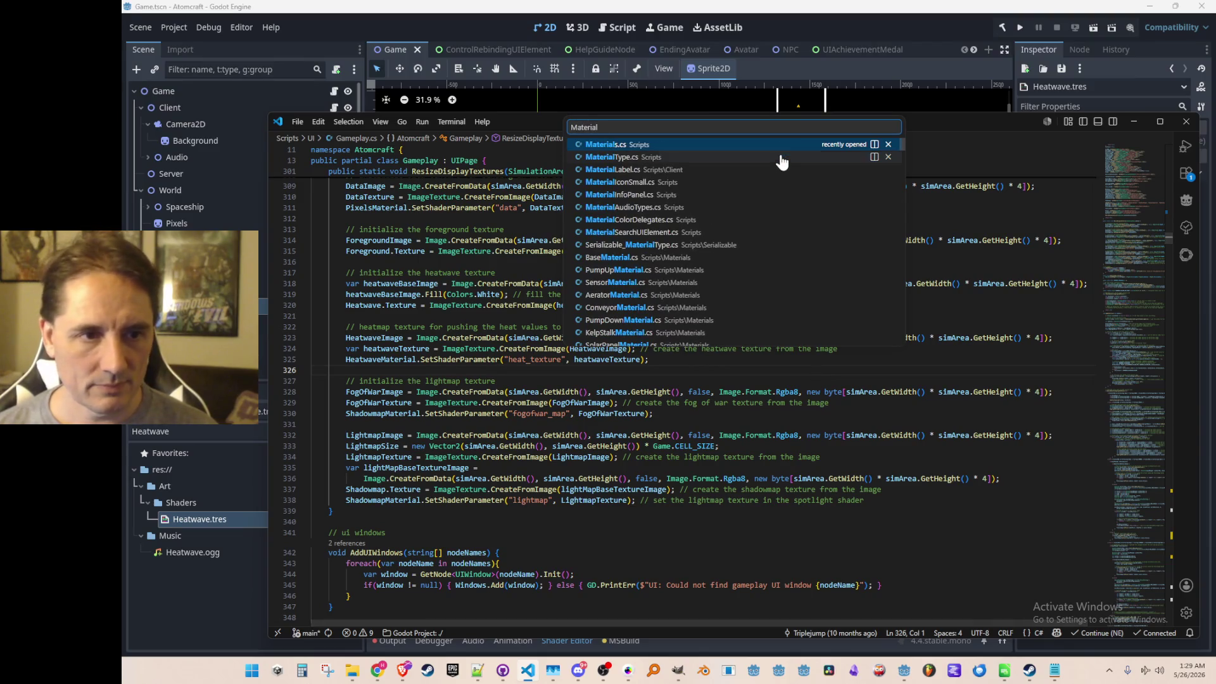
left_click(779, 159)
scroll(855, 285, "down", 3)
scroll(874, 332, "down", 3)
scroll(884, 358, "down", 3)
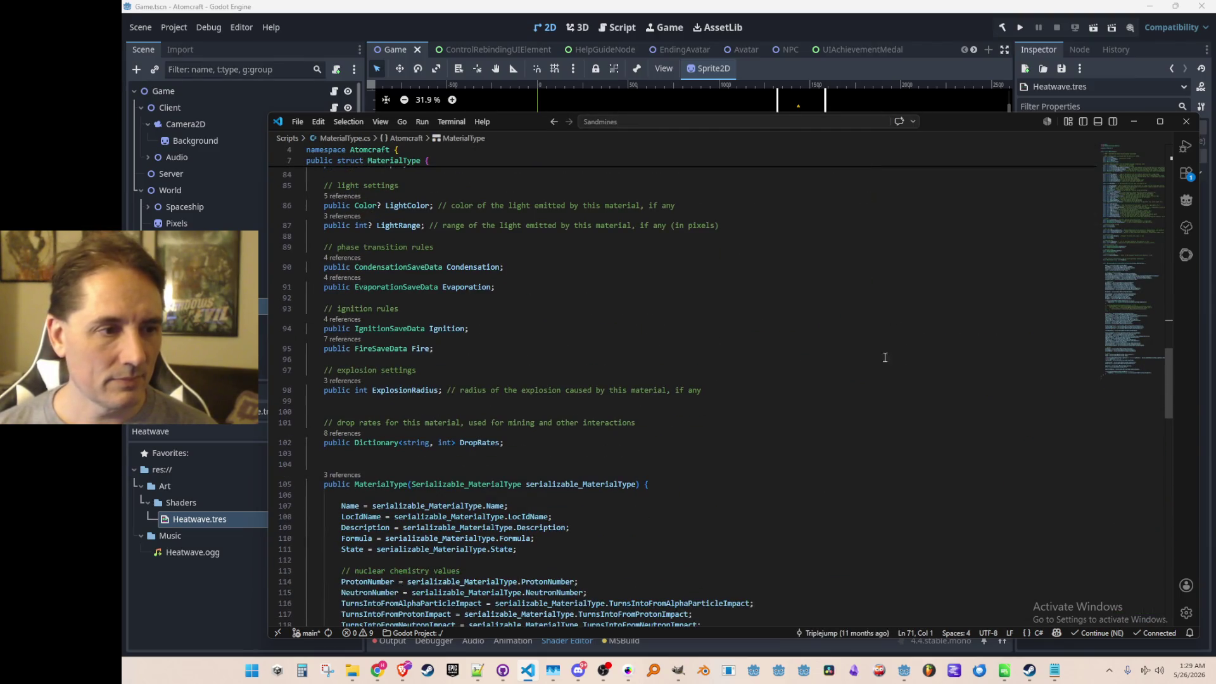
left_click(380, 348)
key("F12")
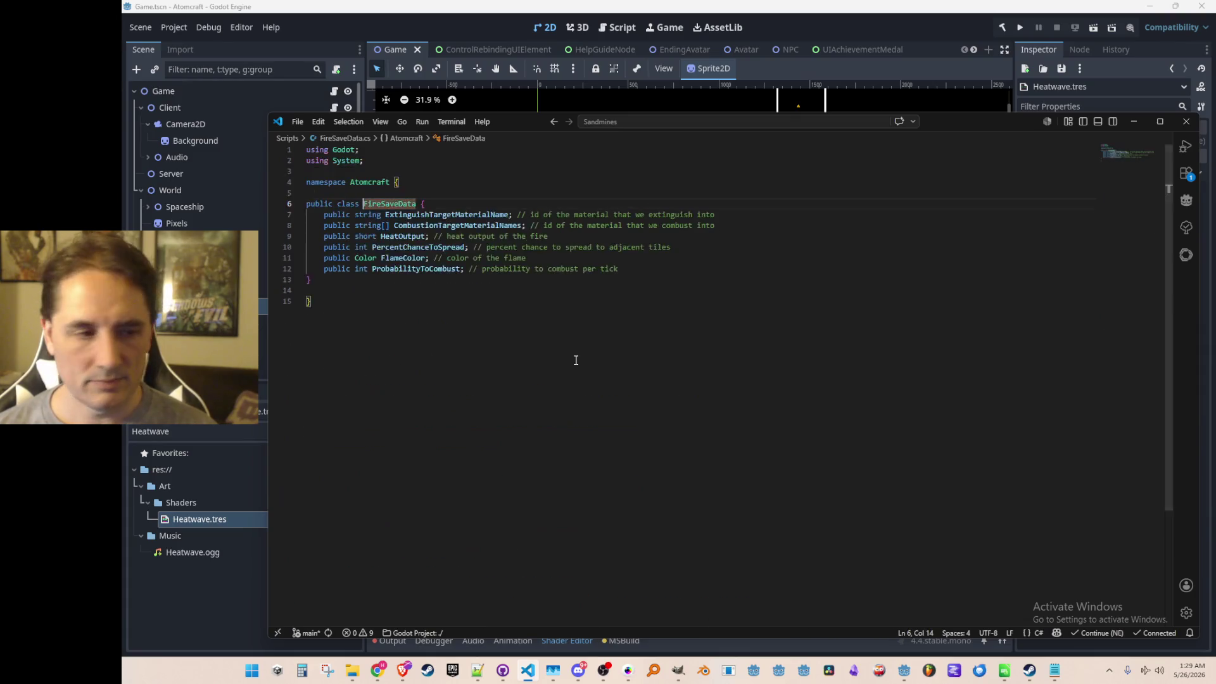
- Check FlameColor's Color type and follow its reference into FireRule.cs
left_click(434, 393)
left_click(366, 314)
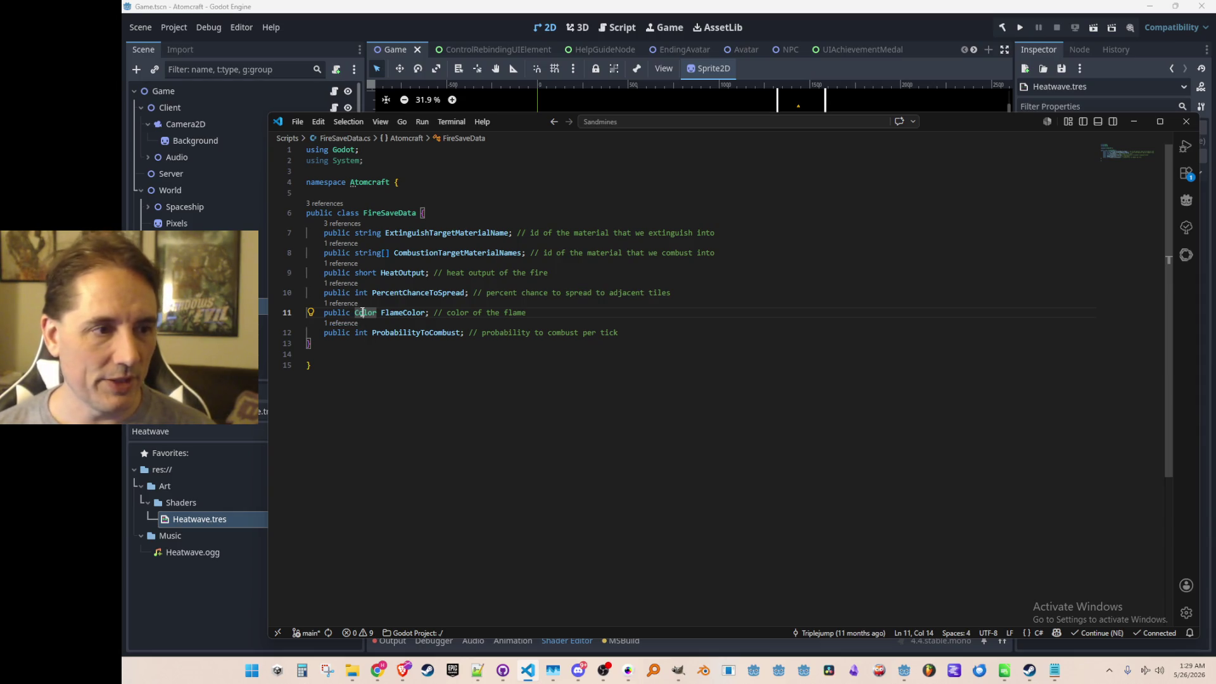
left_click(461, 411)
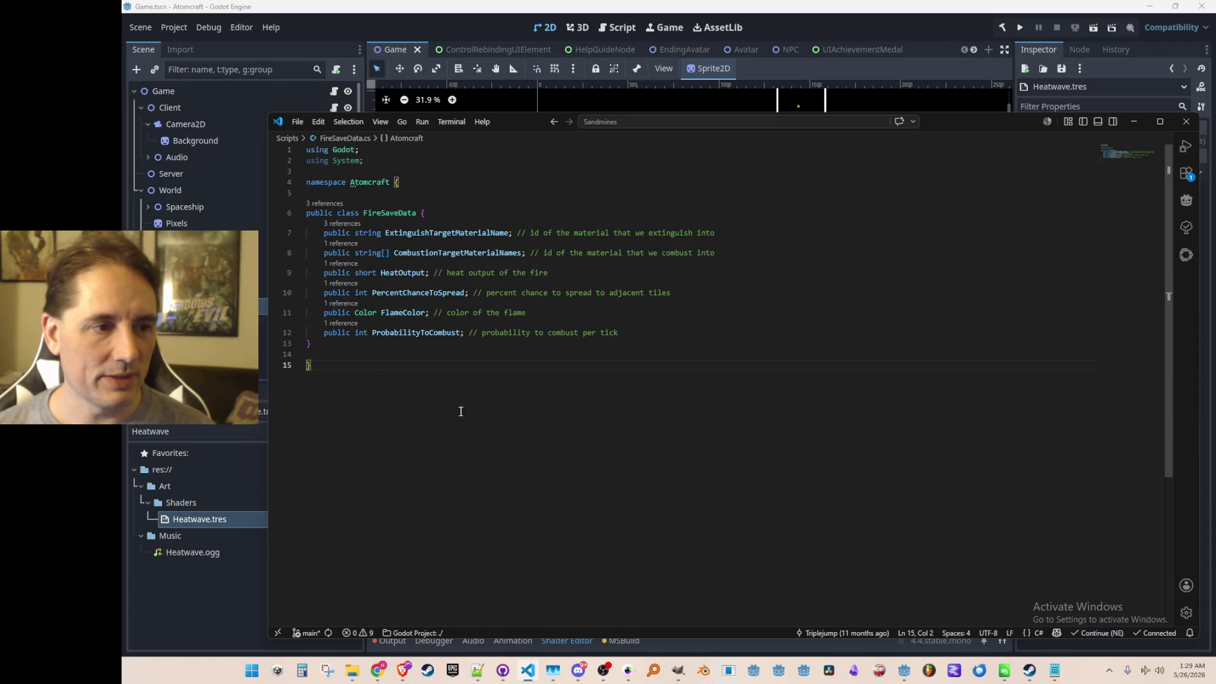
left_click(395, 313, "ctrl")
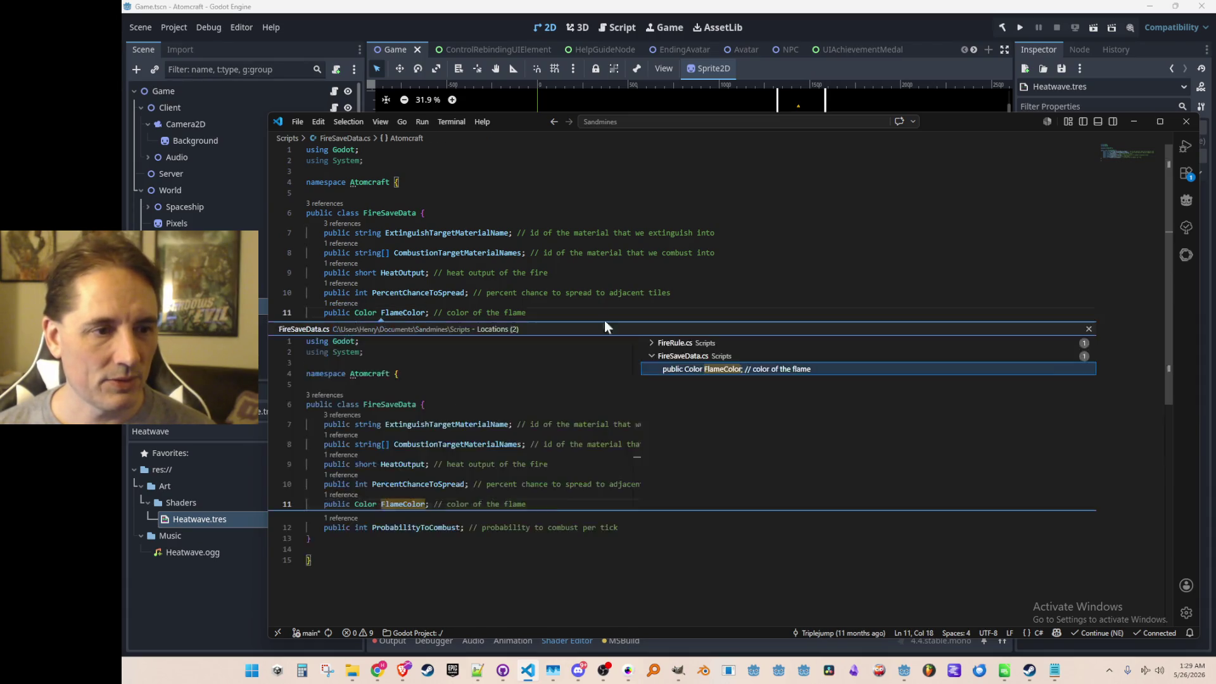
left_click(686, 358)
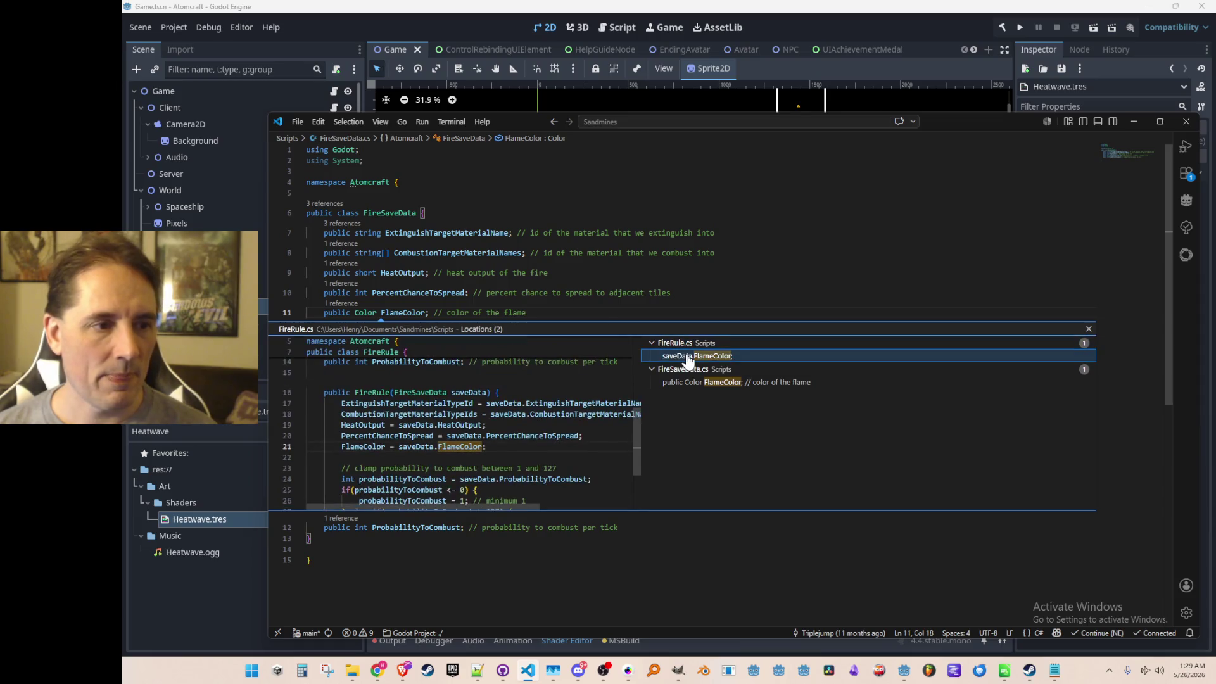
double_click(685, 358)
key("Escape")
scroll(833, 402, "up", 2)
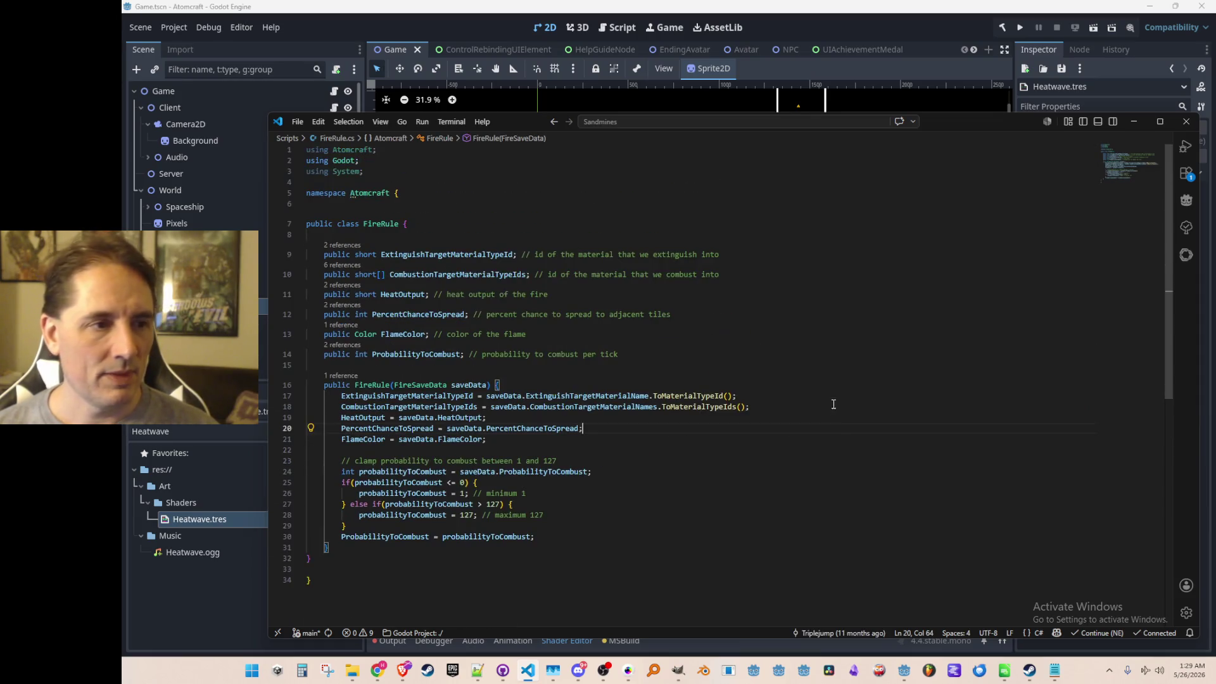
scroll(837, 426, "down", 2)
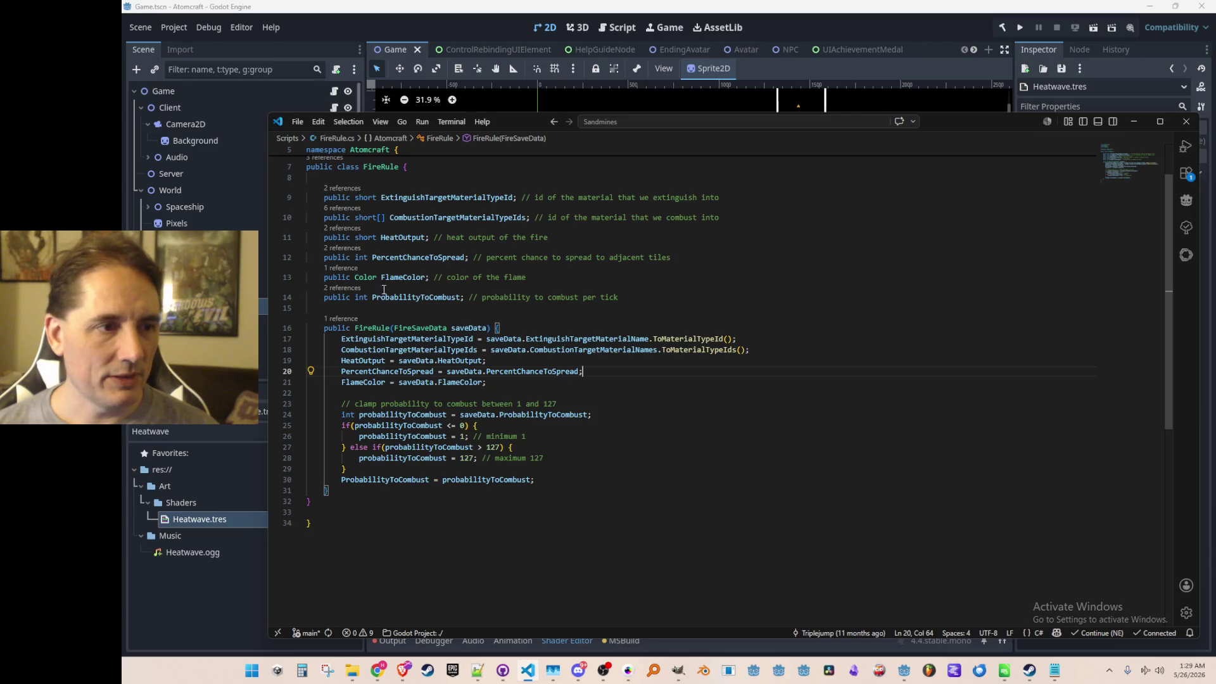
scroll(384, 288, "up", 2)
- Review FlameColor's declaration and assignment references within FireRule.cs
left_click(468, 440)
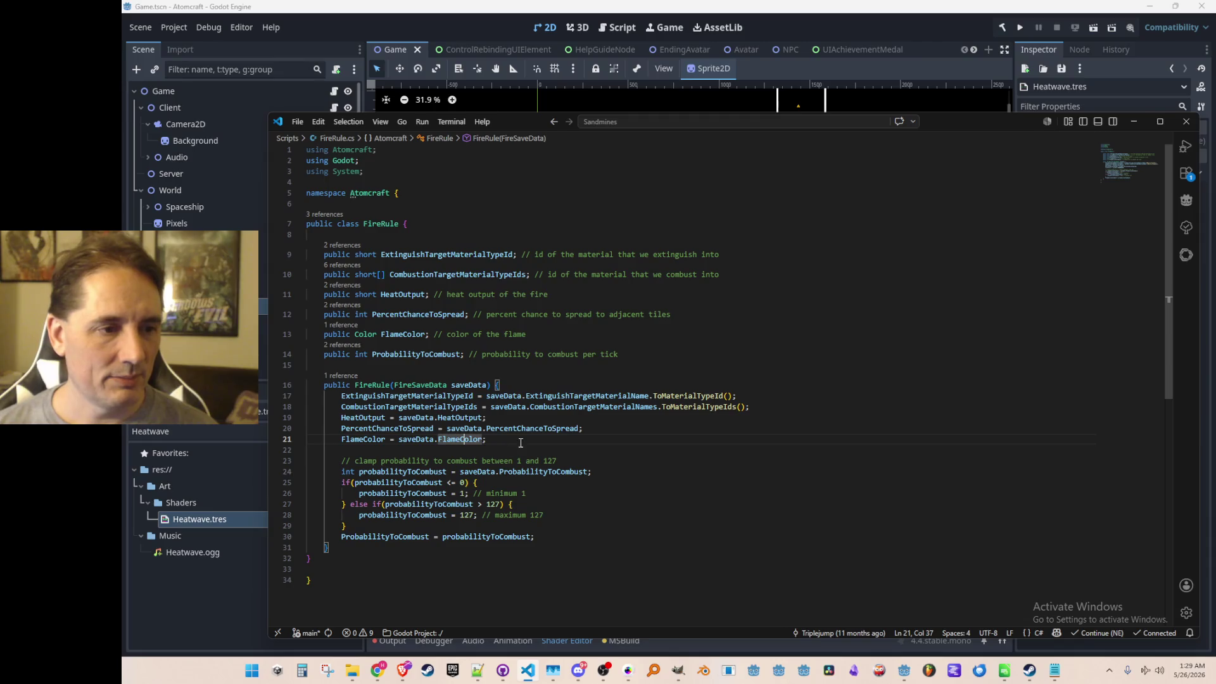
left_click(343, 325)
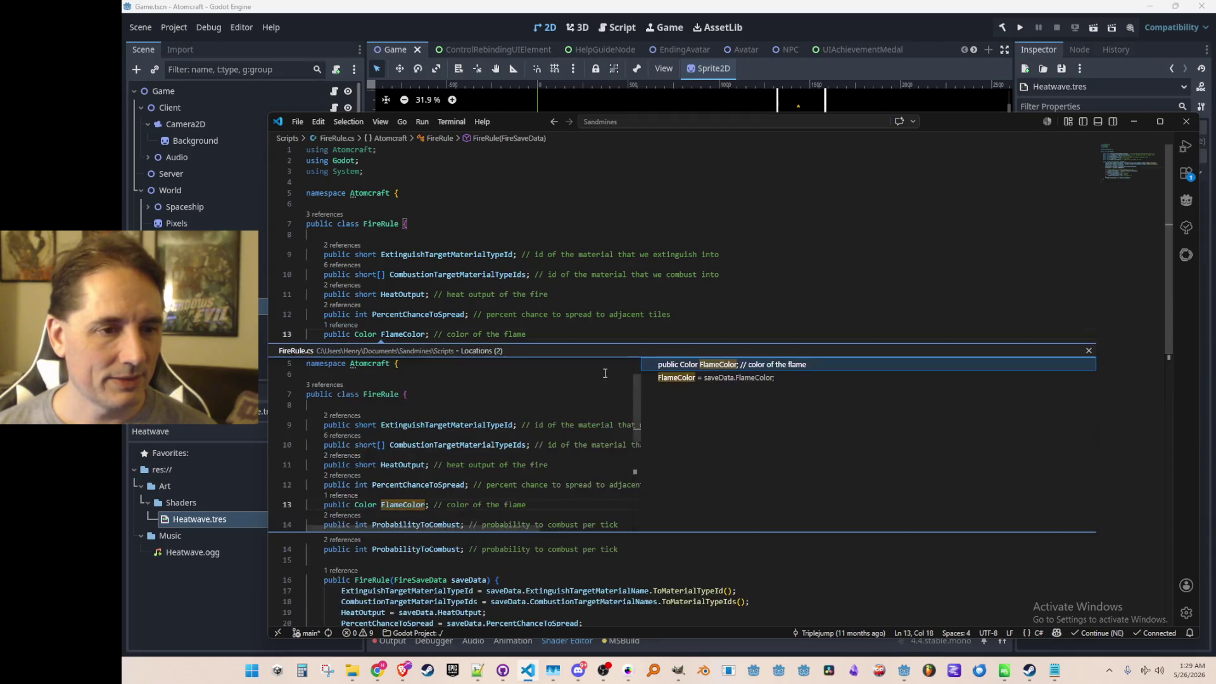
left_click(677, 378)
key("Up")
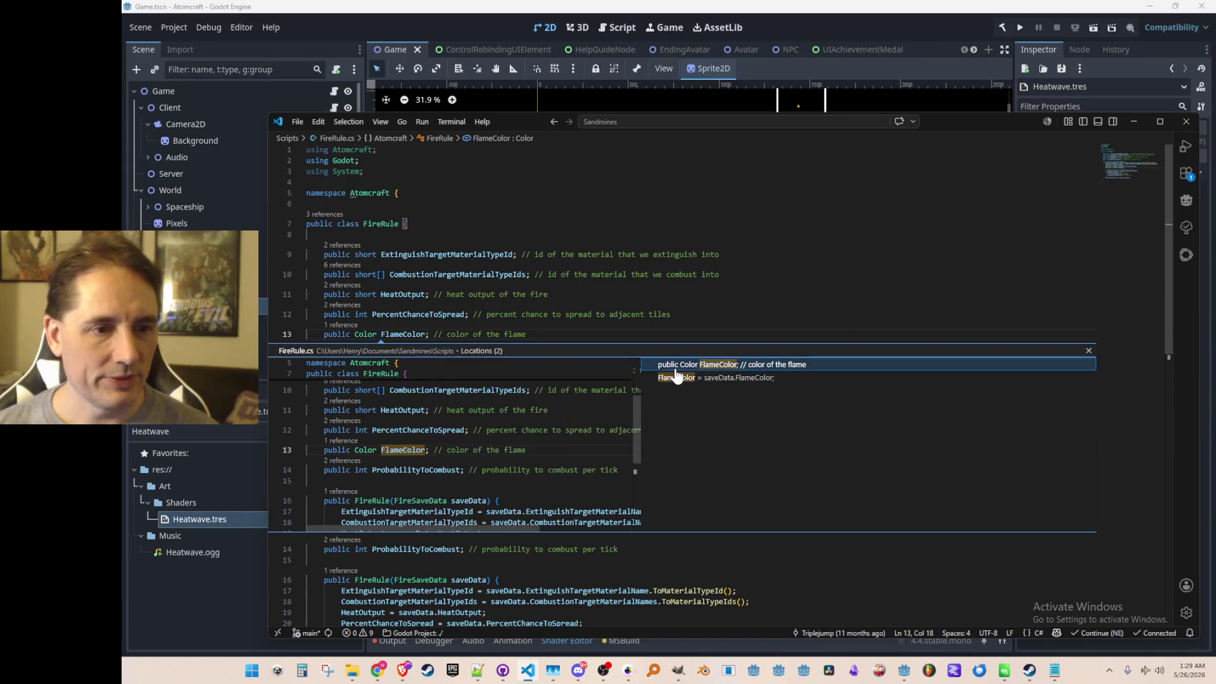
left_click(787, 321)
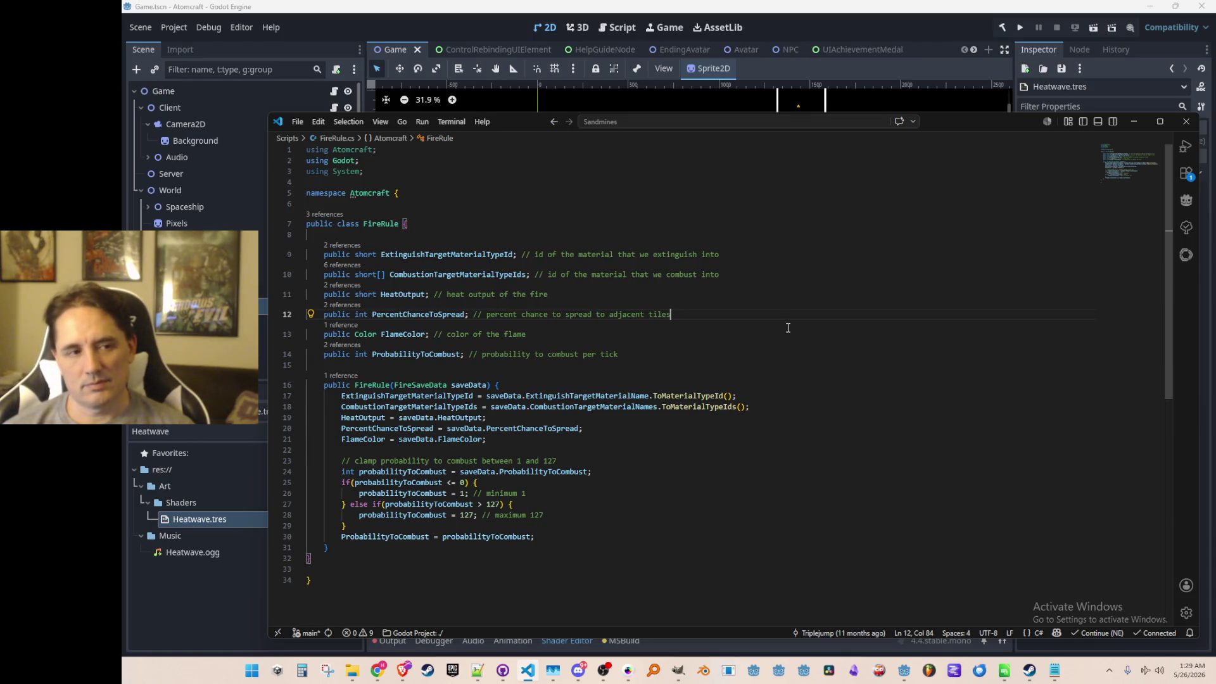
key("ctrl+p")
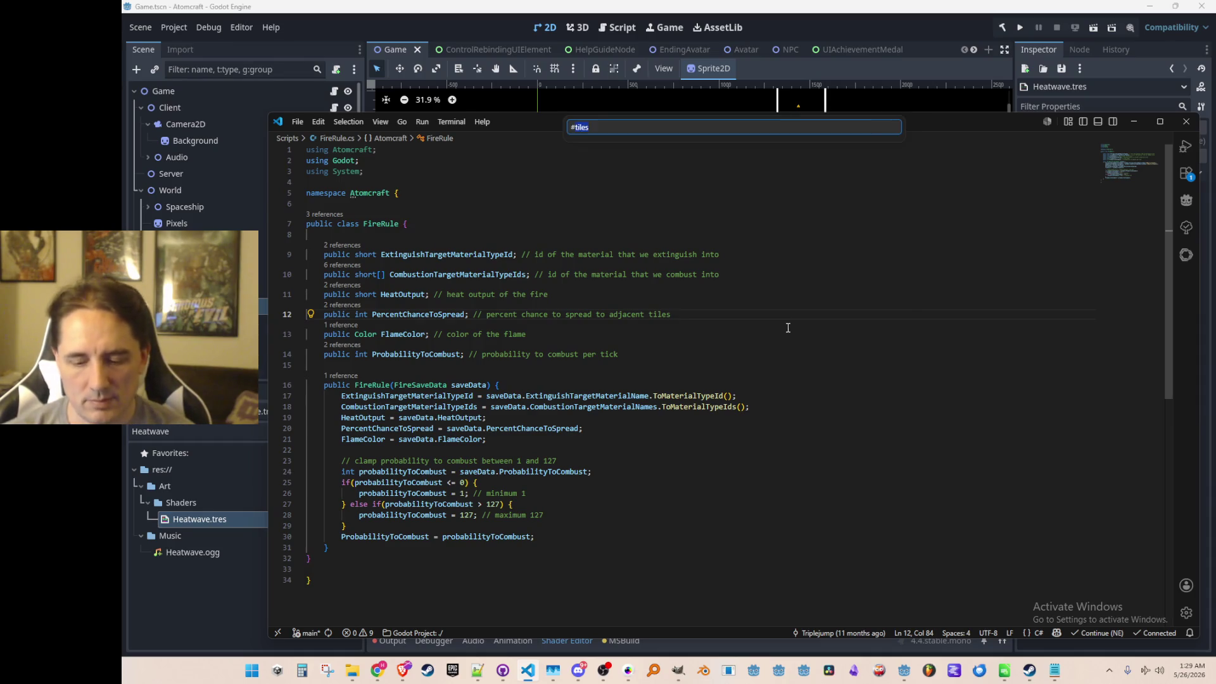
type("Color")
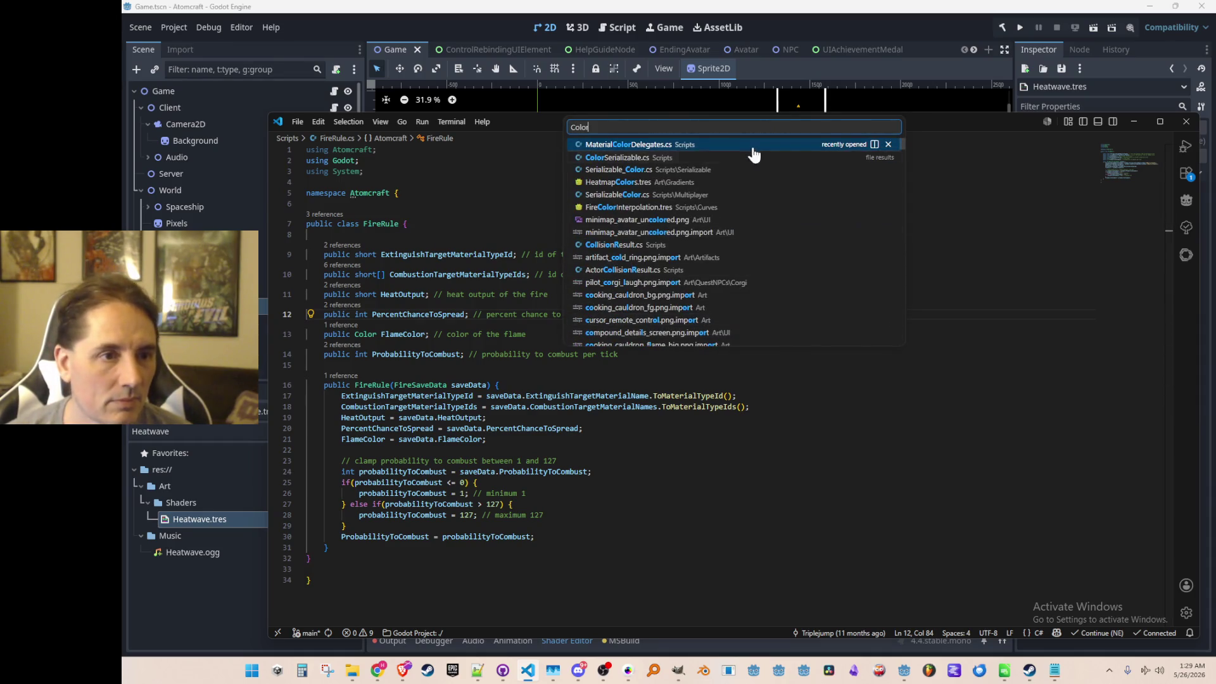
- Compare ColorSerializable.cs with FireRule's FlameColor declaration, undoing a trial type change
left_click(673, 157)
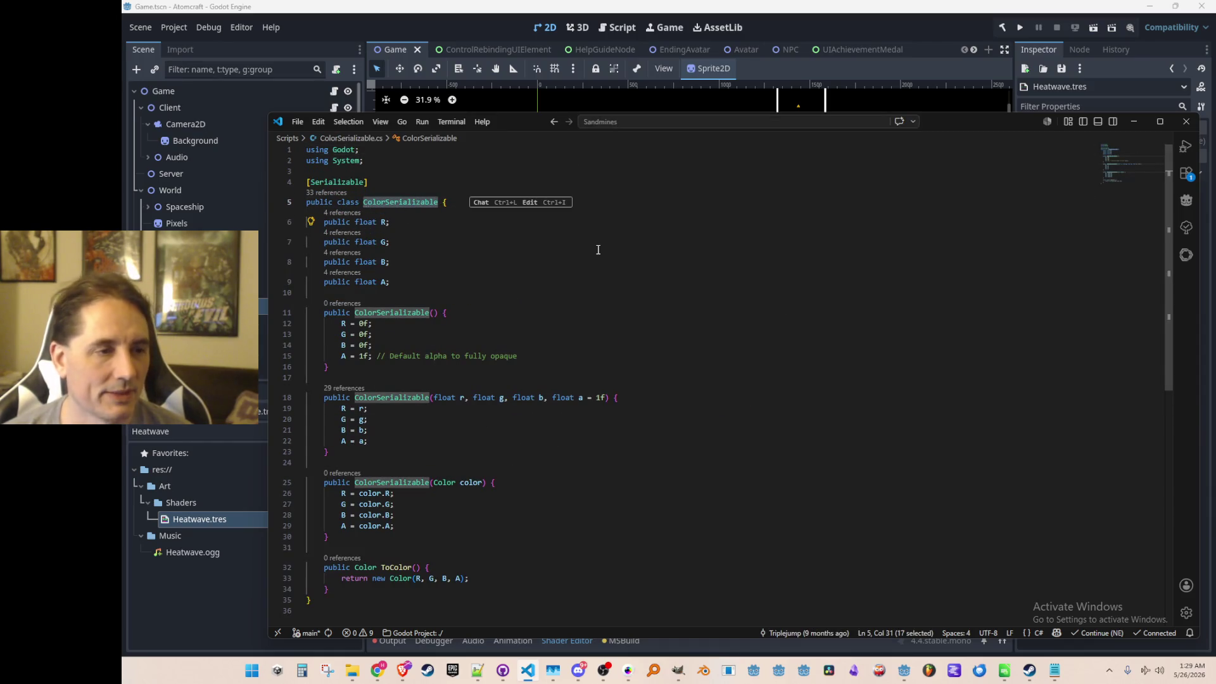
key("alt+Left")
key("Down")
key("Home")
key("ctrl+Right")
key("ctrl+Right")
type("Serializable")
key("Down")
key("Down")
key("Down")
key("Down")
key("Down")
key("Down")
key("Down")
key("Down")
key("Up")
key("Up")
key("Up")
key("Up")
key("Up")
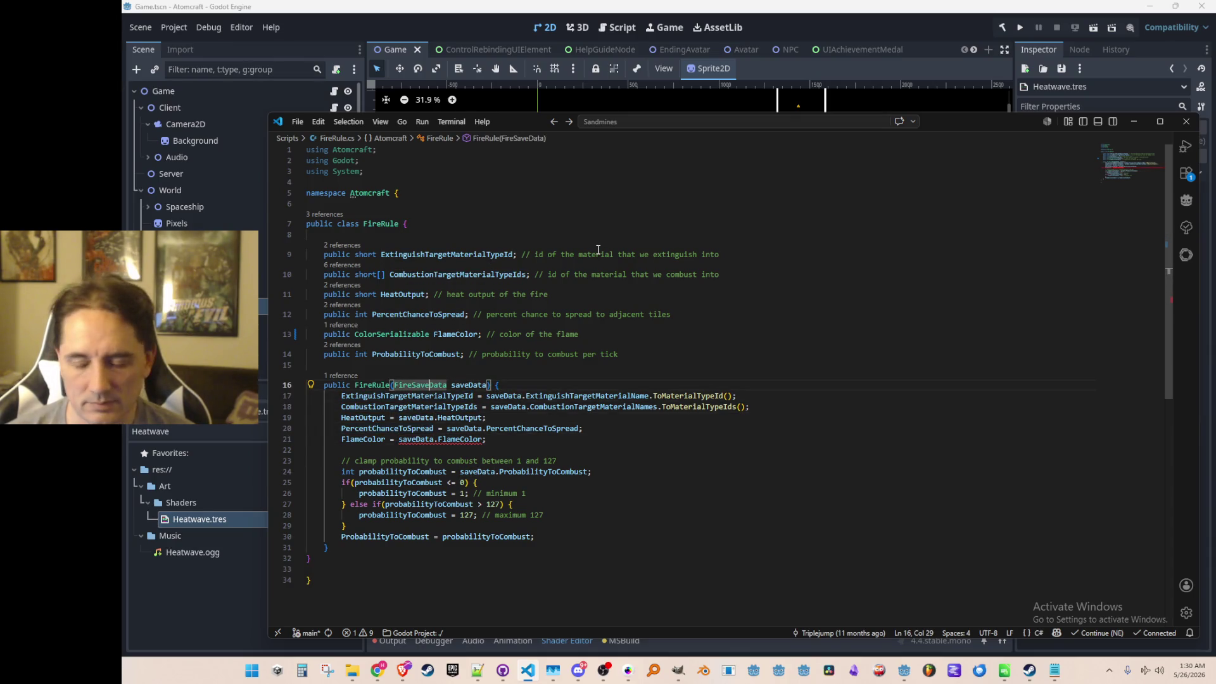
key("ctrl+z")
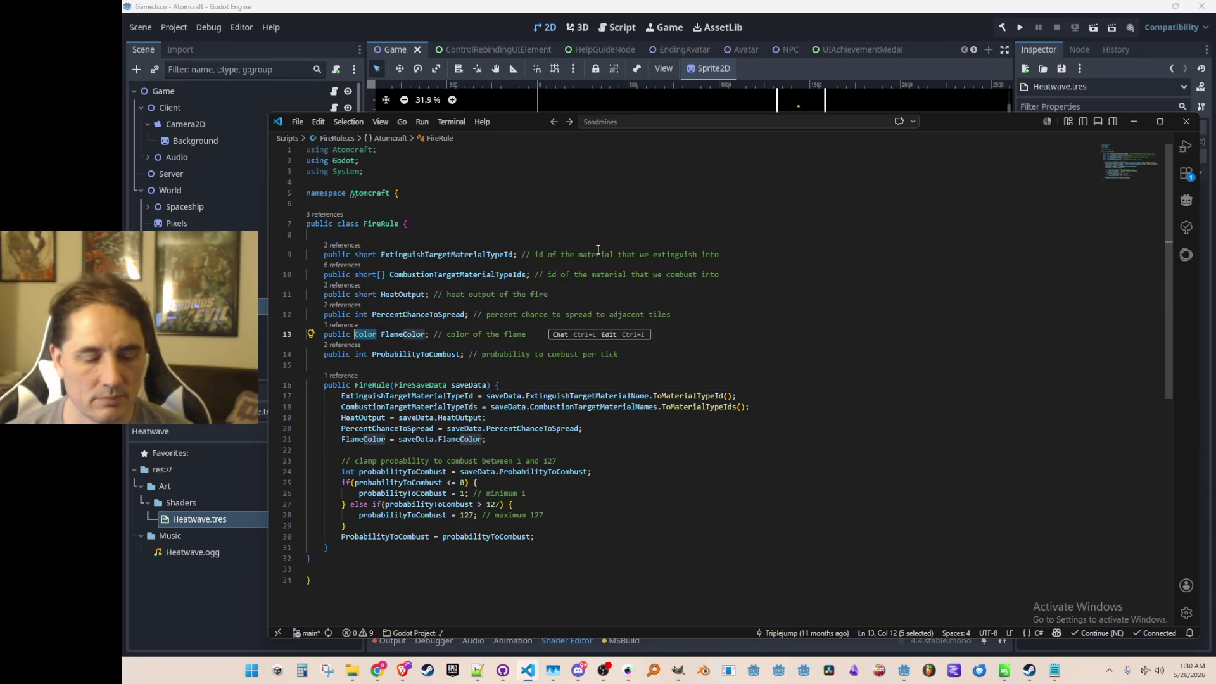
key("alt+Left")
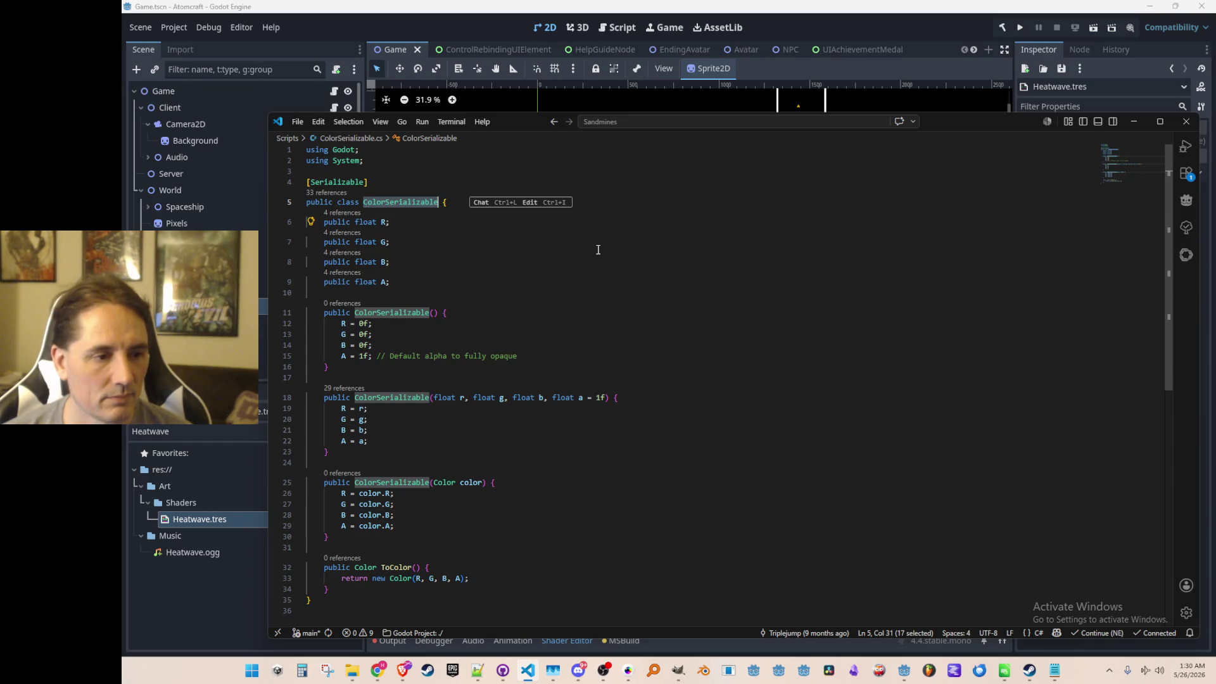
key("alt+Left")
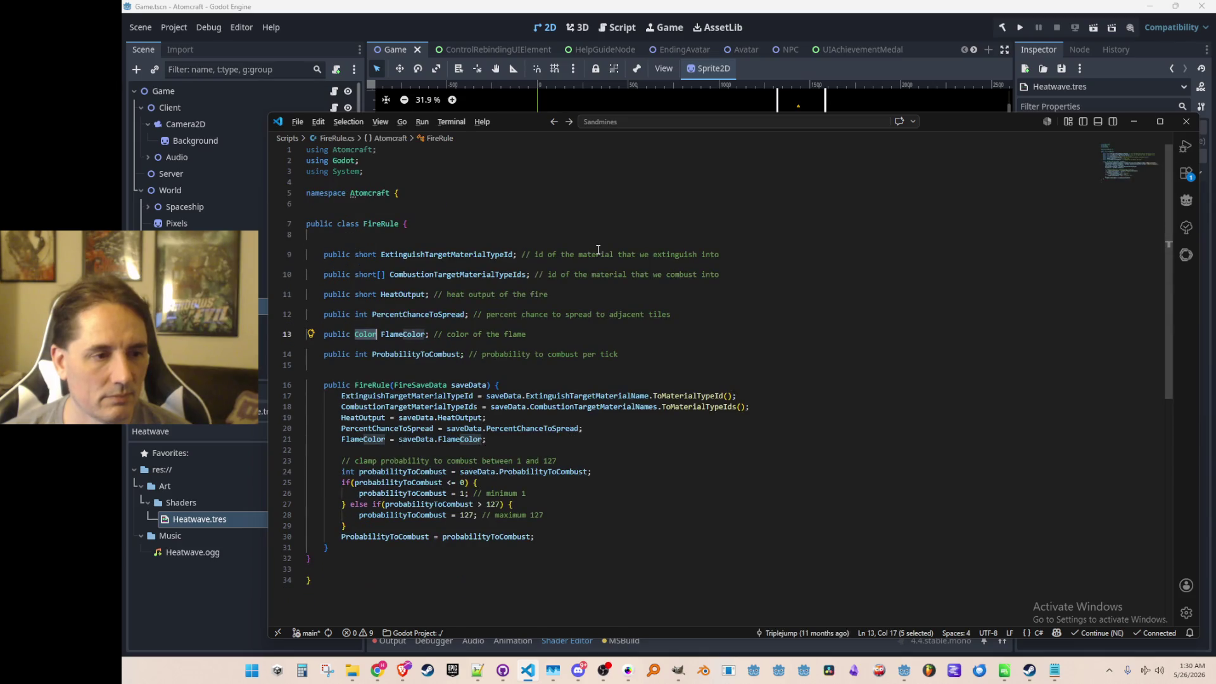
- Append .ToColor() to saveData.FlameColor in the constructor and review FireSaveData's fields
key("Down")
key("Down")
key("Down")
key("Down")
key("Down")
key("Down")
key("Down")
key("Down")
key("End")
key("Left")
type(".To")
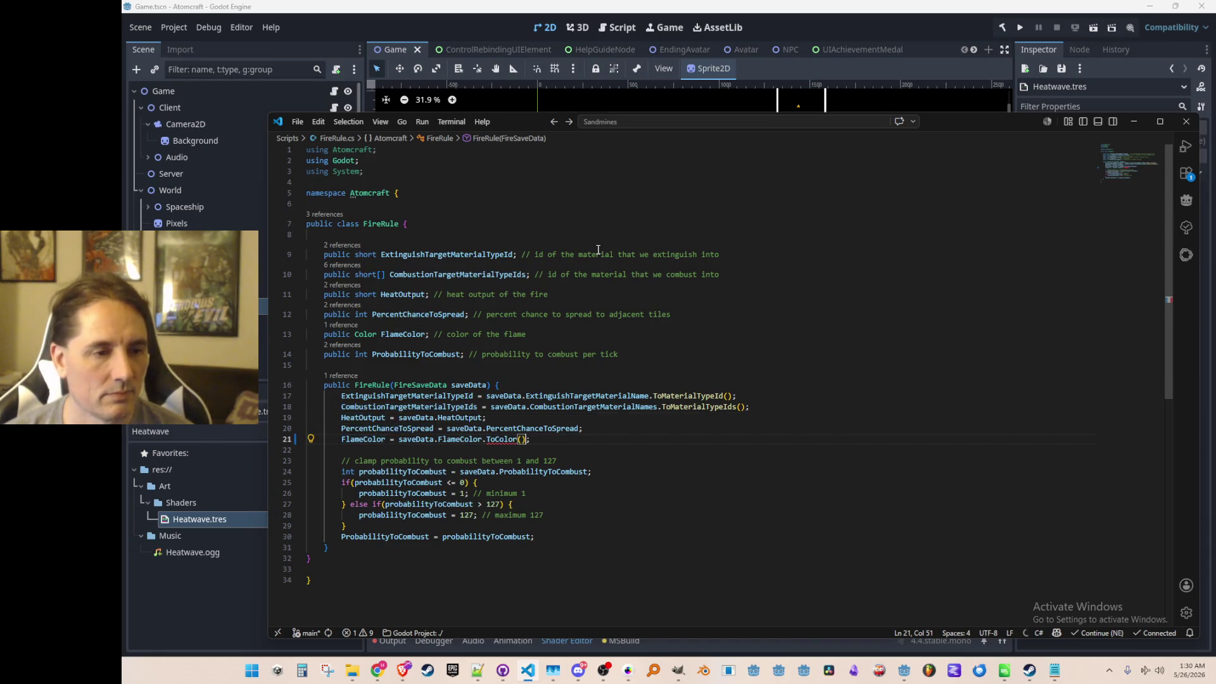
left_click(430, 385)
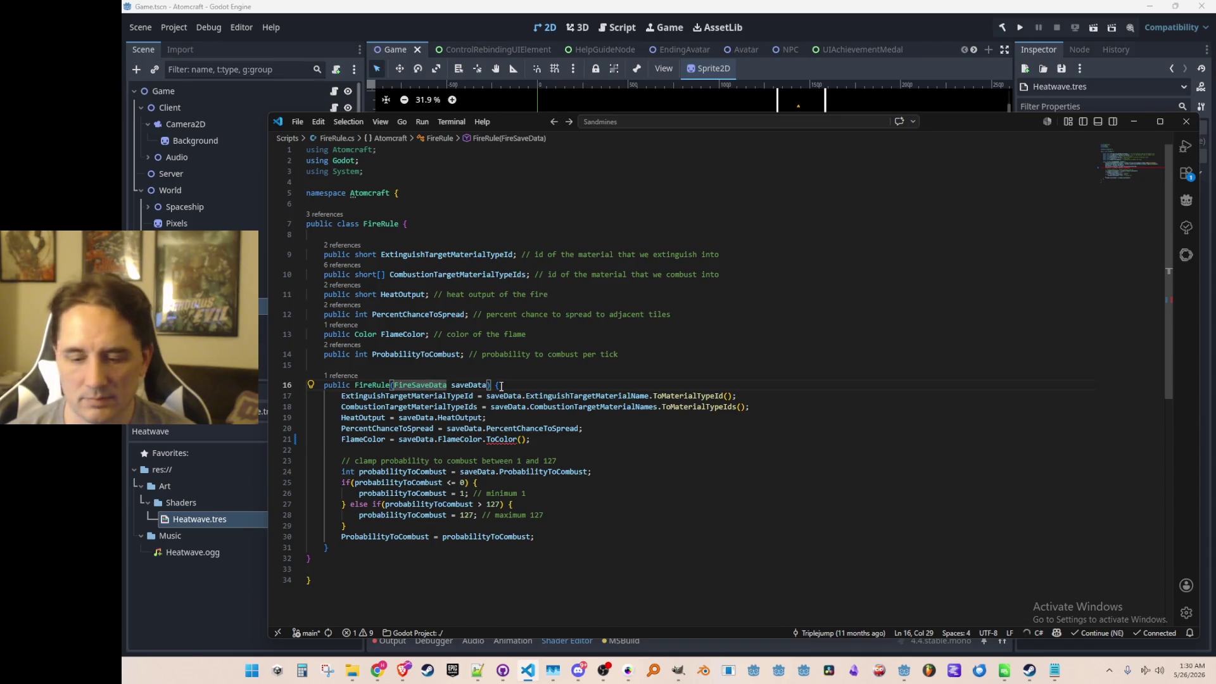
key("F12")
key("Down")
key("Down")
key("Down")
key("End")
left_click(364, 310)
key("alt+Left")
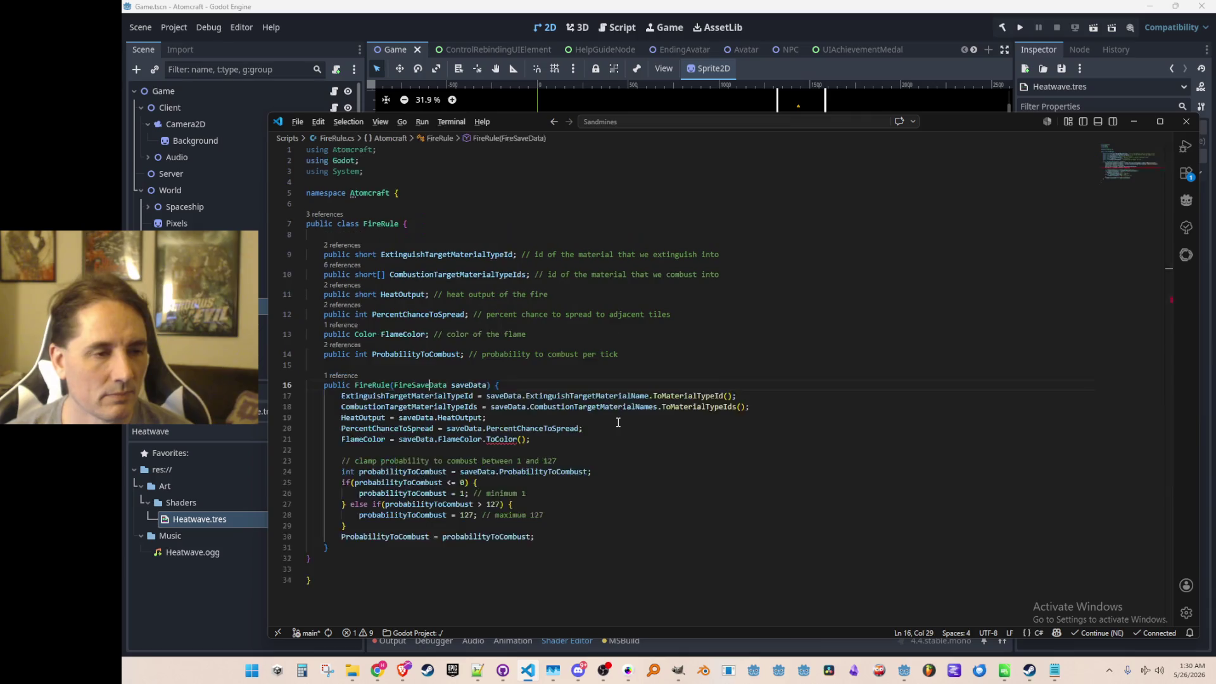
- Cross-check FireRule against FireSaveData's ColorSerializable FlameColor field, then run the game
key("Up")
key("Up")
key("Down")
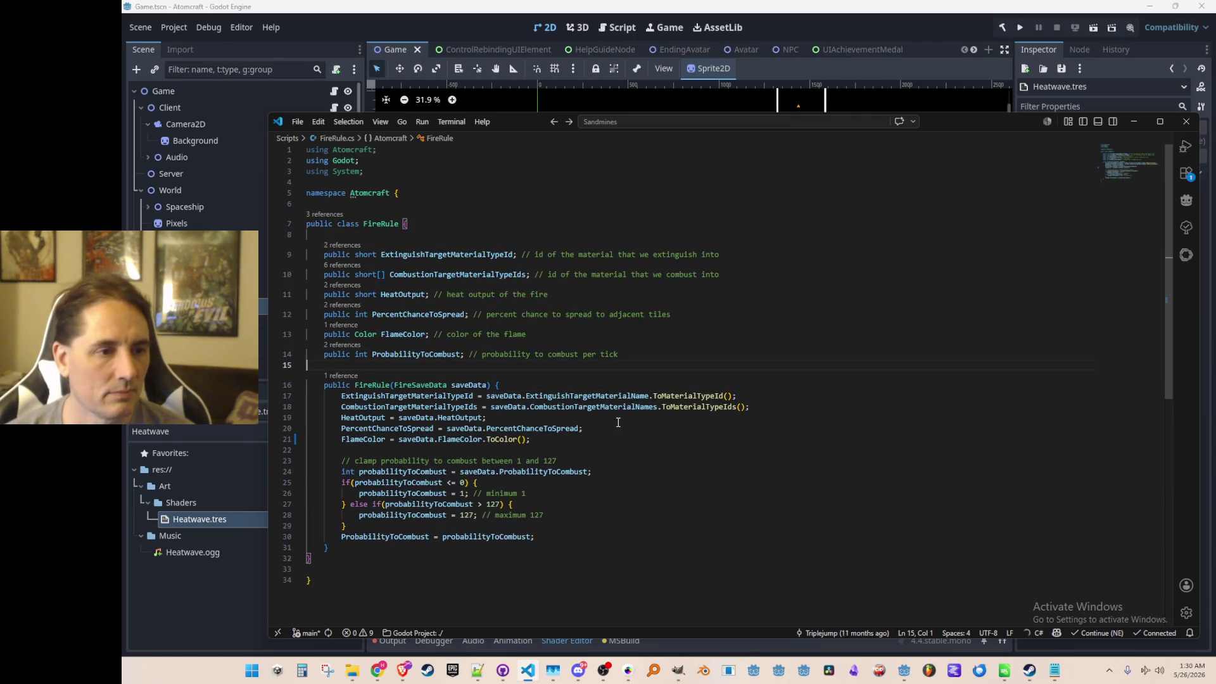
key("alt+Right")
key("alt+Left")
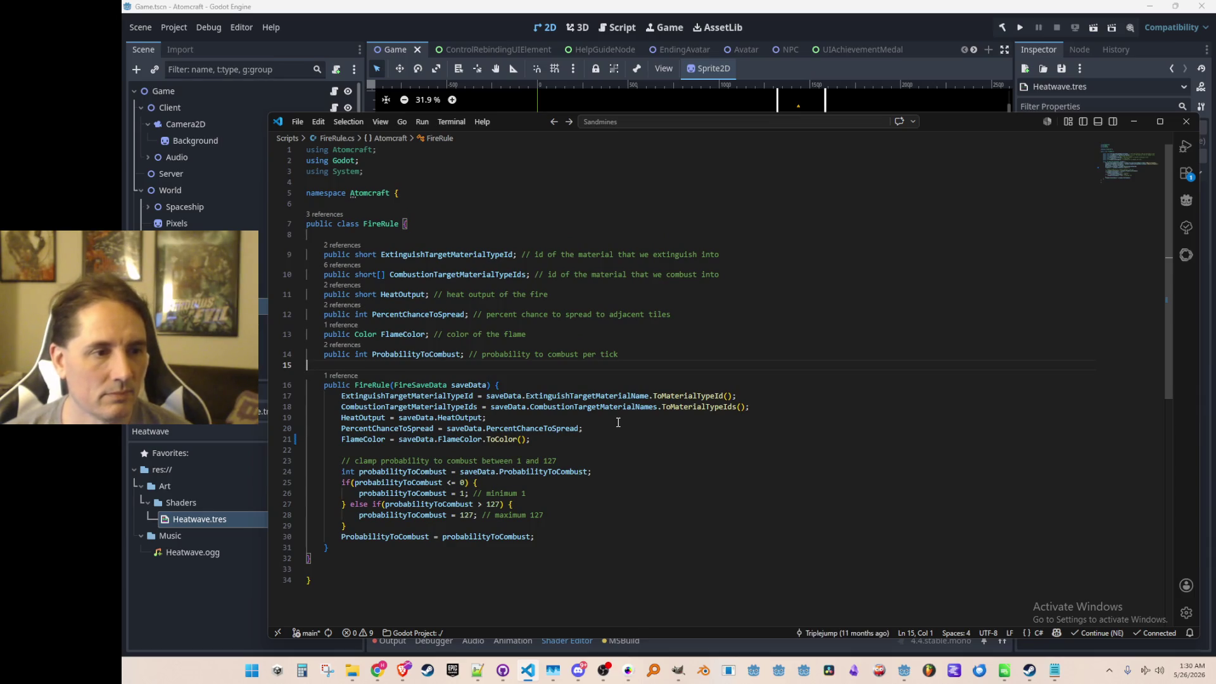
key("alt+Right")
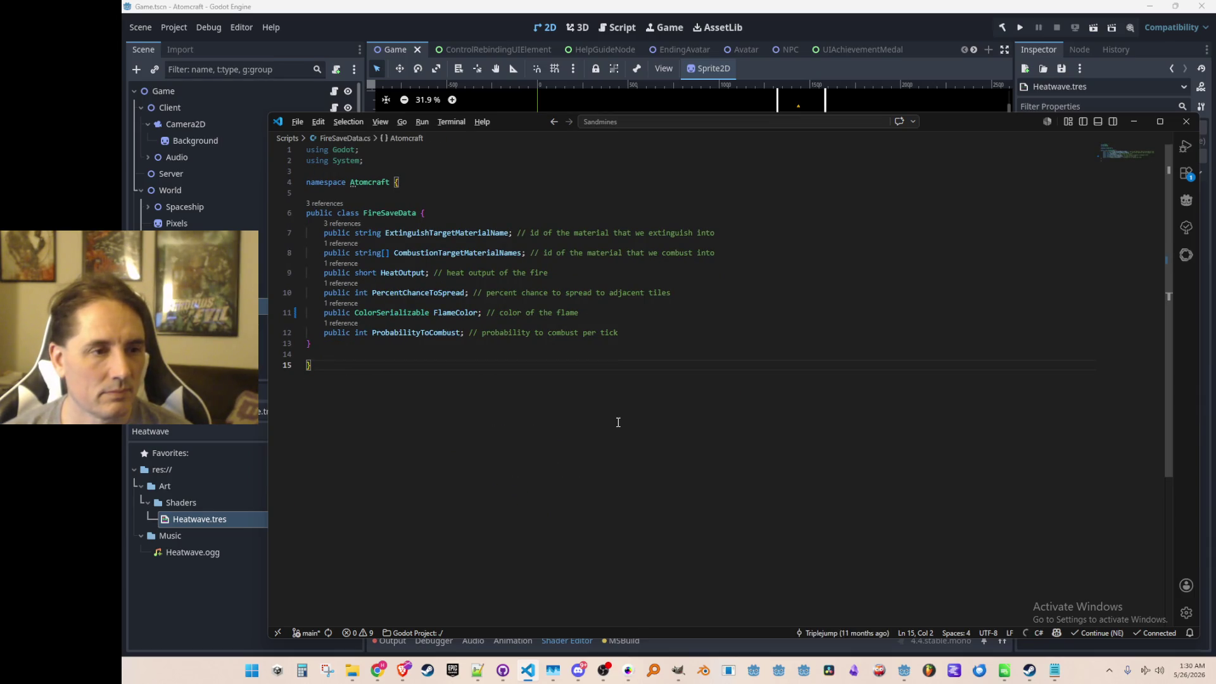
key("alt+Left")
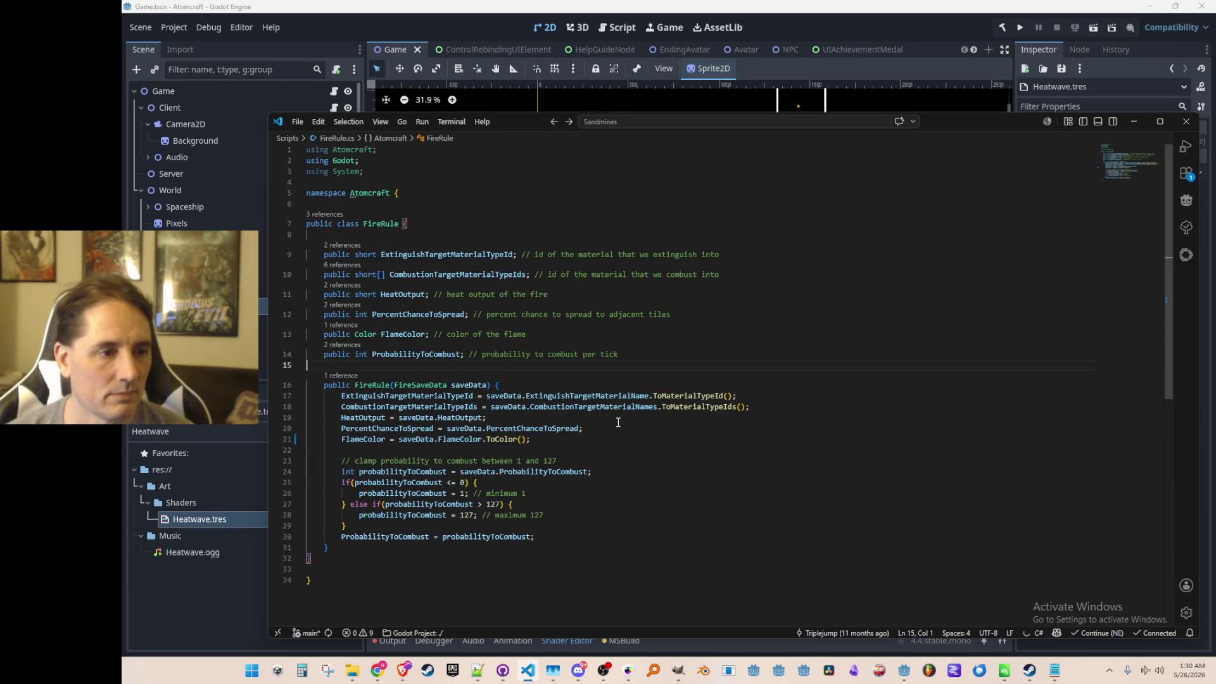
key("alt+Right")
key("Up")
key("Up")
key("Up")
key("ctrl+Right")
key("Right")
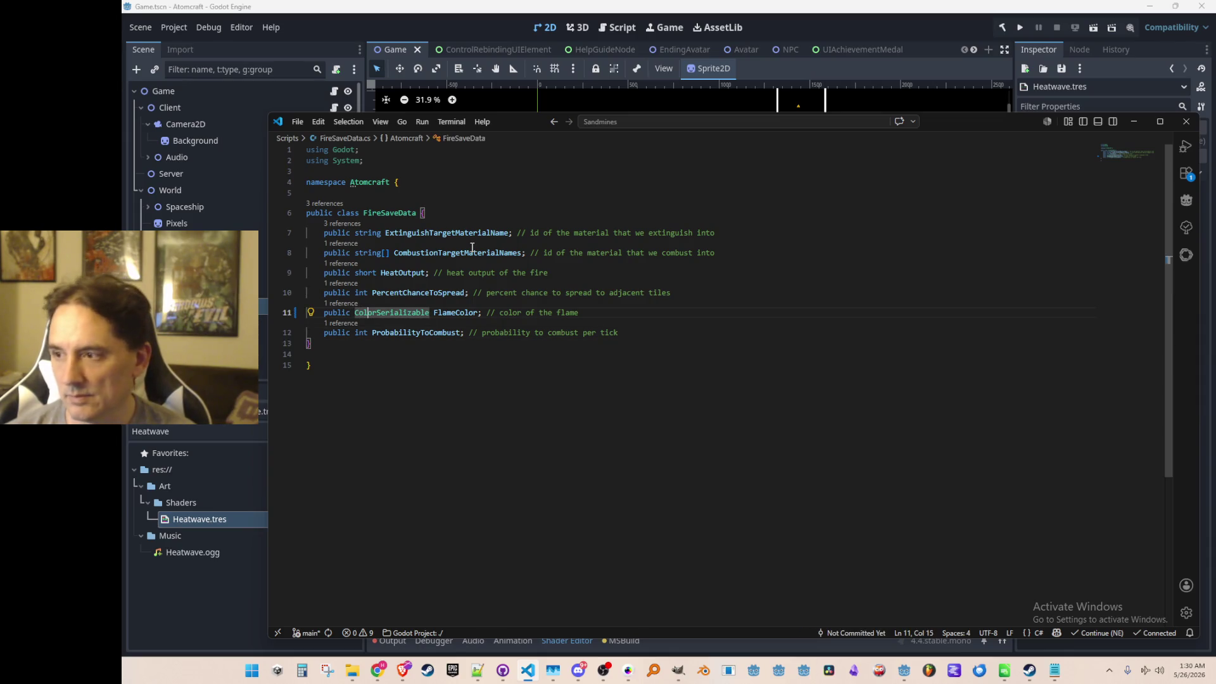
key("F12")
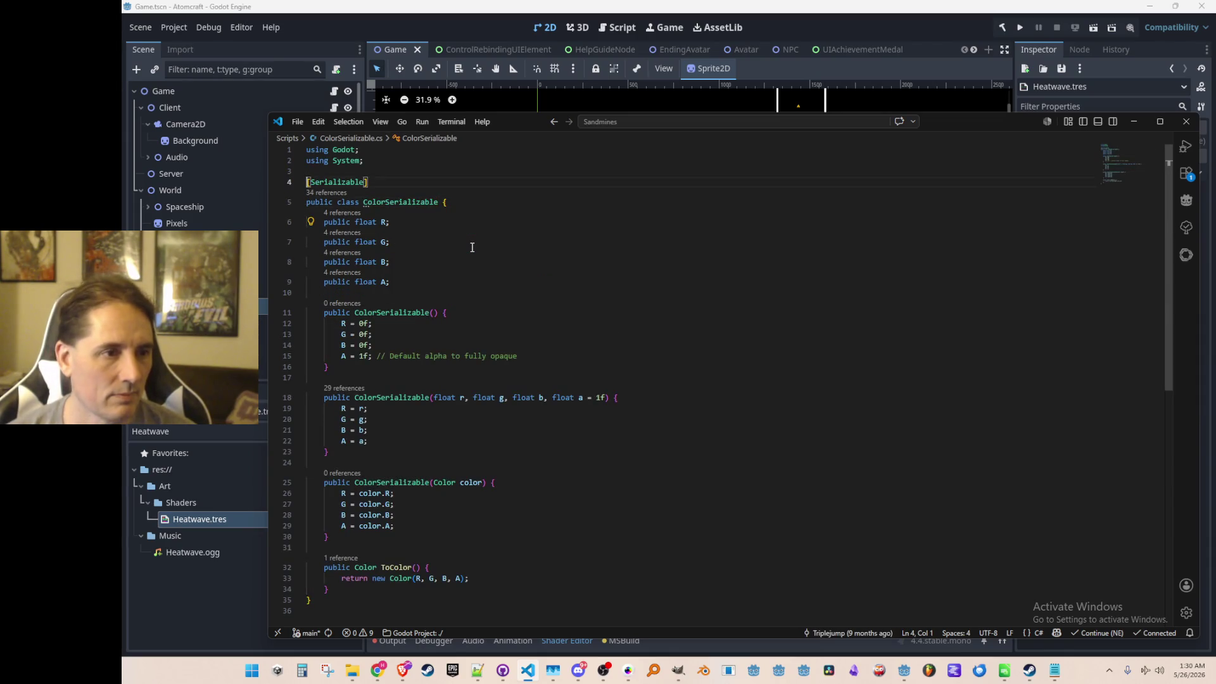
left_click(1019, 27)
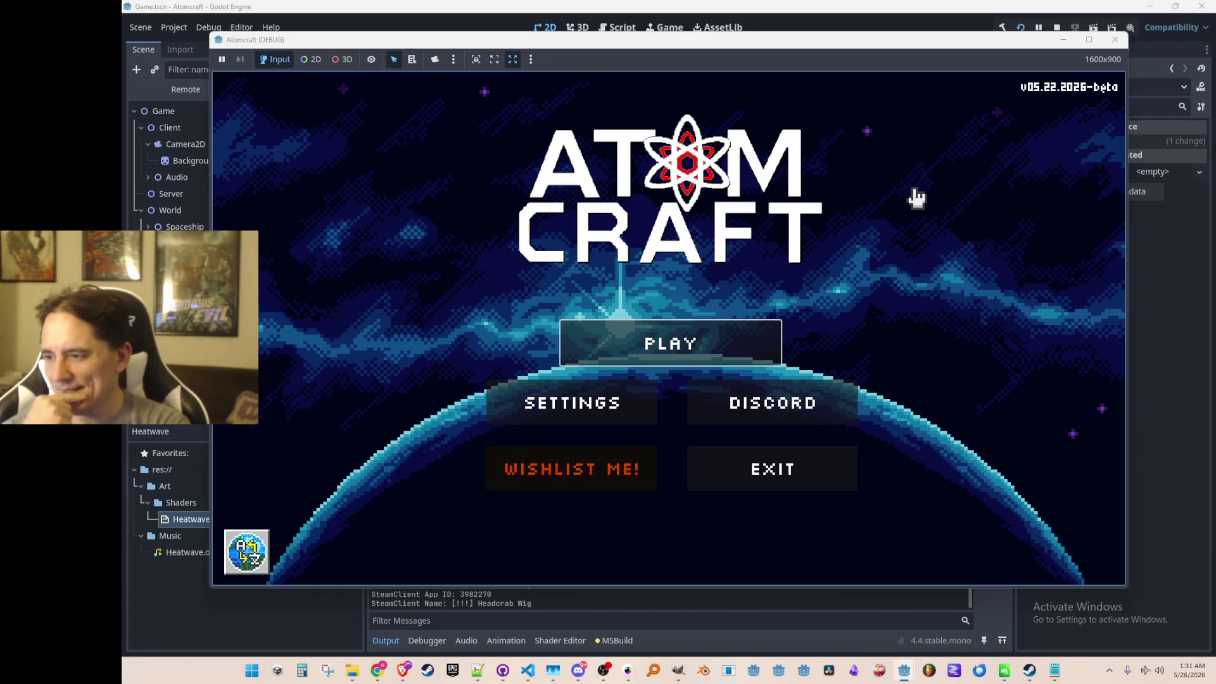
- Play into a test world with a test profile, fly briefly, then stop the run and deselect Sprite2D
left_click(690, 344)
scroll(665, 328, "down", 1)
scroll(668, 335, "down", 1)
left_click(689, 371)
scroll(708, 346, "down", 3)
scroll(715, 328, "down", 4)
scroll(714, 327, "down", 5)
scroll(715, 328, "down", 1)
left_click(715, 322)
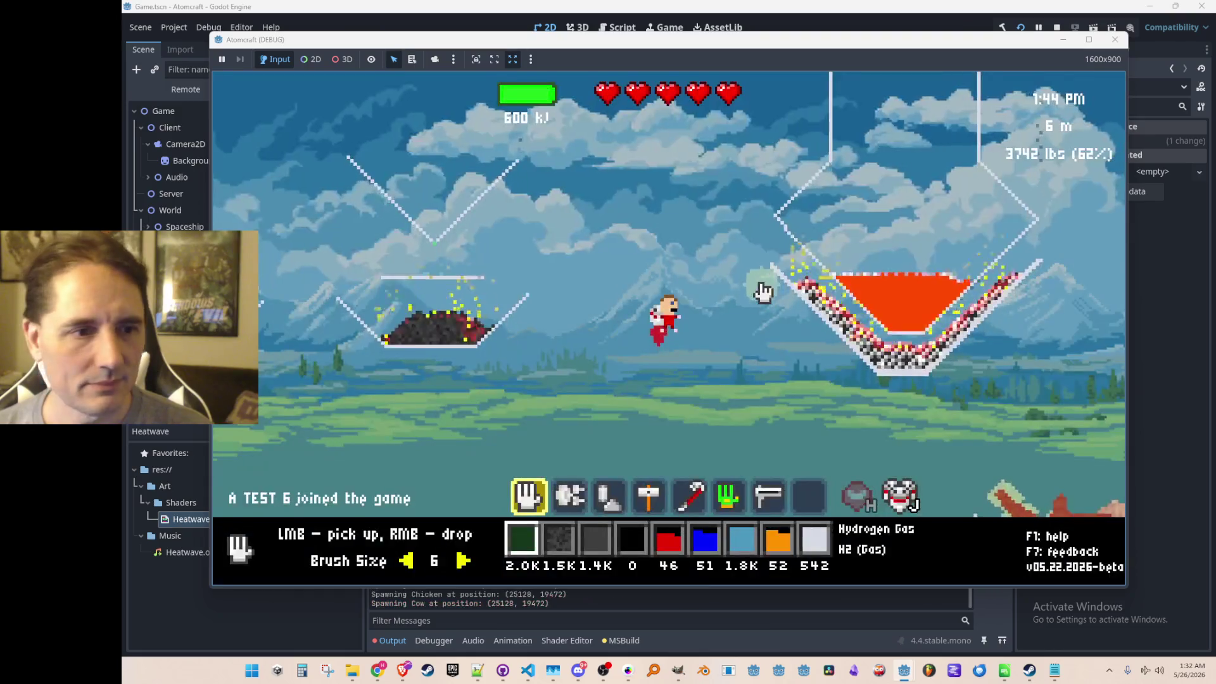
key("w")
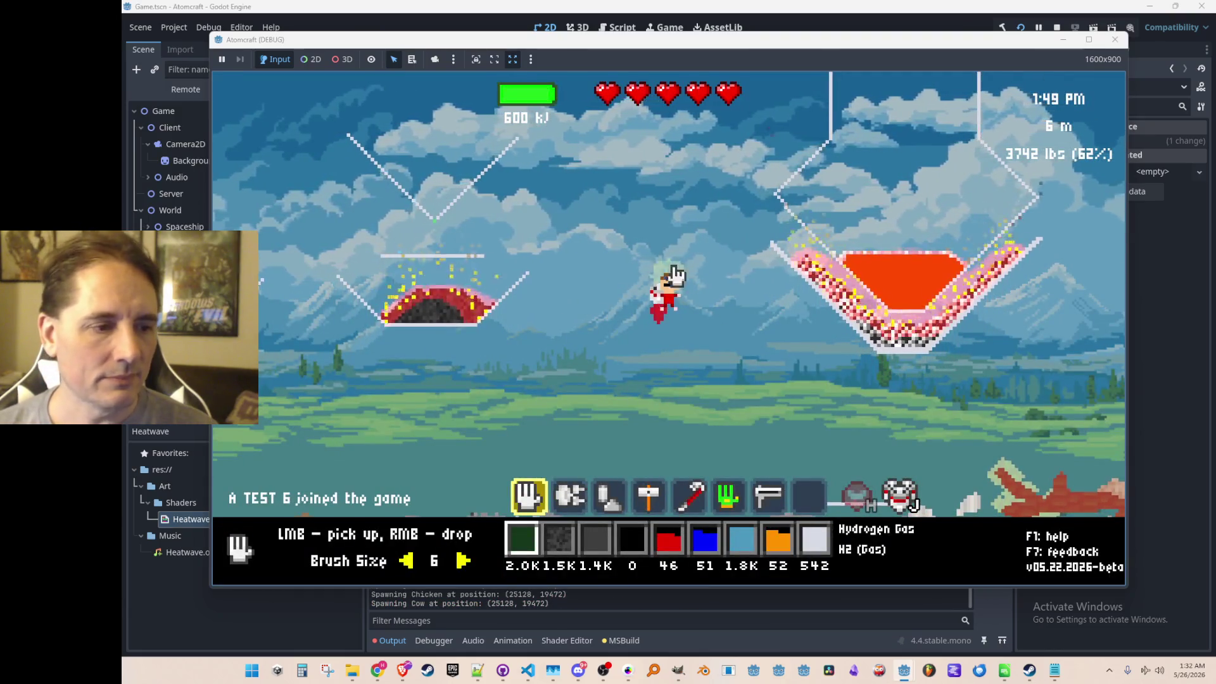
key("F8")
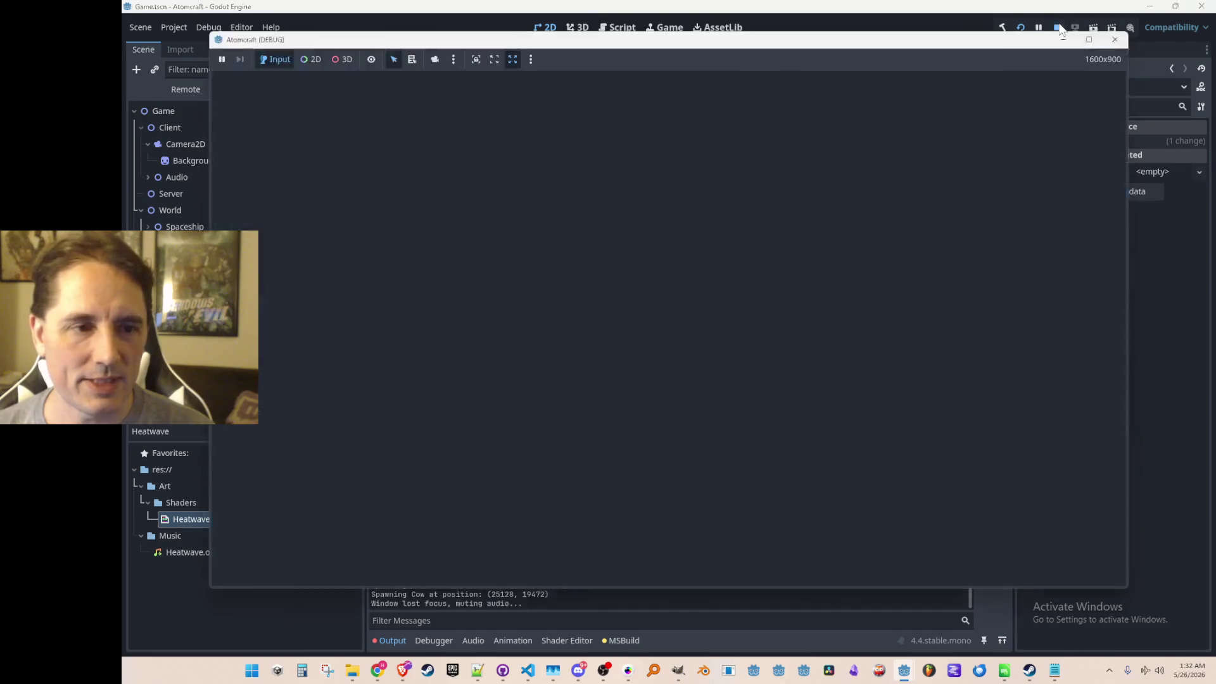
left_click(828, 395)
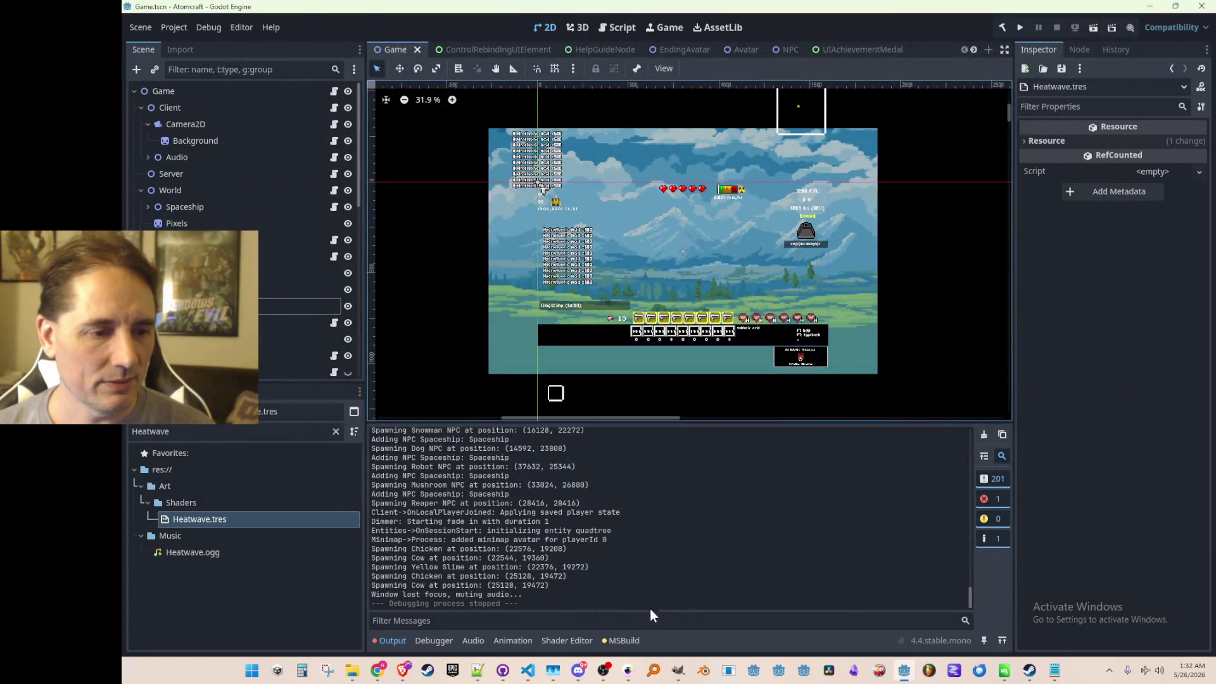
- Rerun the project and copy Dirt.json from the Mar-04-2026_All archive into the Materials folder
left_click(1018, 28)
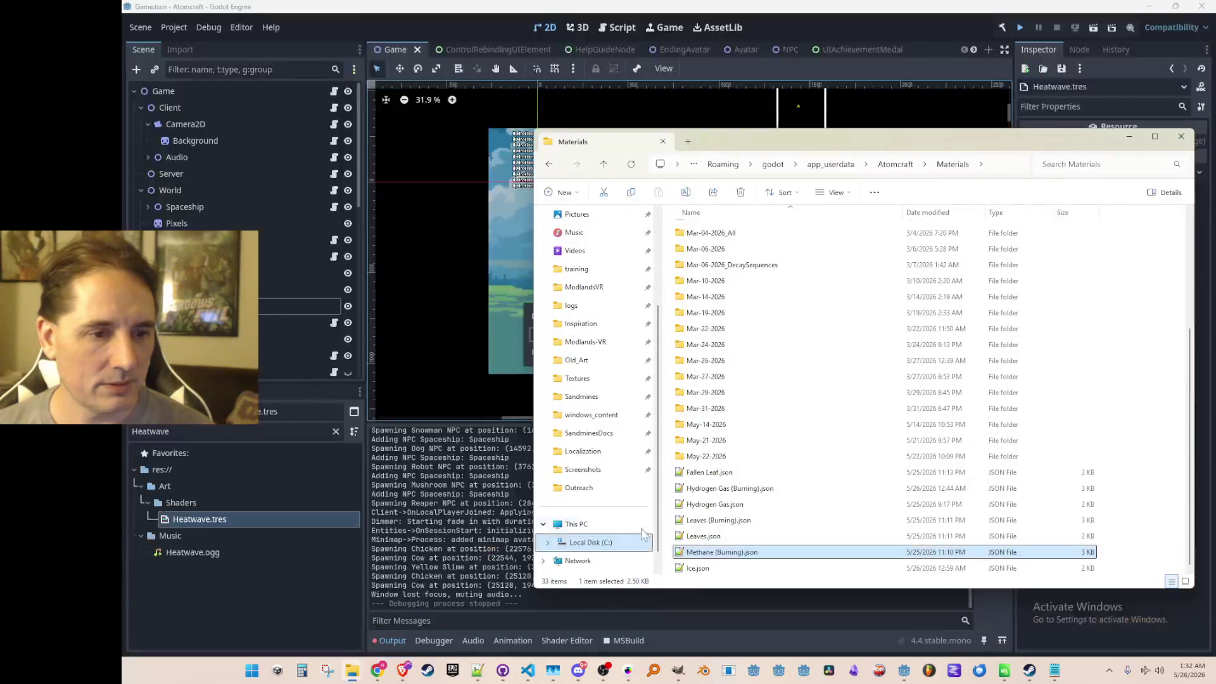
left_click(399, 604)
double_click(761, 235)
left_click(732, 374)
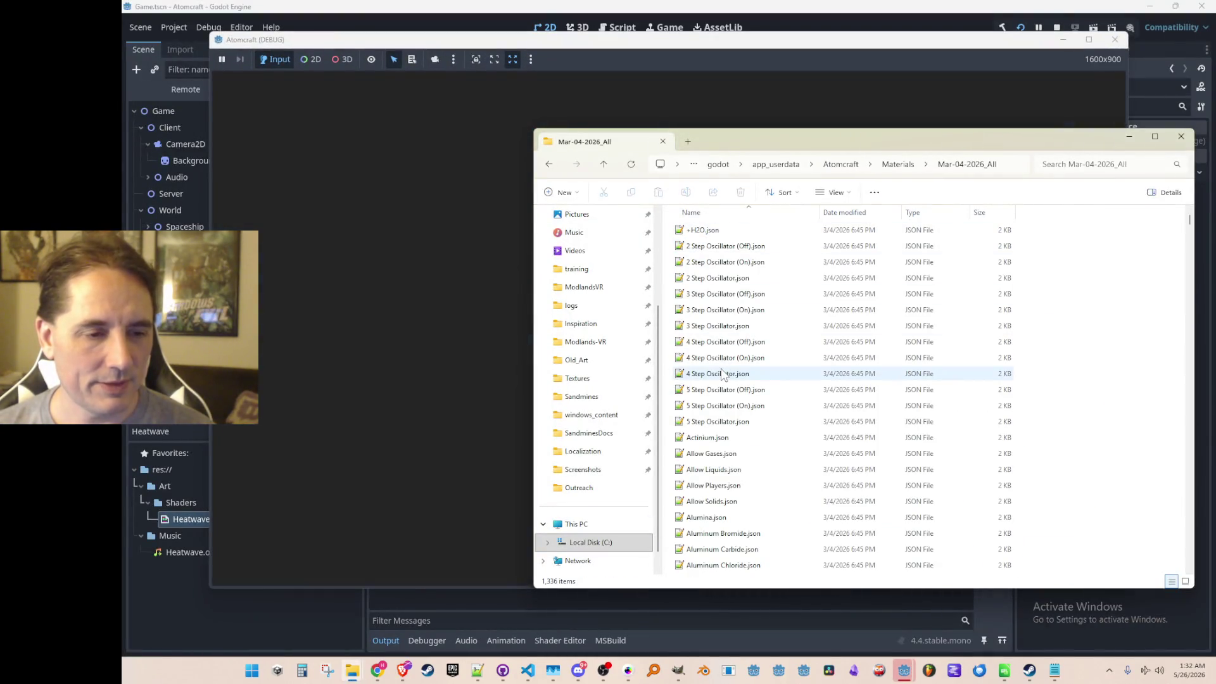
type("dir")
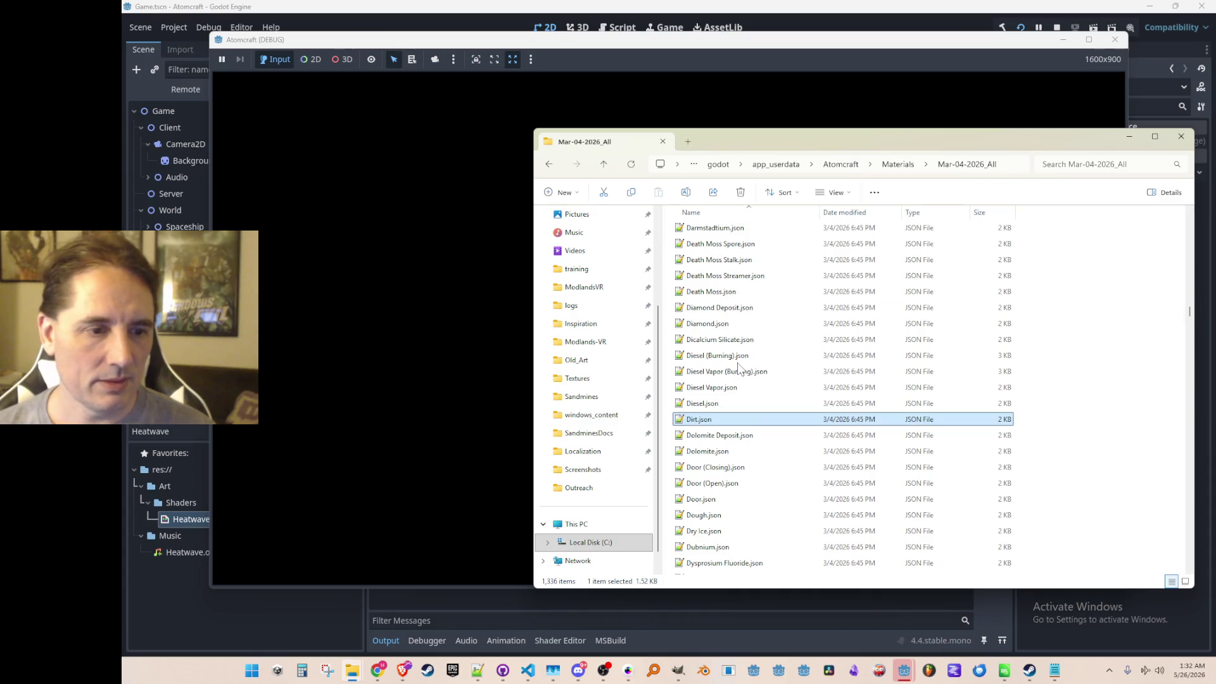
left_click(613, 165)
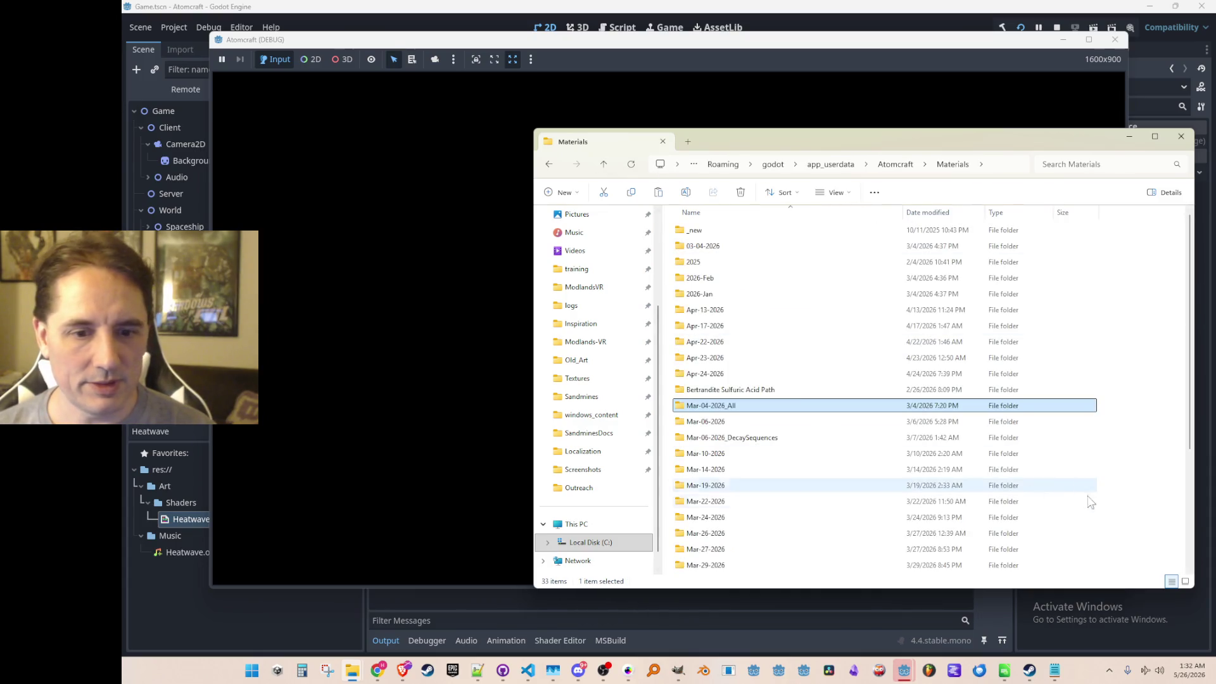
left_click(1145, 504)
scroll(1149, 492, "down", 4)
key("ctrl+v")
- Open Dirt.json in Notepad++, check its null ColorDelegate, and return to the running game
key("Return")
scroll(795, 337, "down", 6)
scroll(770, 340, "down", 8)
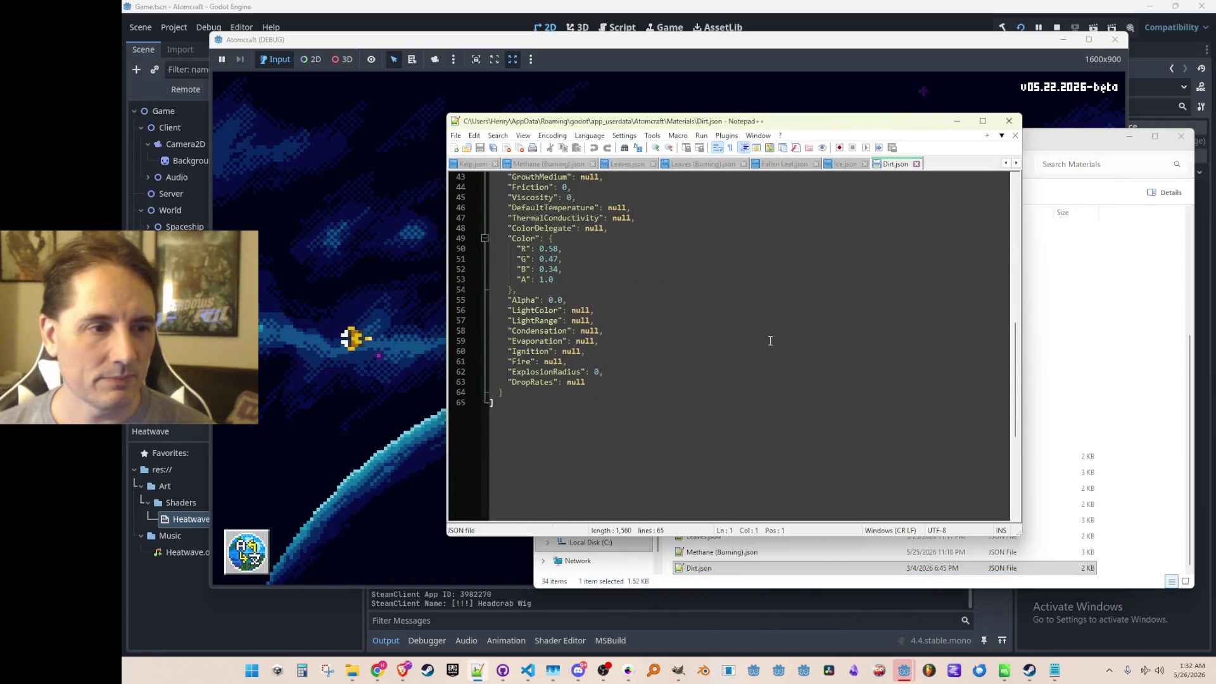
scroll(769, 340, "up", 3)
double_click(594, 320)
type("\"Sand")
key("ctrl+s")
left_click(799, 66)
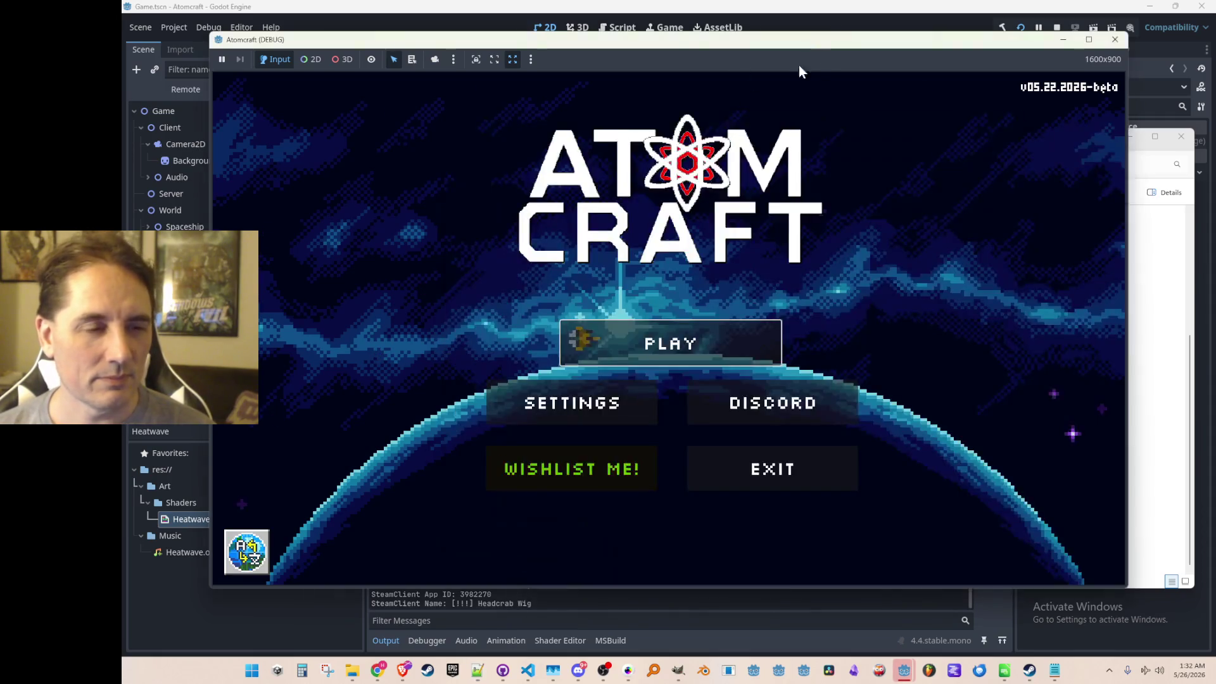
- Load the NPC TEST H world with a test profile, minimizing the Materials folder window
left_click(700, 337)
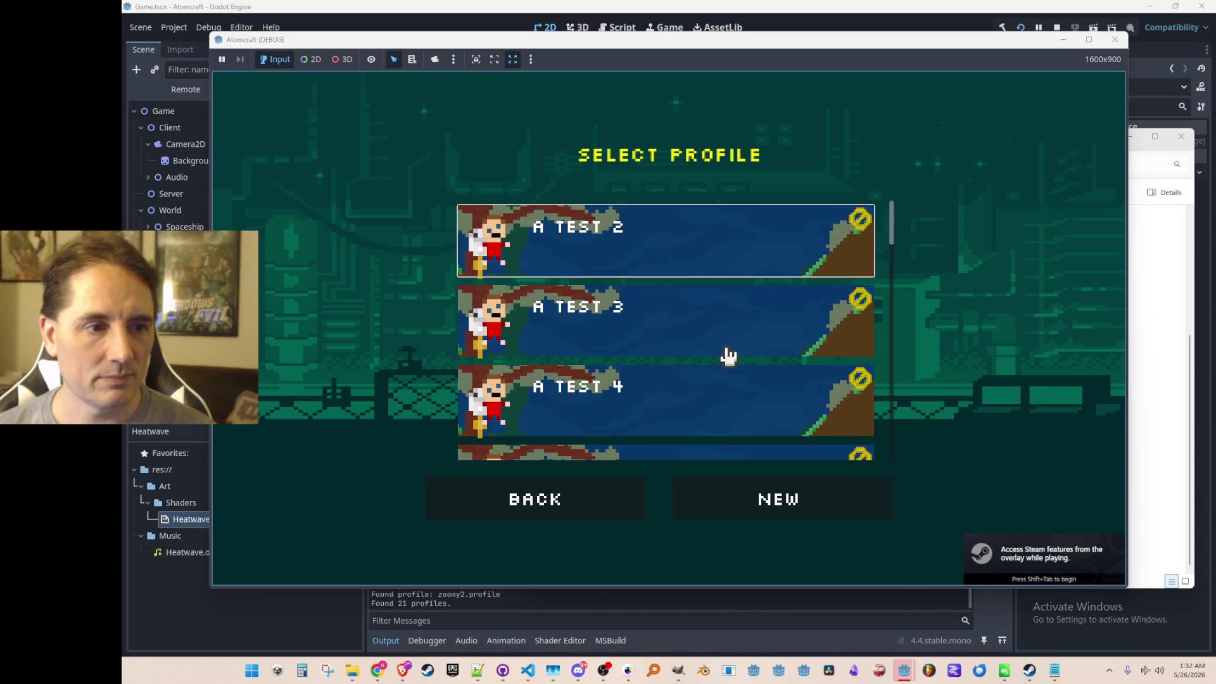
scroll(728, 342, "down", 3)
left_click(739, 306)
scroll(731, 308, "down", 5)
scroll(727, 318, "down", 5)
scroll(728, 367, "up", 1)
left_click(728, 366)
left_click(1158, 207)
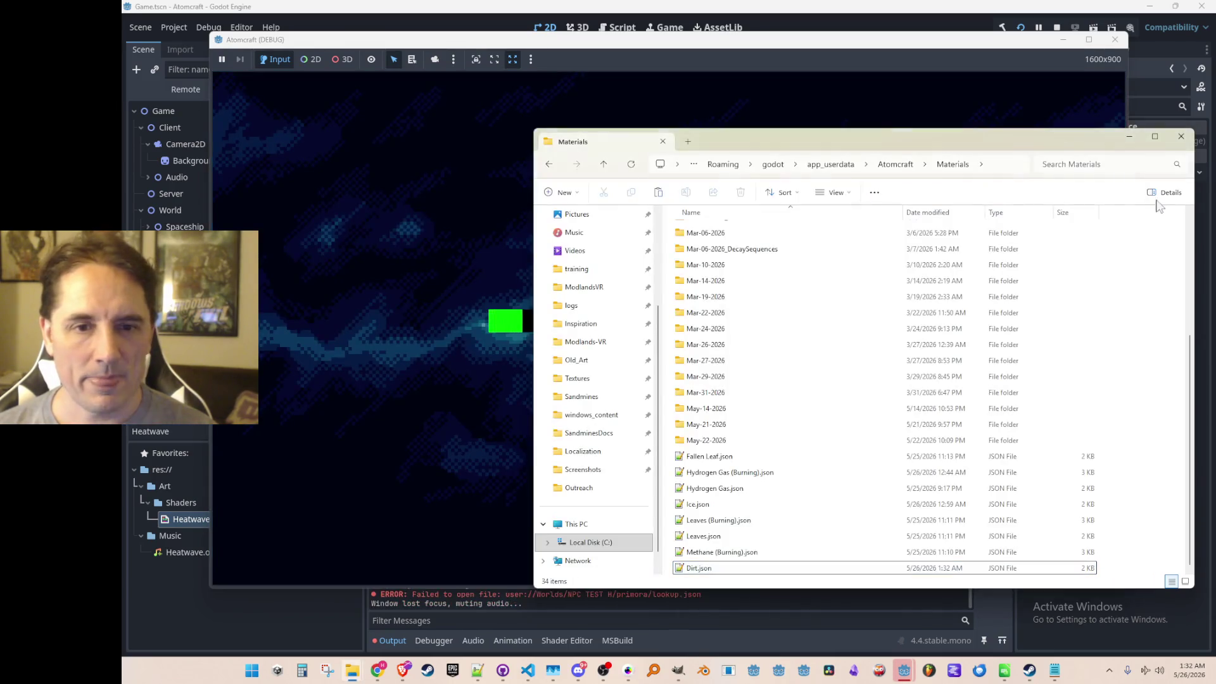
left_click(1126, 140)
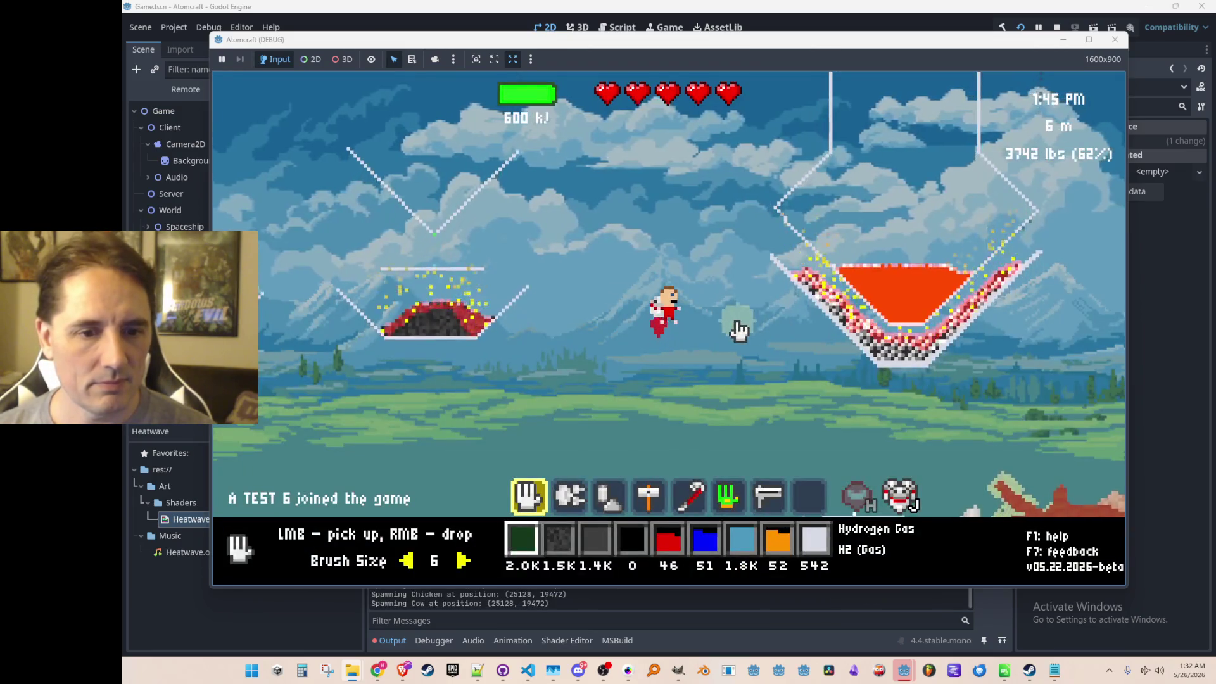
- Fly left and right over the Dirt terrain to inspect it, then stop the game
key("w")
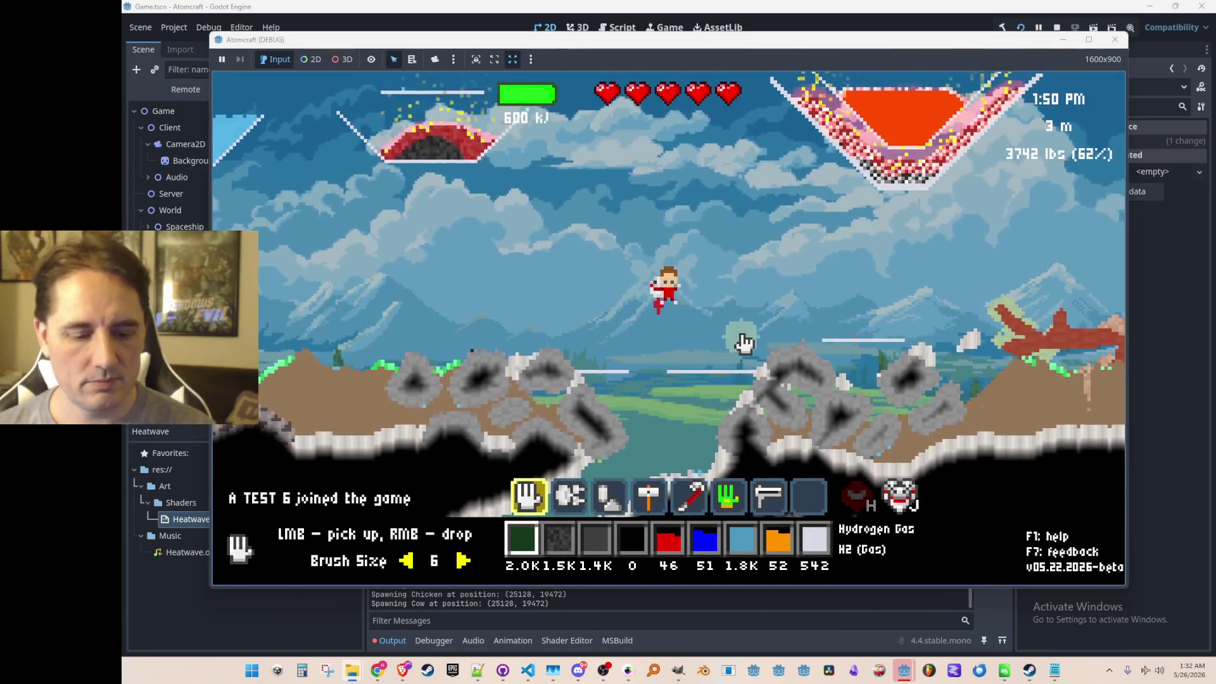
key("a")
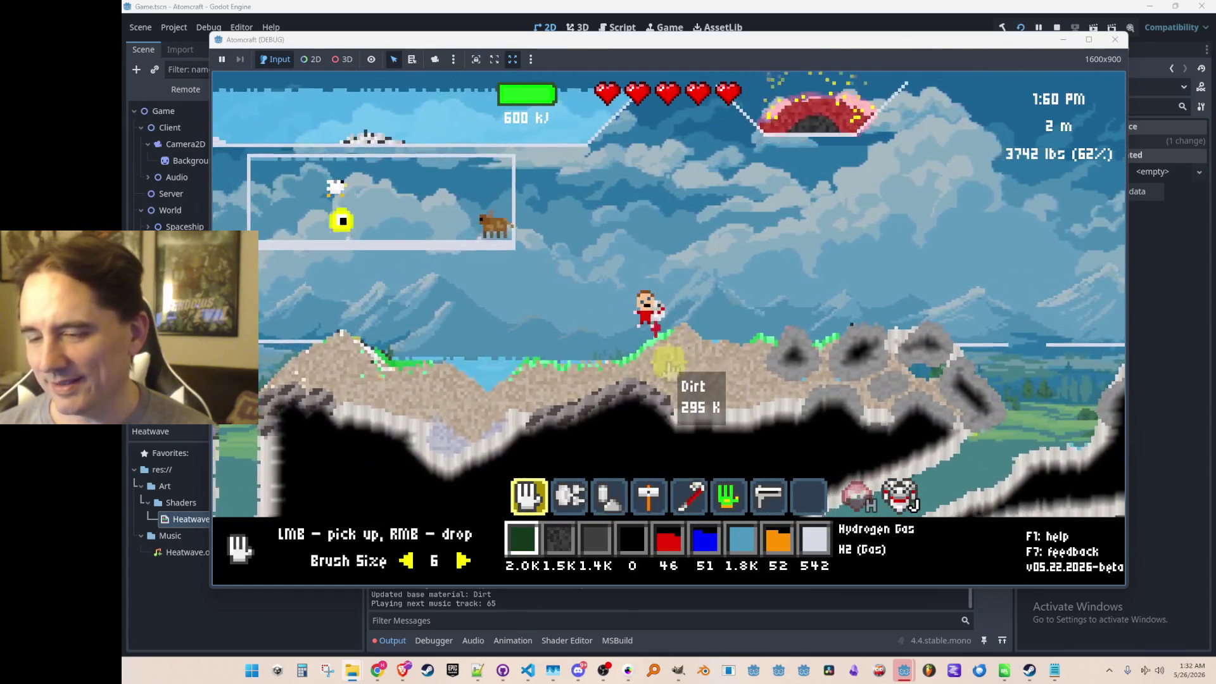
key("d")
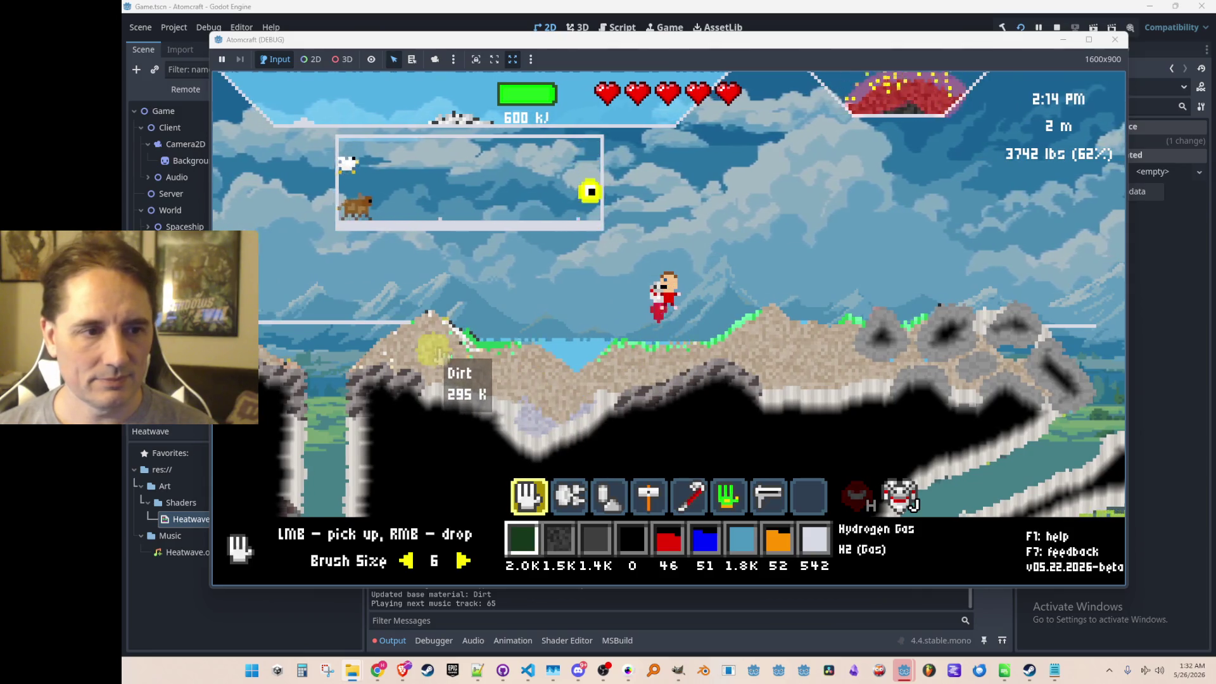
key("d")
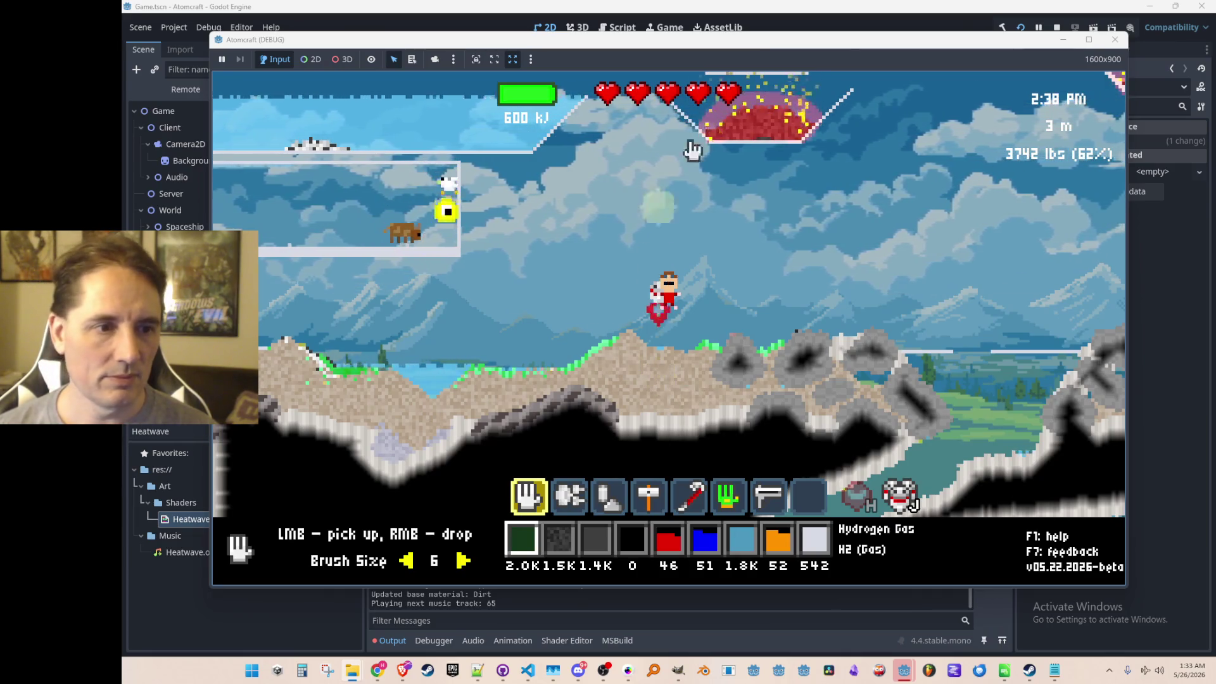
left_click(1057, 30)
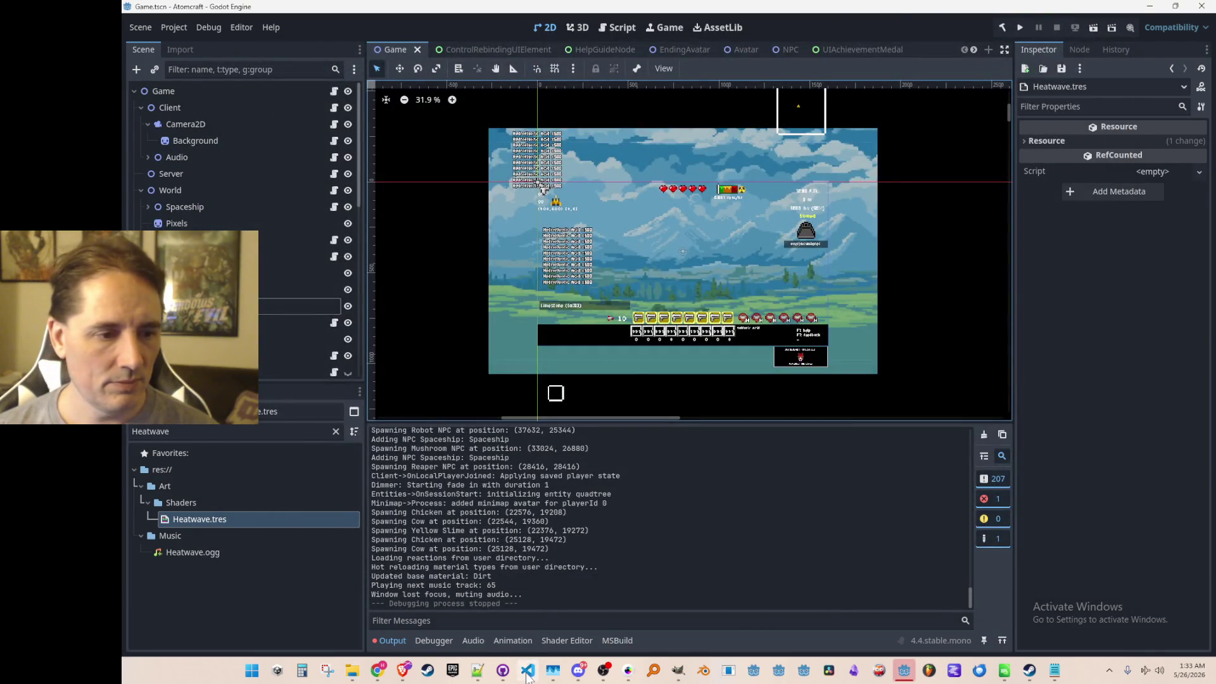
- Open MaterialColorDelegates.cs and jump to the Sand colour method definition
left_click(527, 672)
key("ctrl+p")
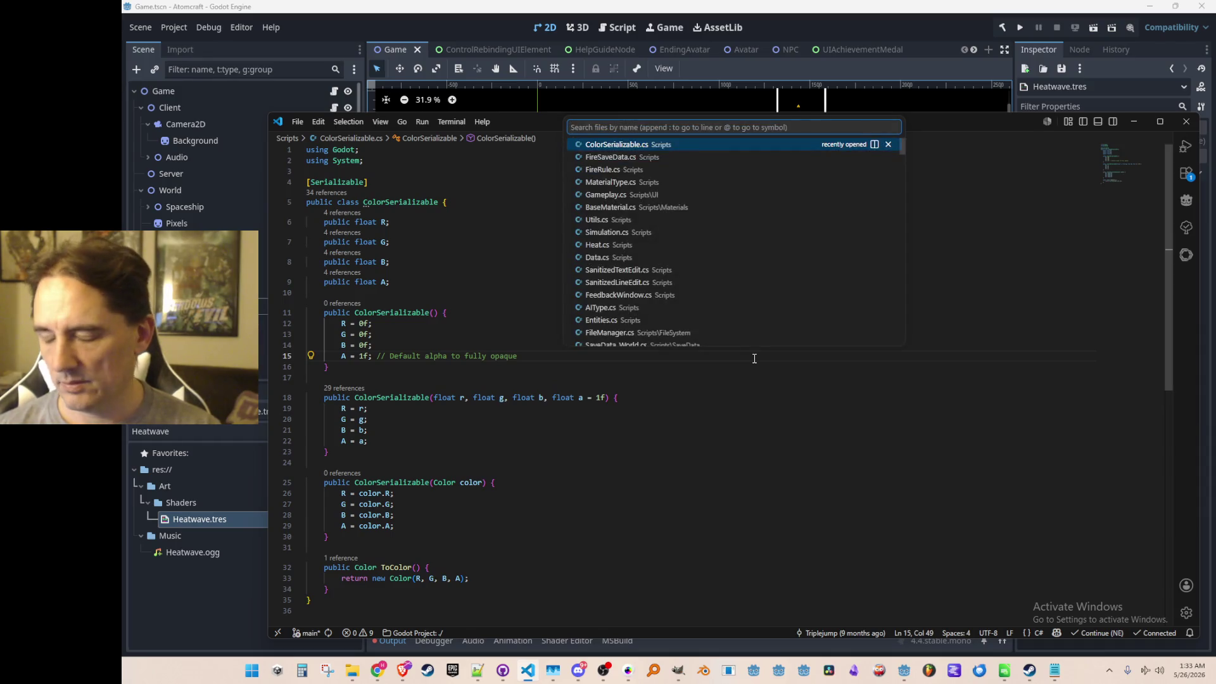
type("Dele")
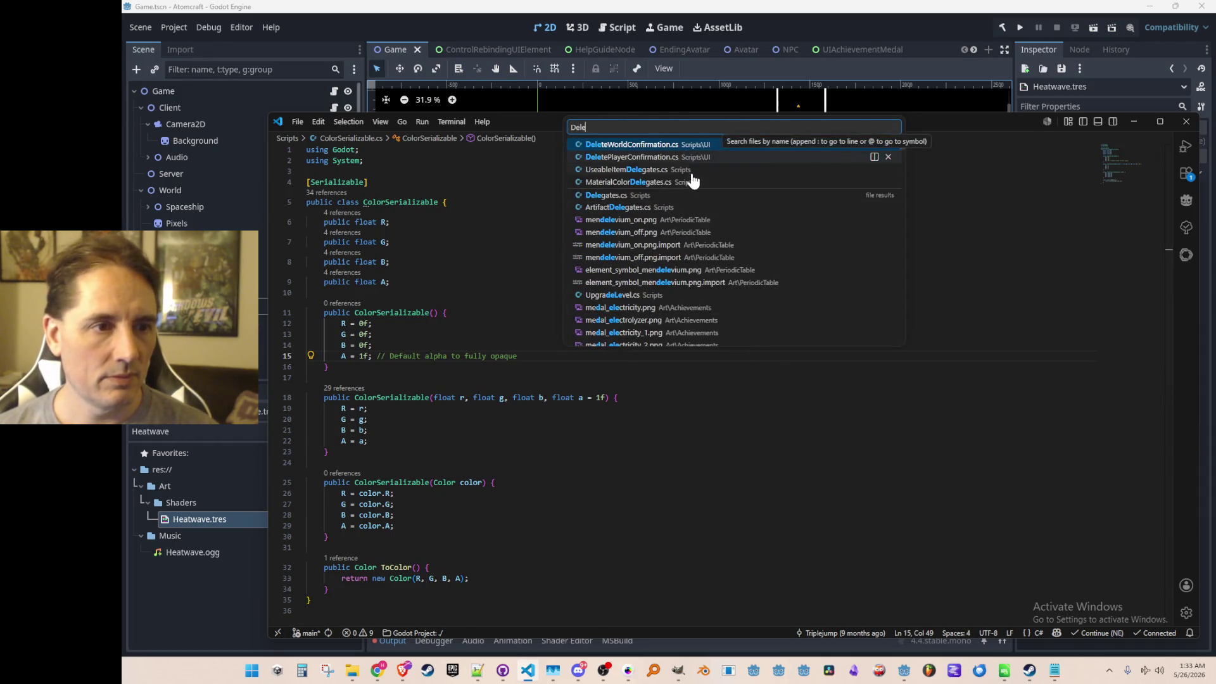
left_click(692, 181)
scroll(785, 314, "down", 1)
scroll(784, 315, "down", 1)
scroll(788, 317, "down", 1)
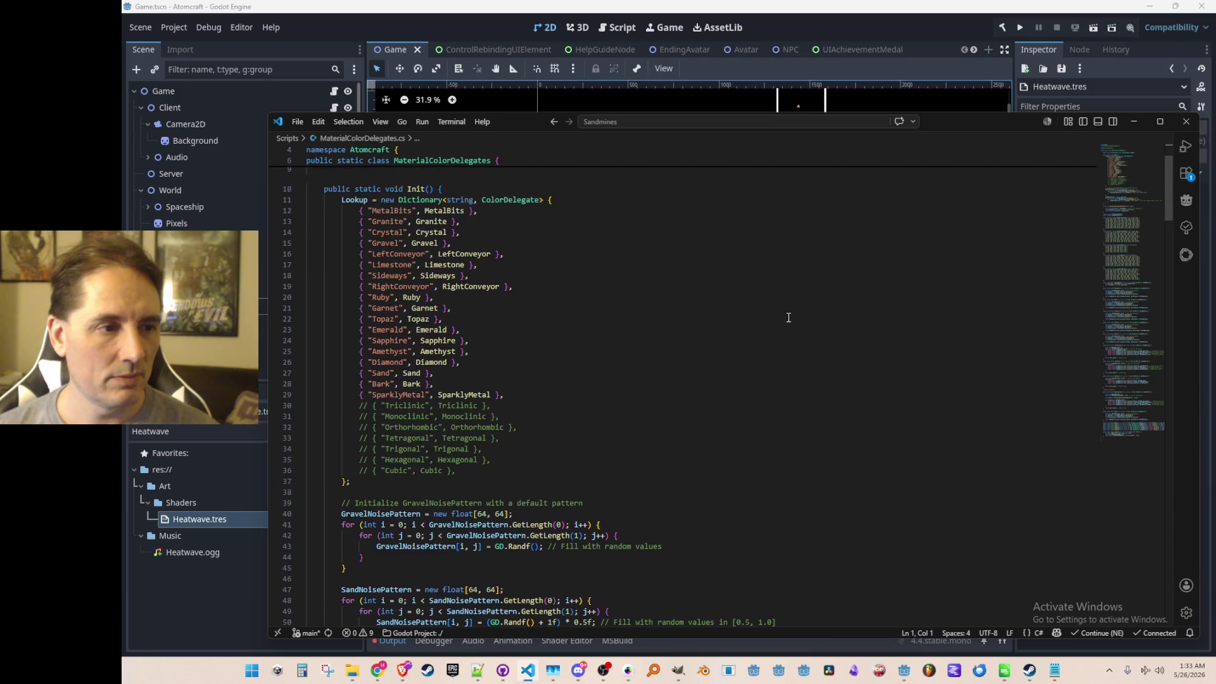
left_click(723, 374)
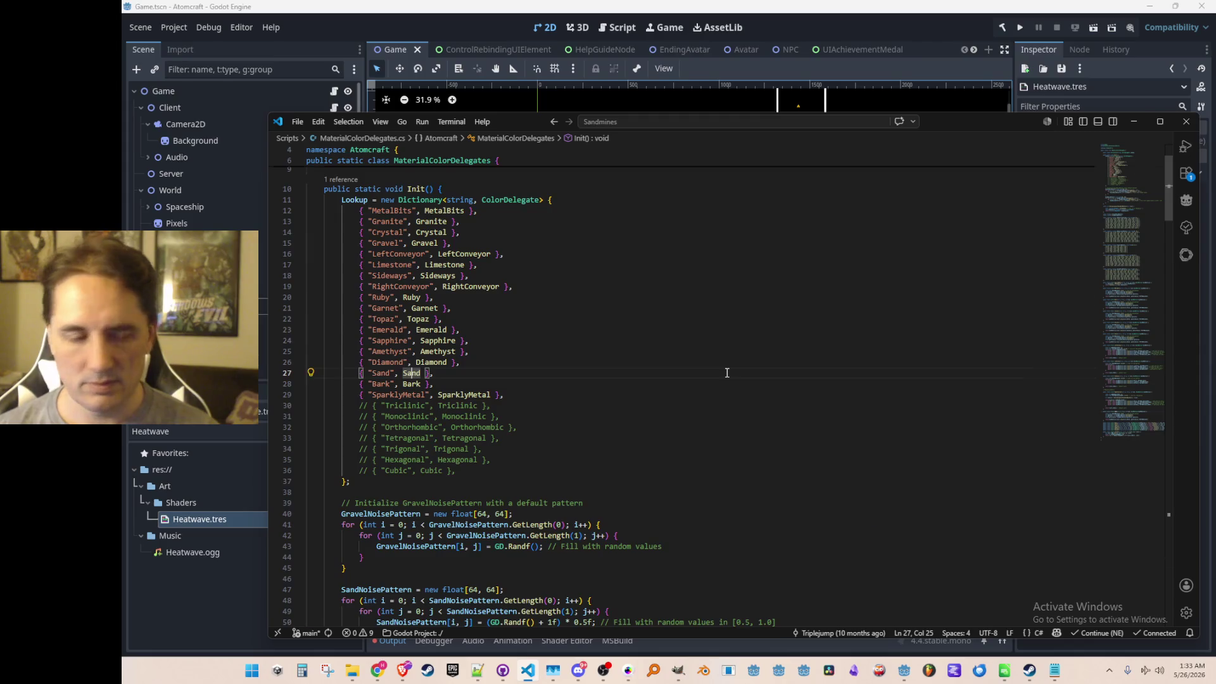
key("F12")
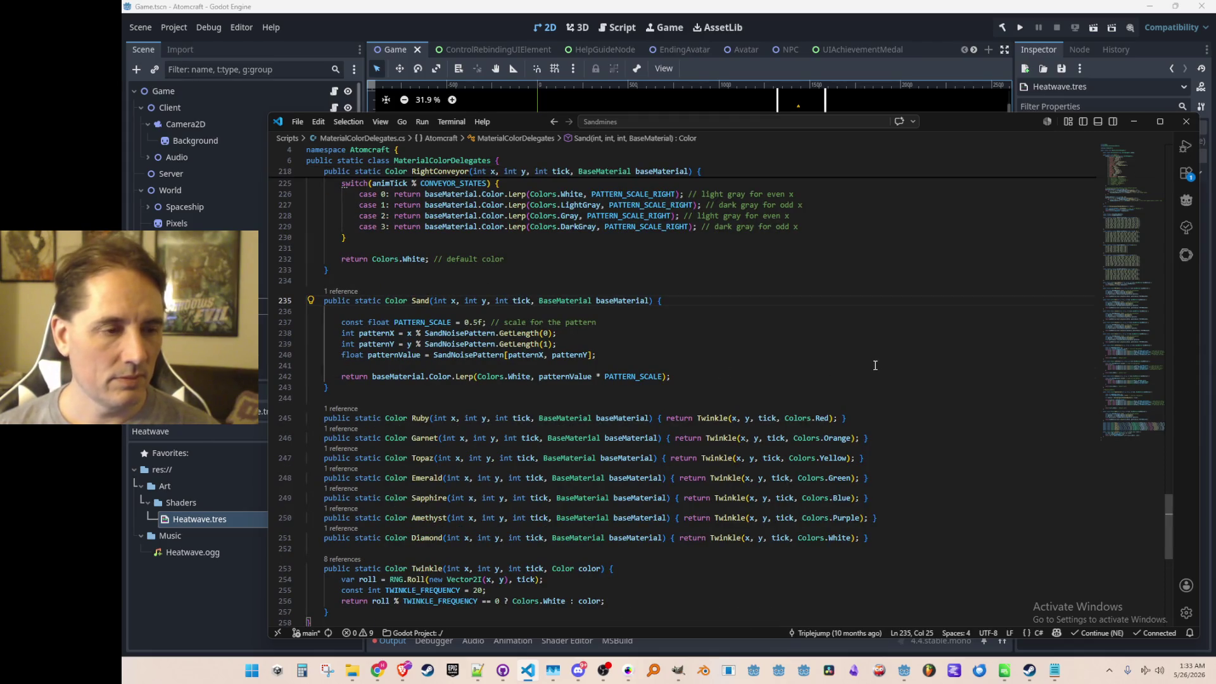
- Duplicate the Sand method below itself and rename the copy Dirt
key("Home")
key("Home")
key("shift+Down")
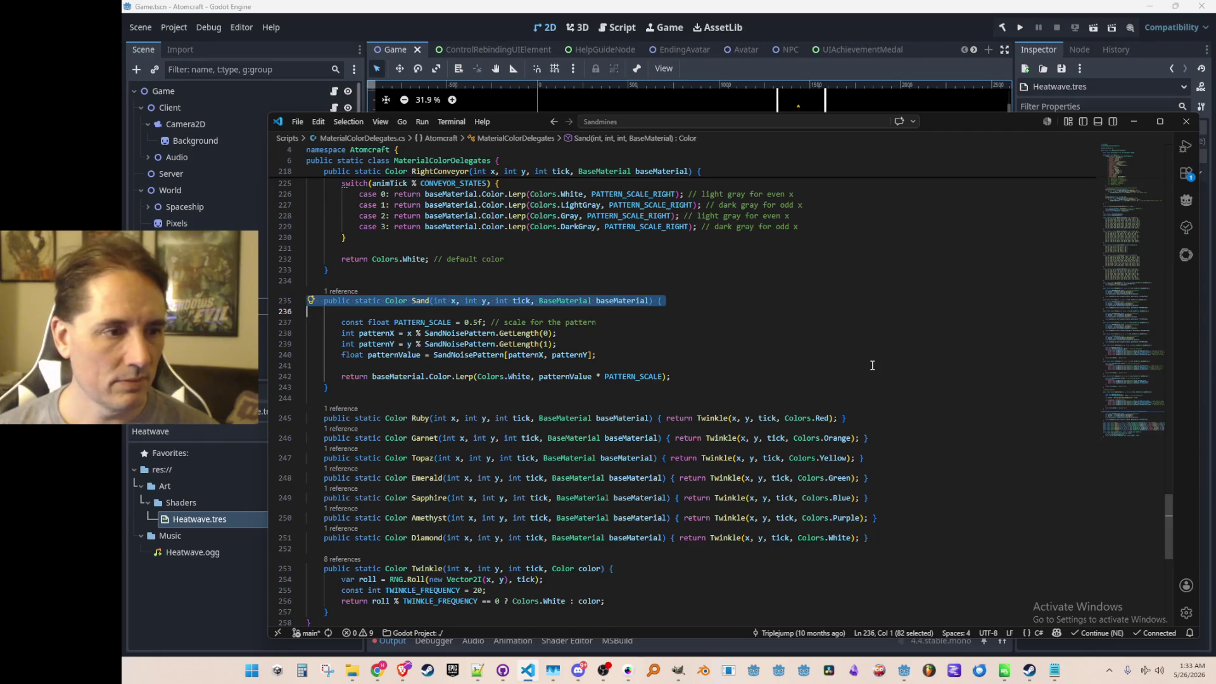
key("shift+Down")
key("shift+Down")
key("shift+Down")
key("shift+Down")
key("shift+Down")
key("ctrl+c")
key("Right")
key("Return")
key("ctrl+v")
scroll(872, 364, "down", 2)
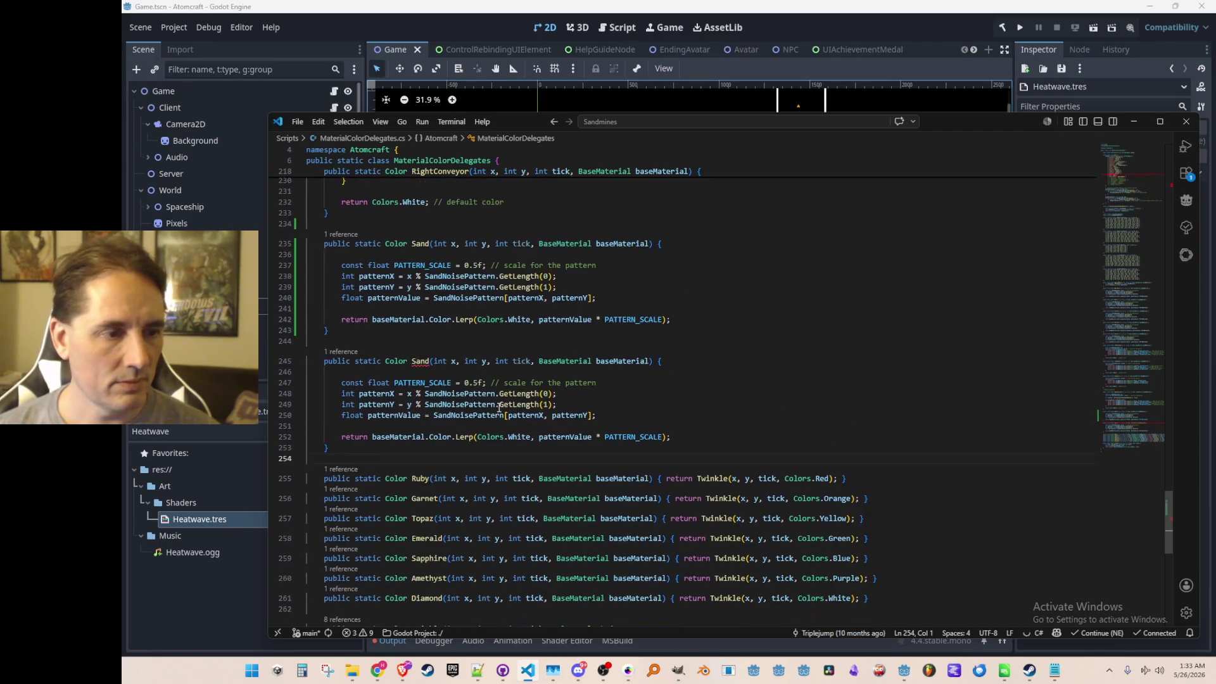
double_click(420, 361)
type("Dirt")
key("End")
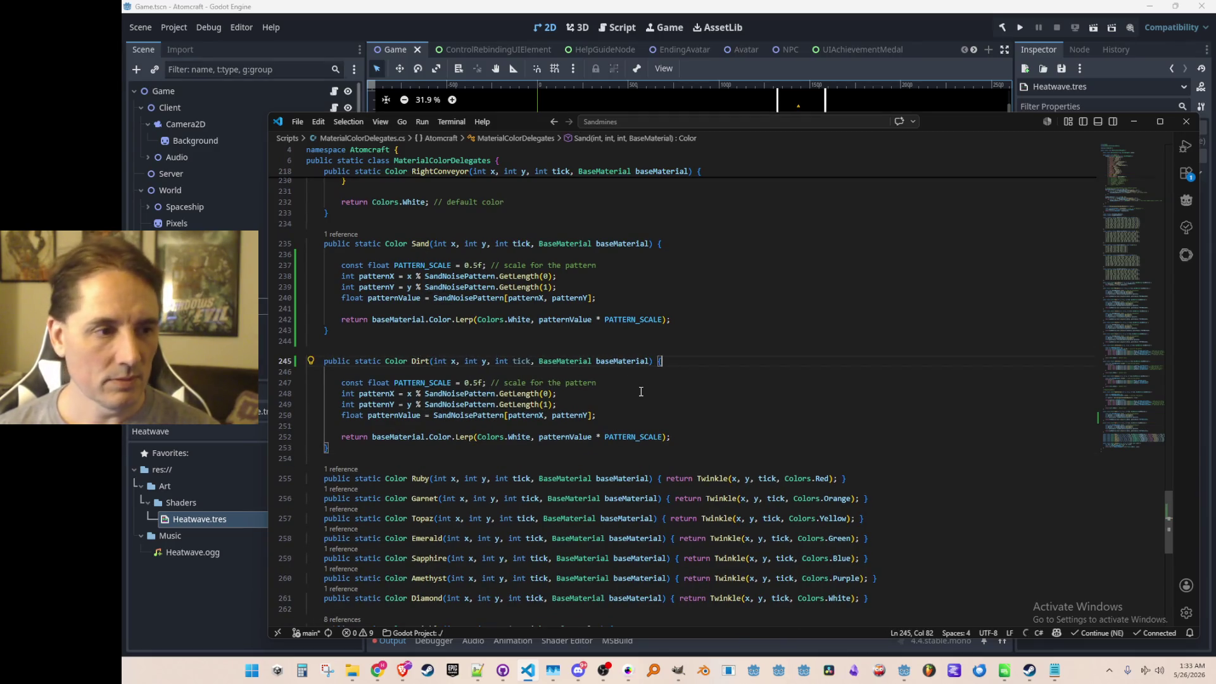
- Look at Dirt's pattern scale and jump to the SandNoisePattern declaration
left_click(478, 382)
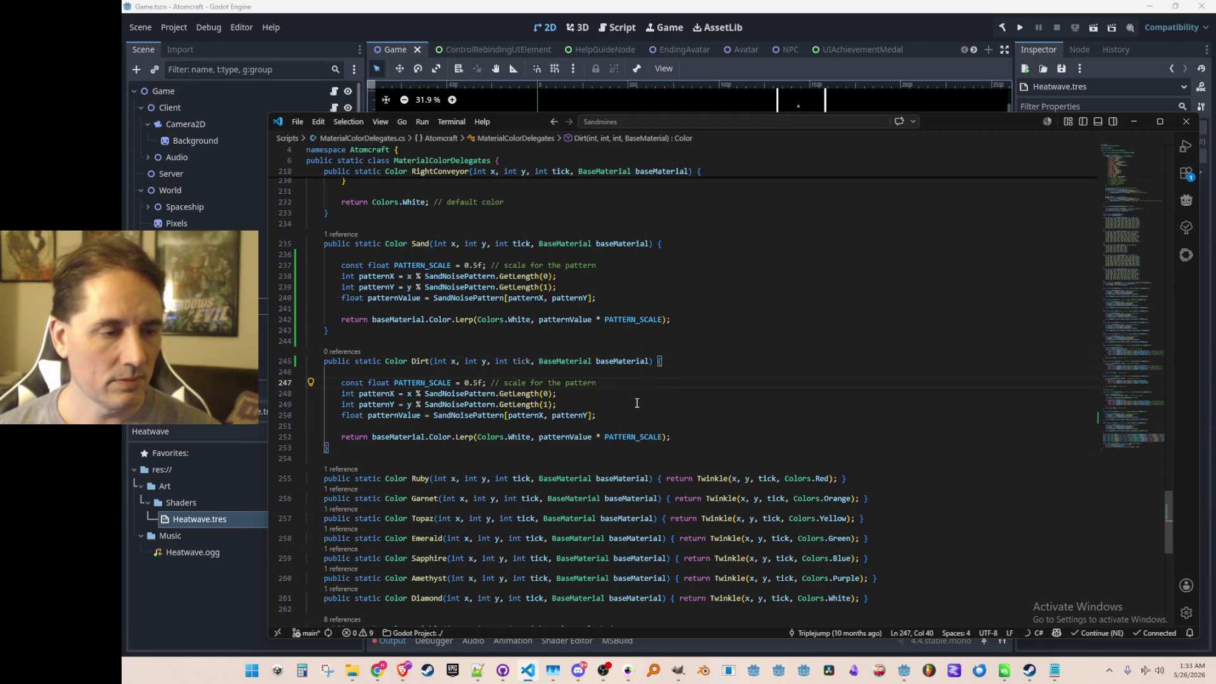
scroll(704, 405, "down", 1)
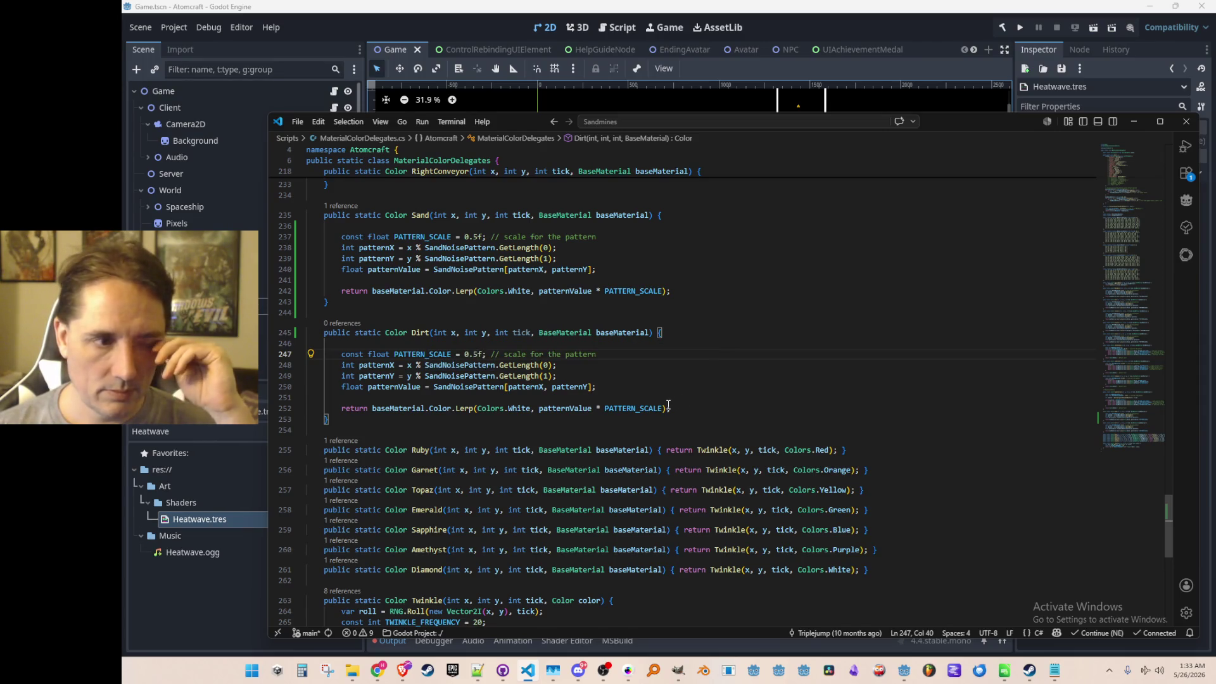
mouse_move(393, 386)
left_click(448, 387)
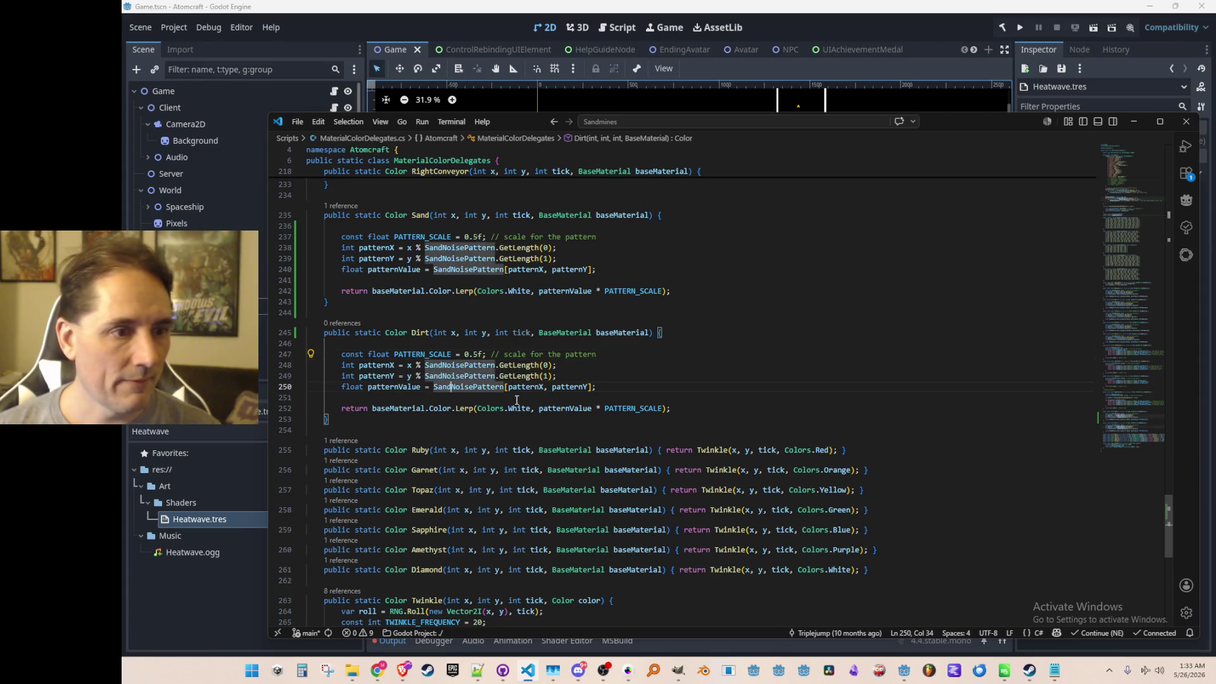
key("F12")
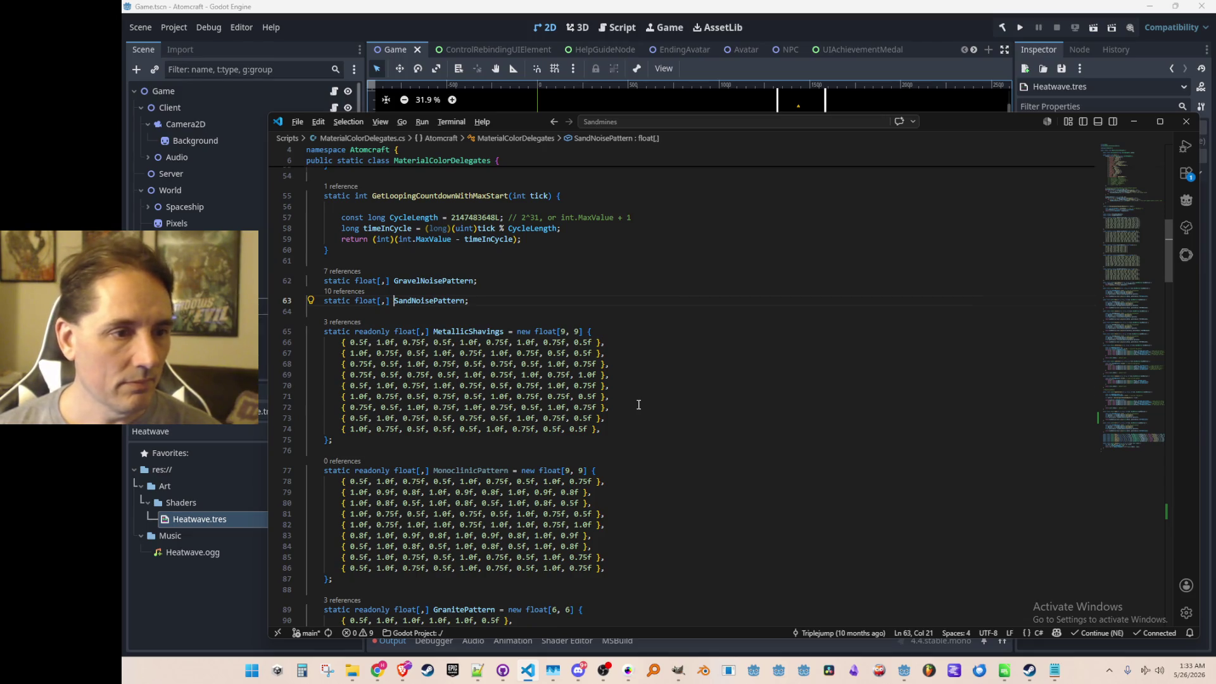
- Set PATTERN_SCALE in the Dirt method to 0.2f
key("alt+Left")
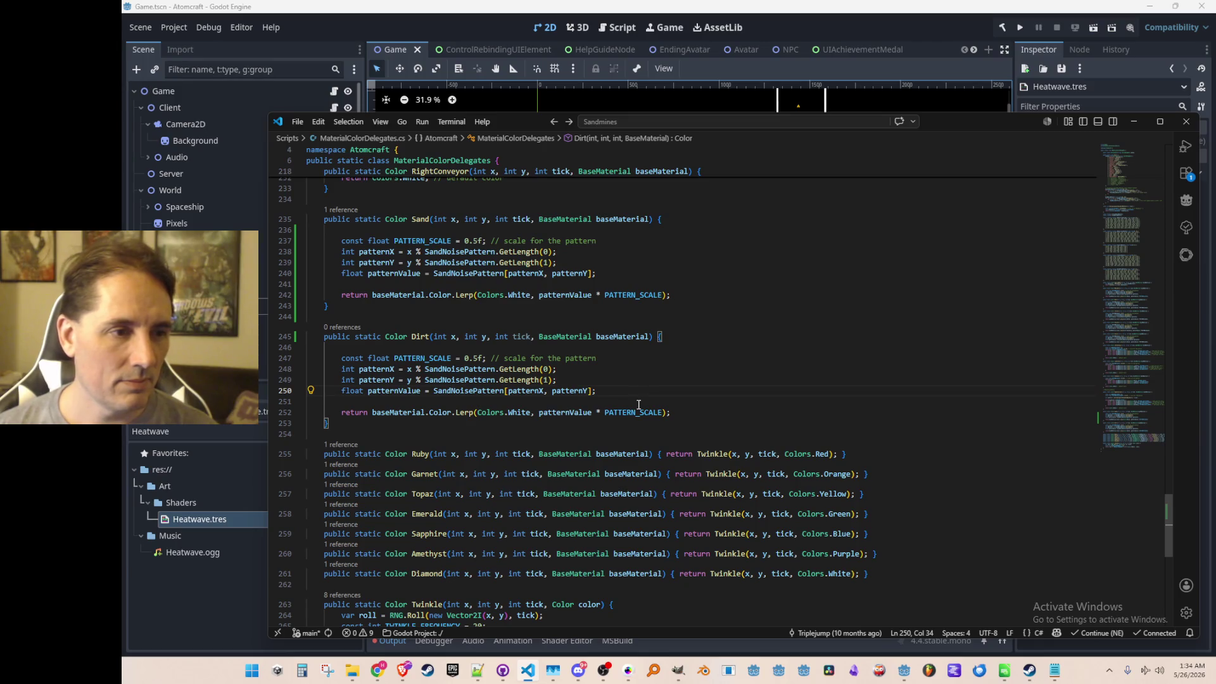
key("Up")
key("Up")
key("Up")
key("Right")
key("Right")
key("Right")
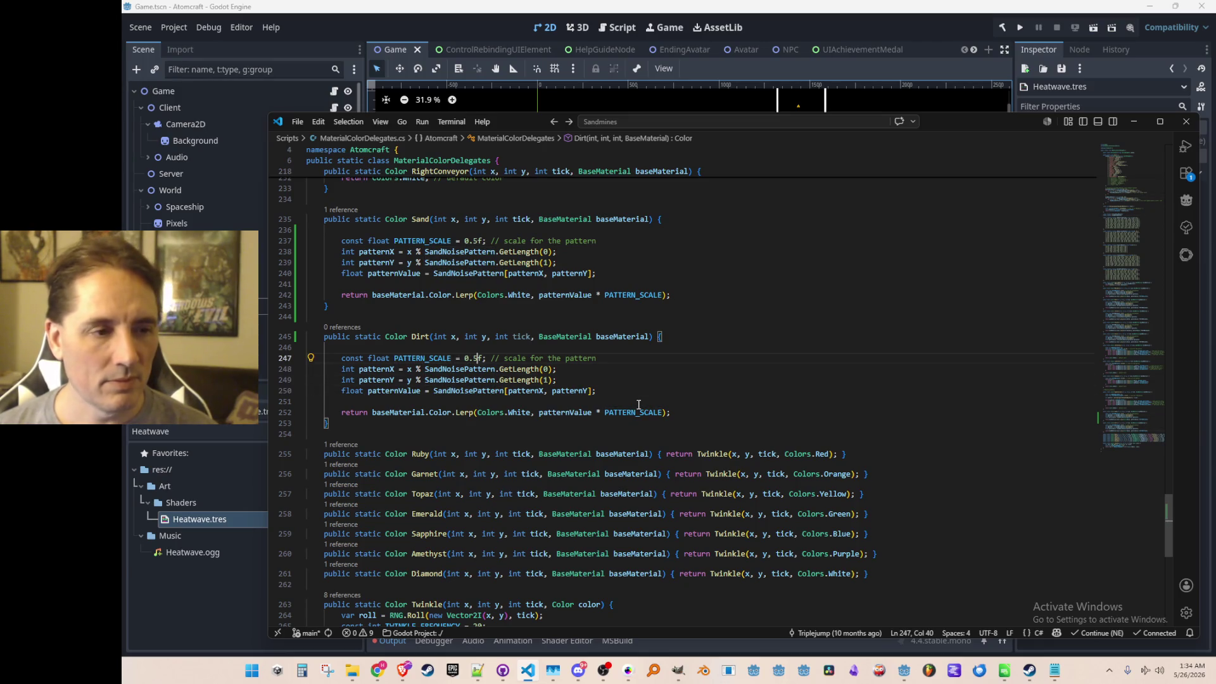
type("2")
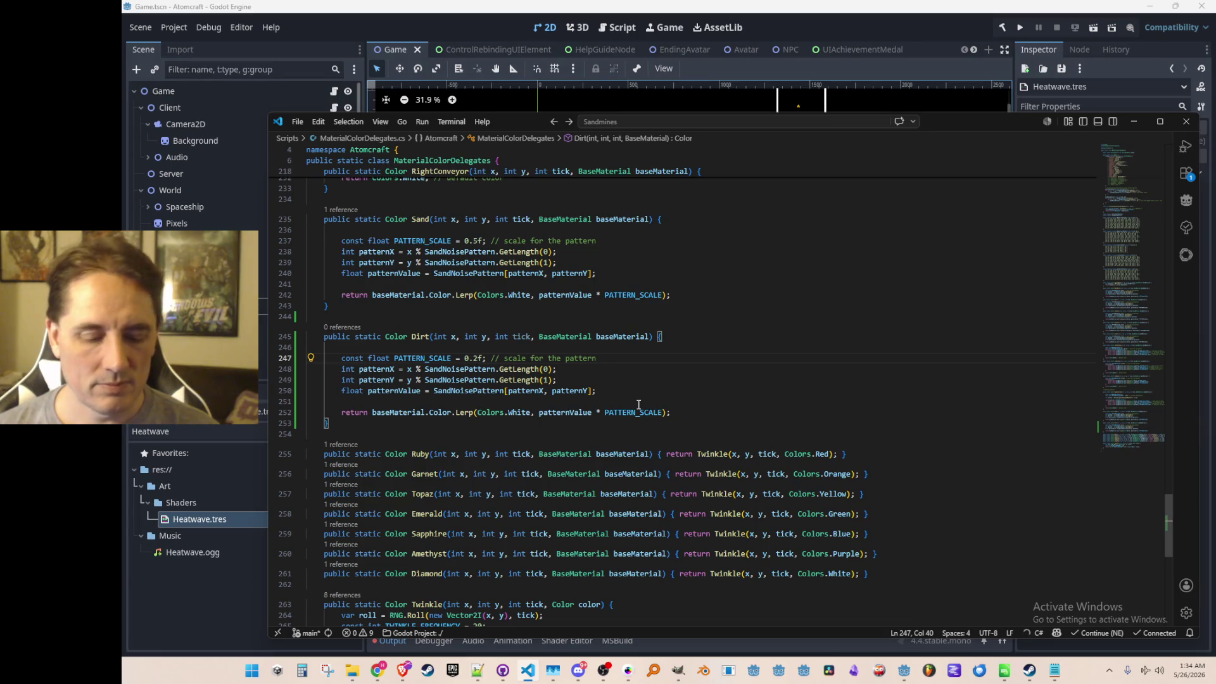
key("Up")
key("Up")
key("ctrl+shift+Left")
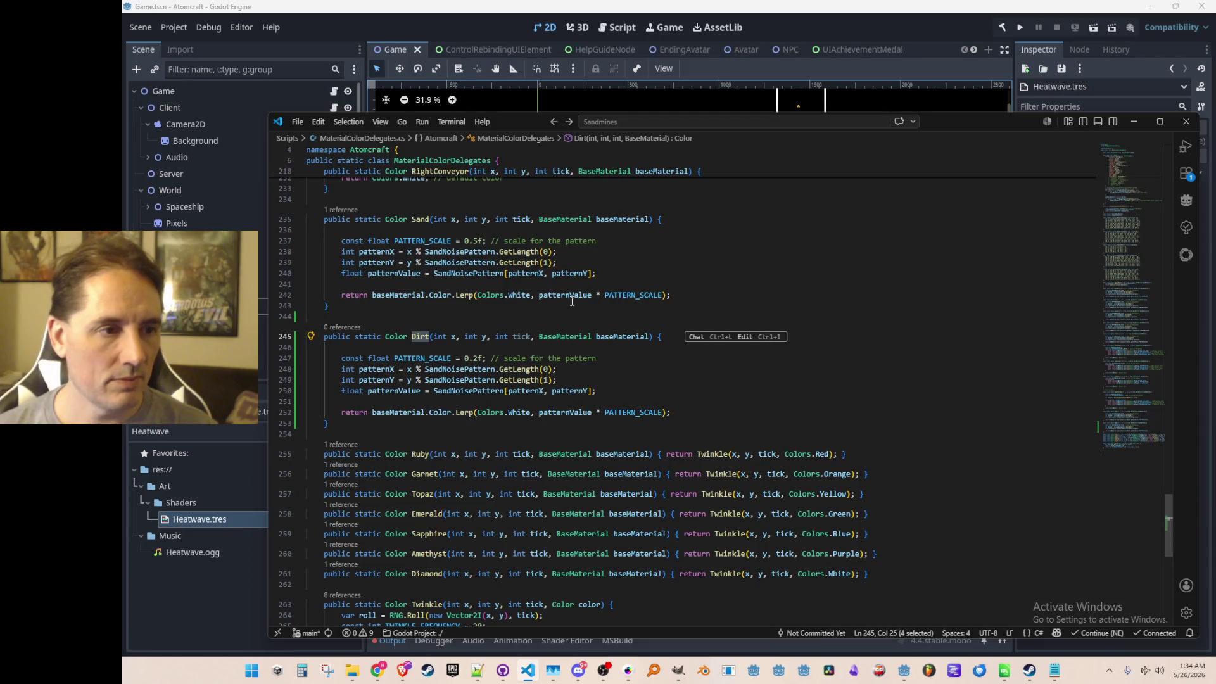
- Find the Sand lookup entry in Init() and duplicate its line
double_click(419, 218)
key("ctrl+f")
key("Return")
key("Return")
key("Return")
key("Return")
key("Return")
key("Return")
key("Escape")
key("End")
key("Return")
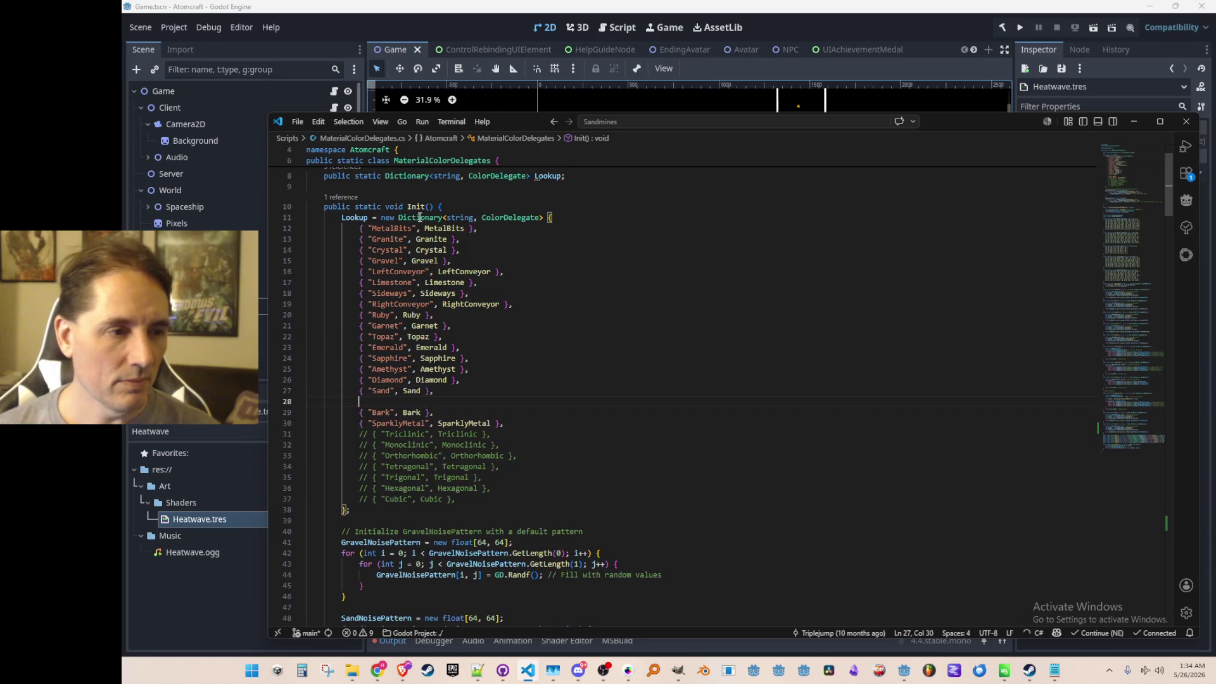
key("Up")
key("End")
key("shift+alt+Down")
- Edit the copy into { "Dirt", Dirt }, save the script, and return to Godot
key("BackSpace")
key("BackSpace")
key("BackSpace")
key("ctrl+Right")
key("ctrl+Right")
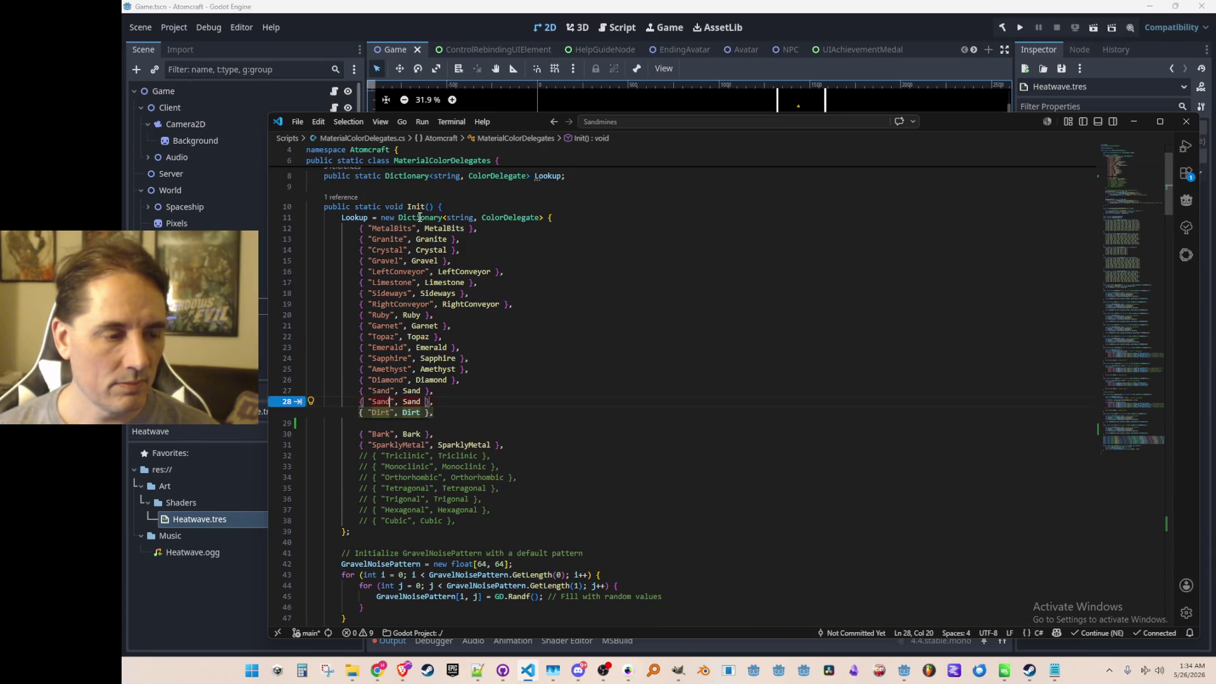
key("Tab")
key("ctrl+shift+Left")
key("BackSpace")
key("Up")
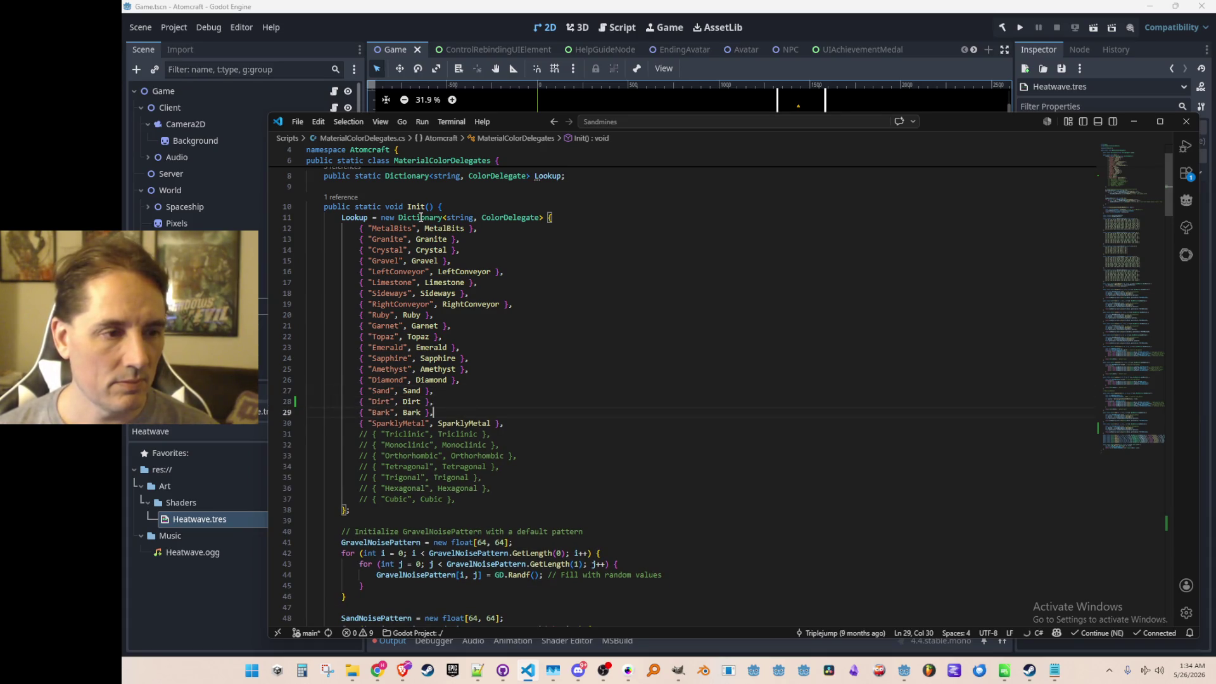
left_click(883, 30)
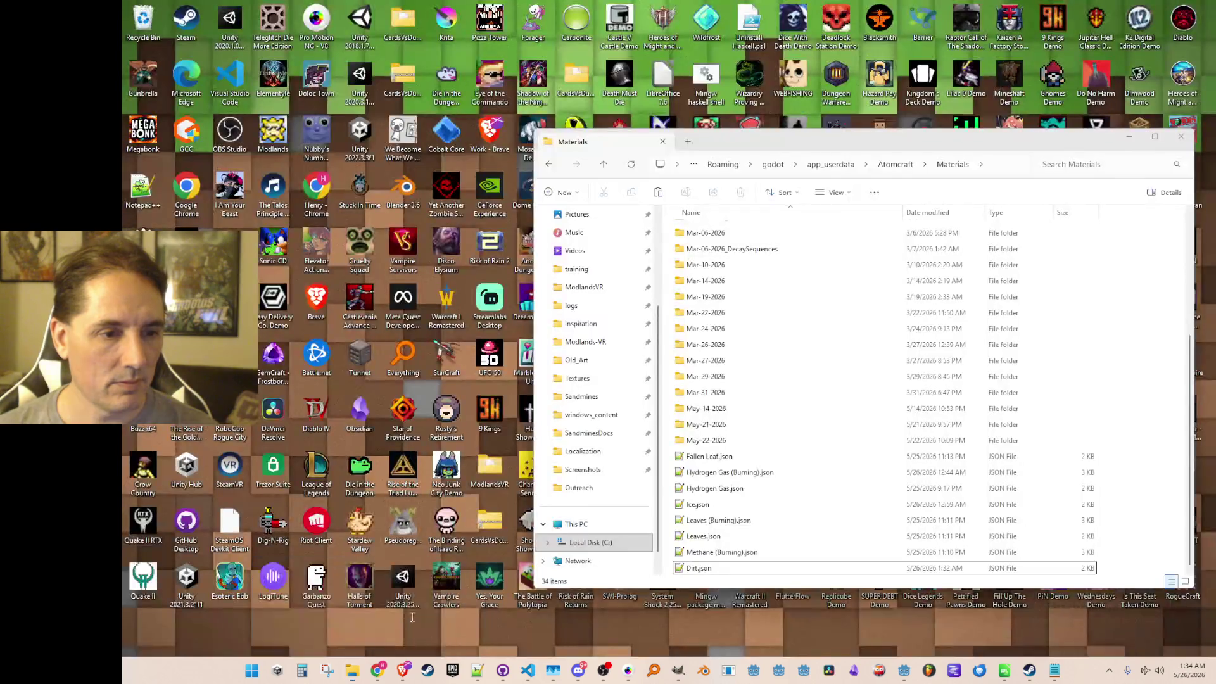
- Set Dirt.json's ColorDelegate to "Dirt", save it, and run the game from Godot
mouse_move(351, 671)
left_click(391, 627)
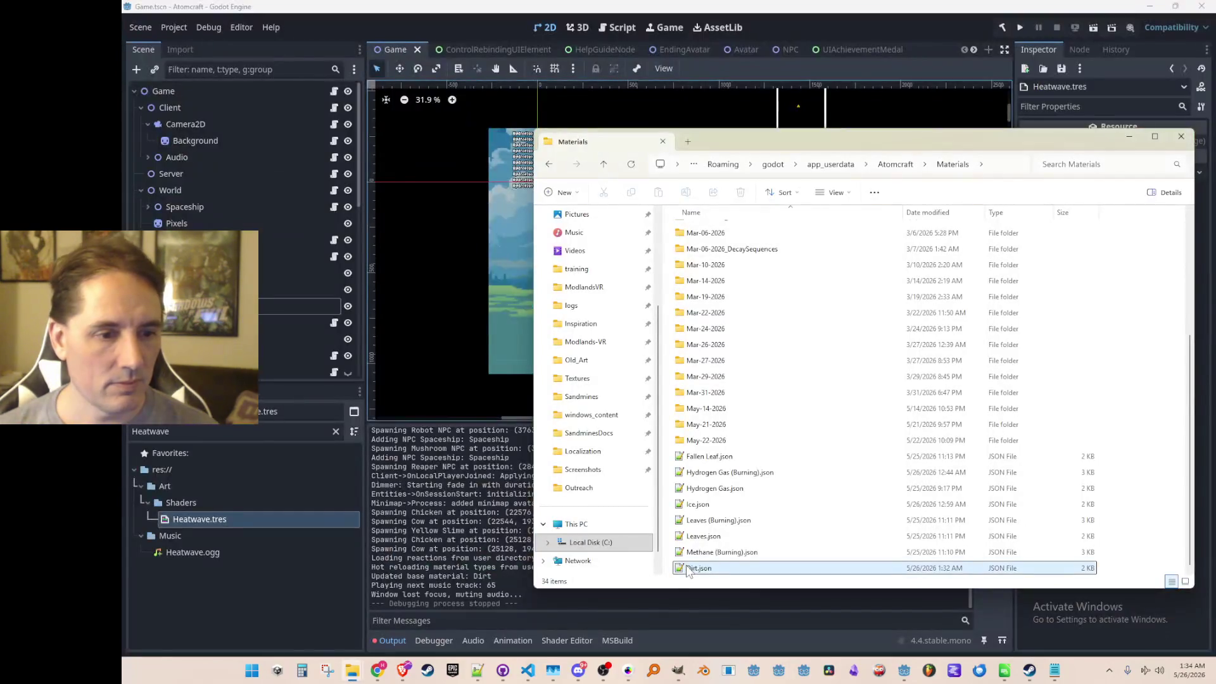
double_click(689, 570)
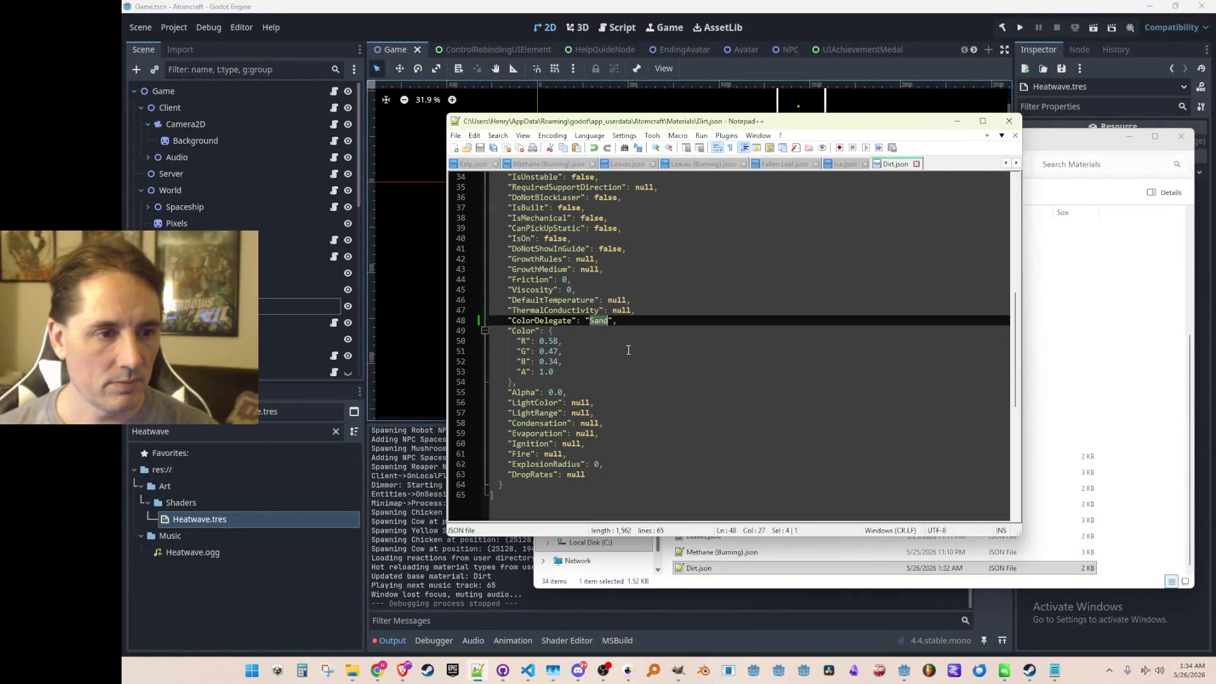
type("Dirt")
key("ctrl+s")
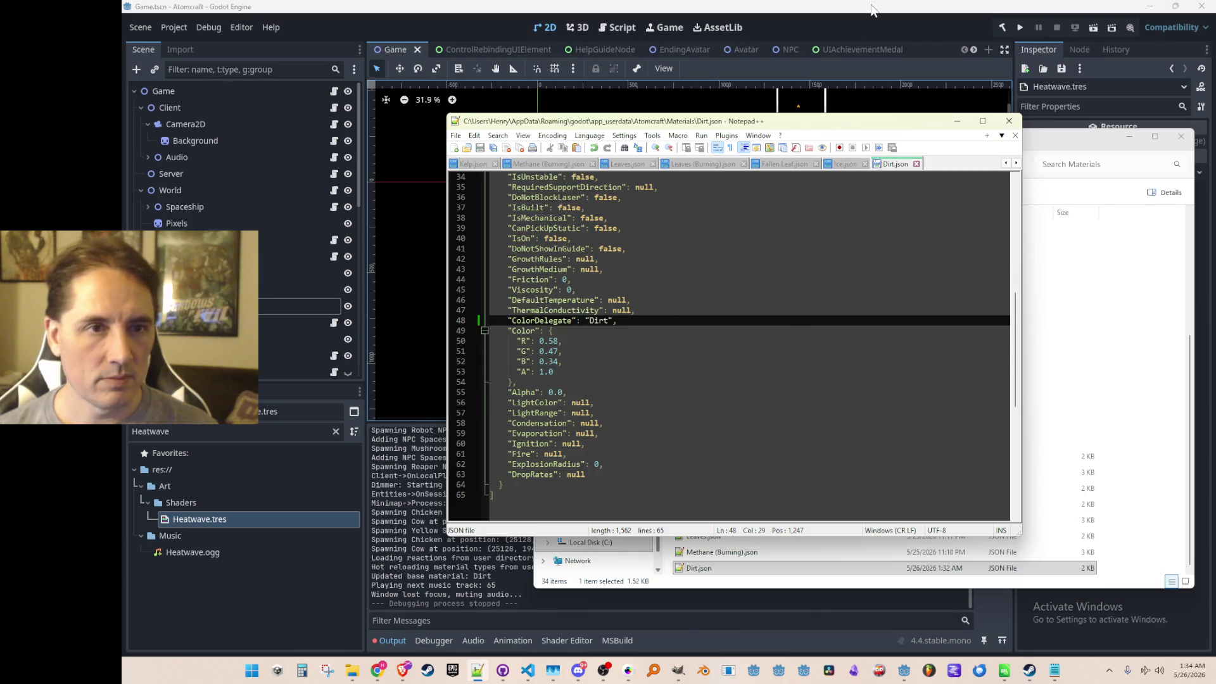
left_click(1005, 52)
left_click(1019, 29)
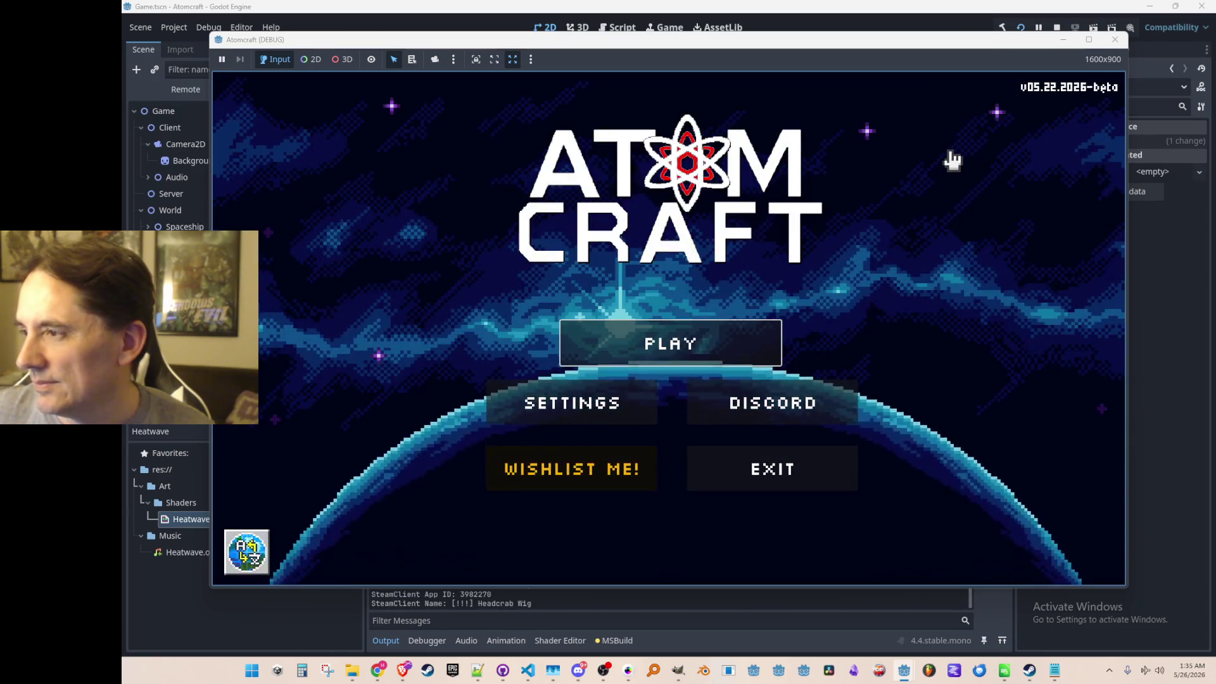
- Load a test world, scoop up and place dirt to check its colouring, then return to VS Code
left_click(700, 365)
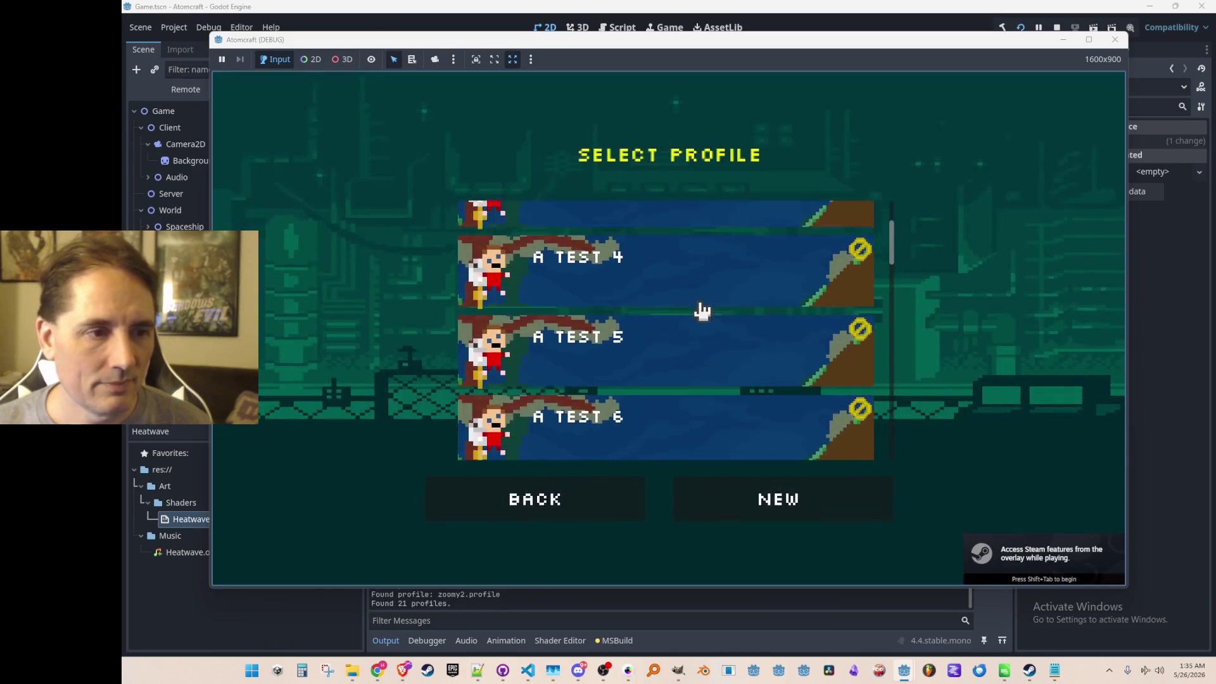
left_click(701, 378)
scroll(727, 355, "down", 5)
scroll(732, 330, "down", 3)
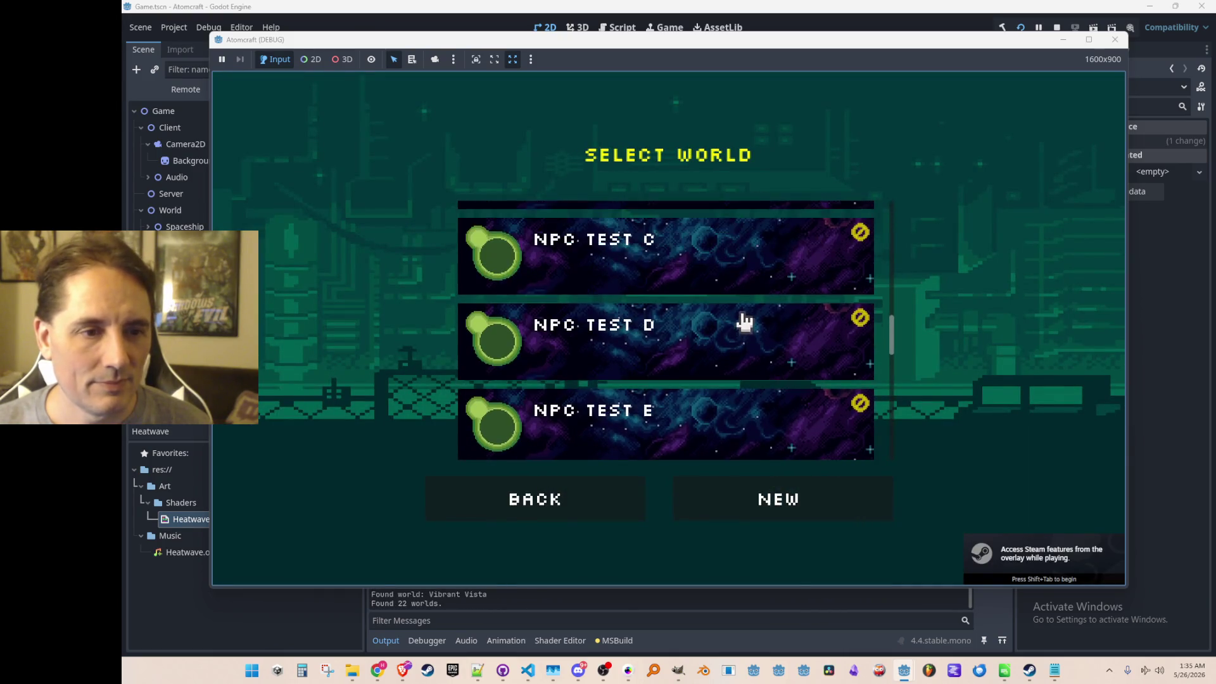
scroll(741, 321, "down", 2)
scroll(730, 347, "down", 3)
left_click(760, 255)
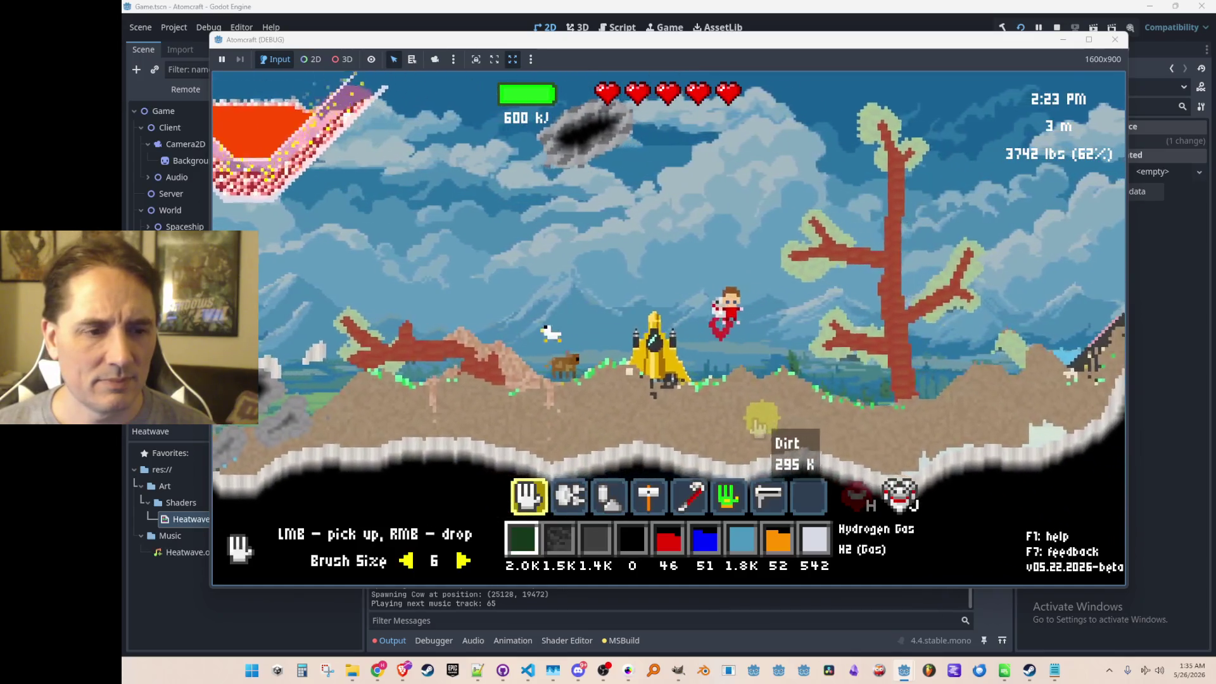
left_click(734, 420)
scroll(712, 371, "down", 3)
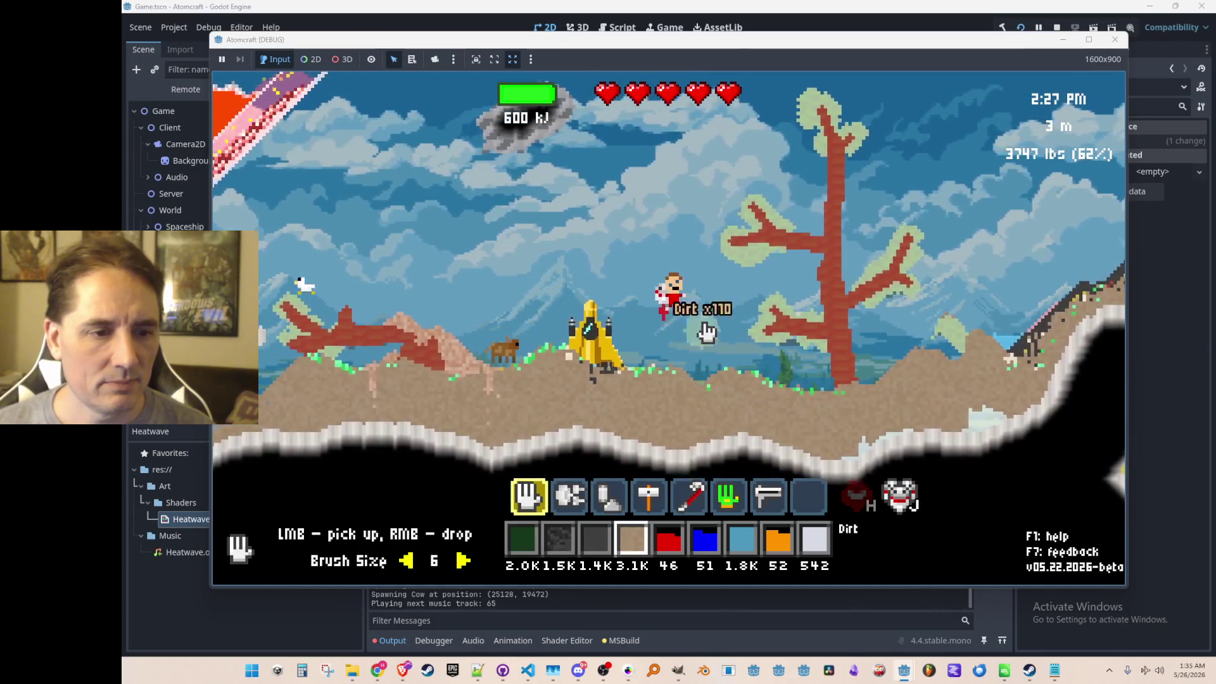
mouse_move(712, 375)
left_mouse_down()
mouse_move(765, 409)
mouse_move(732, 410)
left_mouse_up()
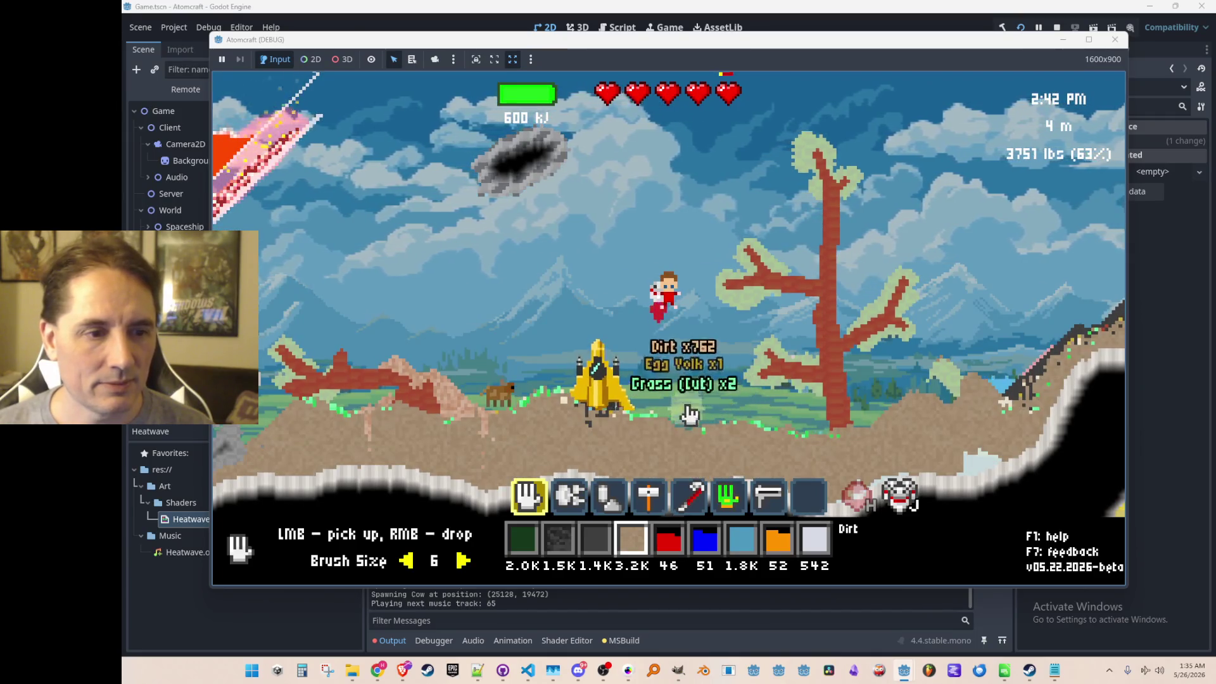
key("d")
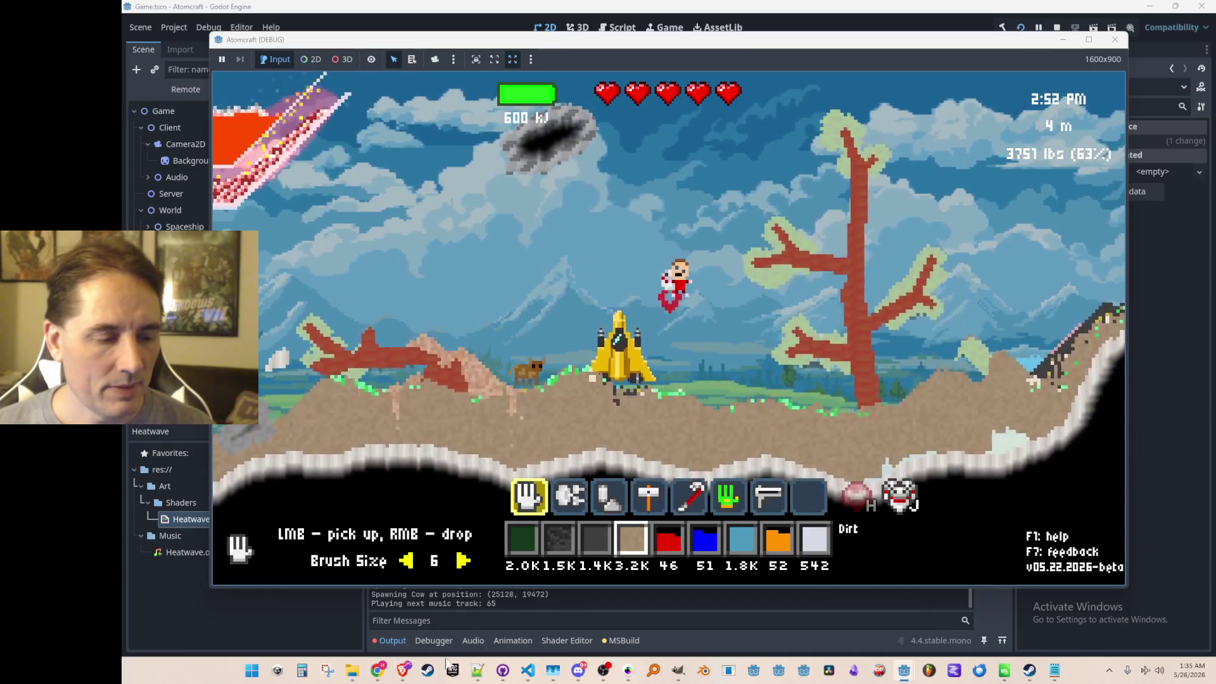
left_click(527, 671)
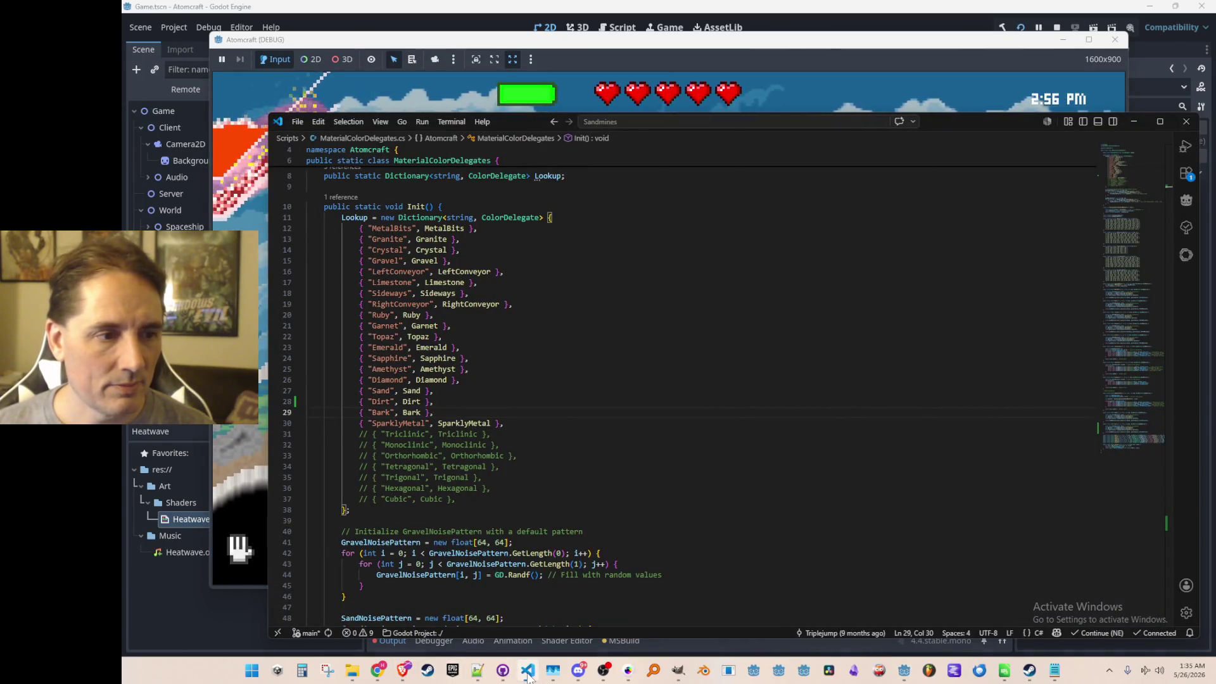
- Jump to the Dirt method, begin editing its pattern scale, and stop the running game
left_click(408, 401)
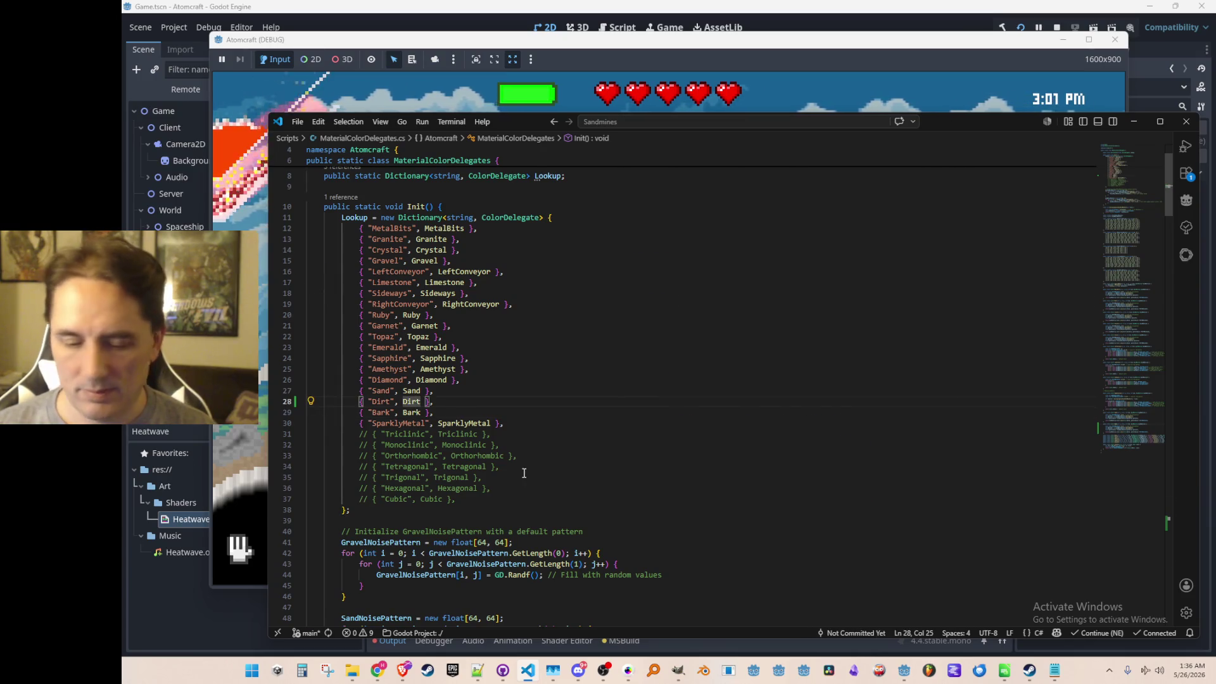
key("alt+Left")
key("Left")
key("Left")
key("Left")
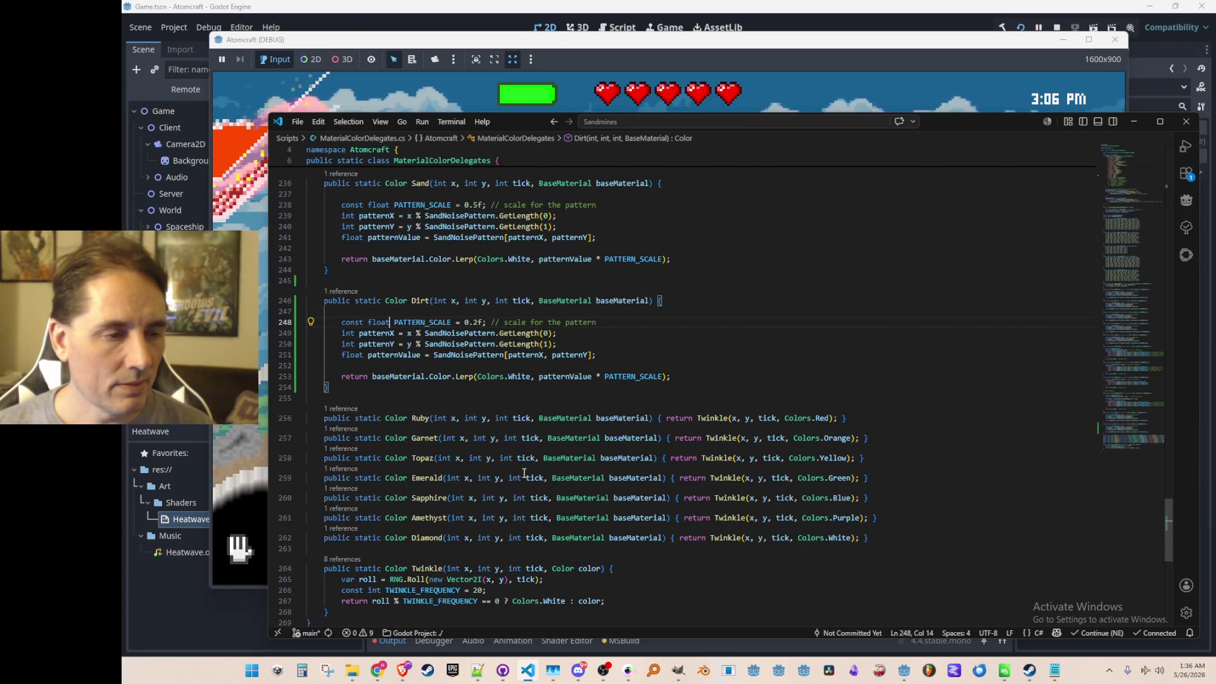
key("BackSpace")
type("15")
key("End")
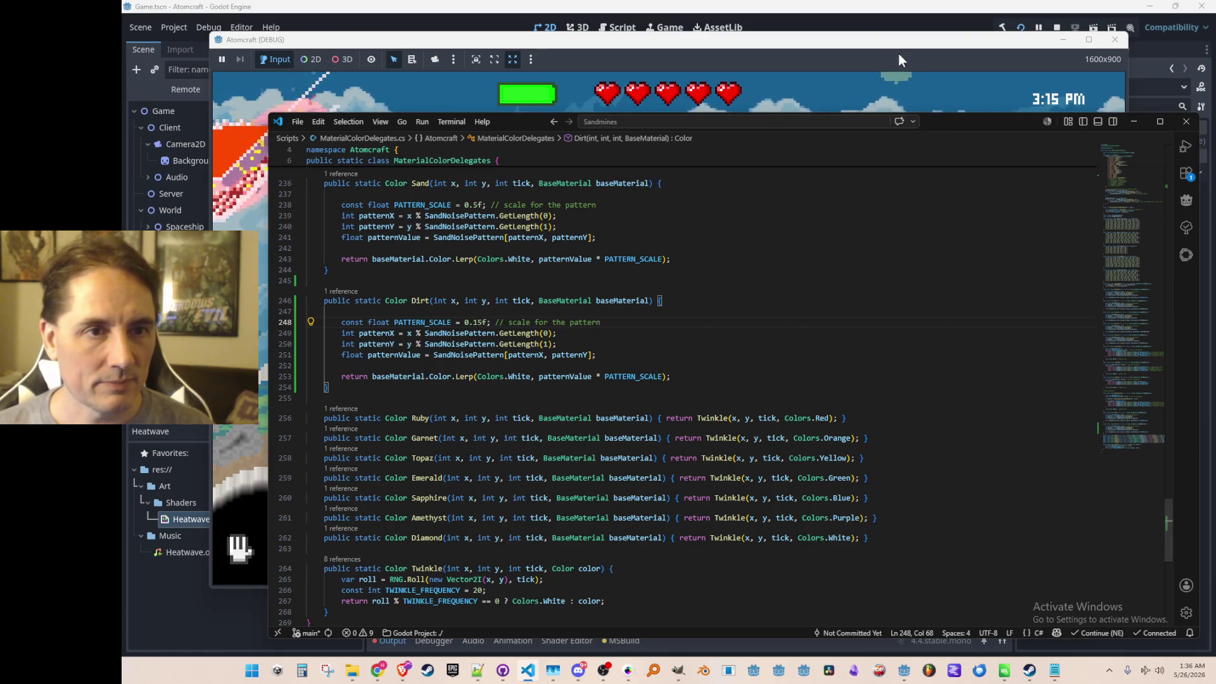
left_click(899, 58)
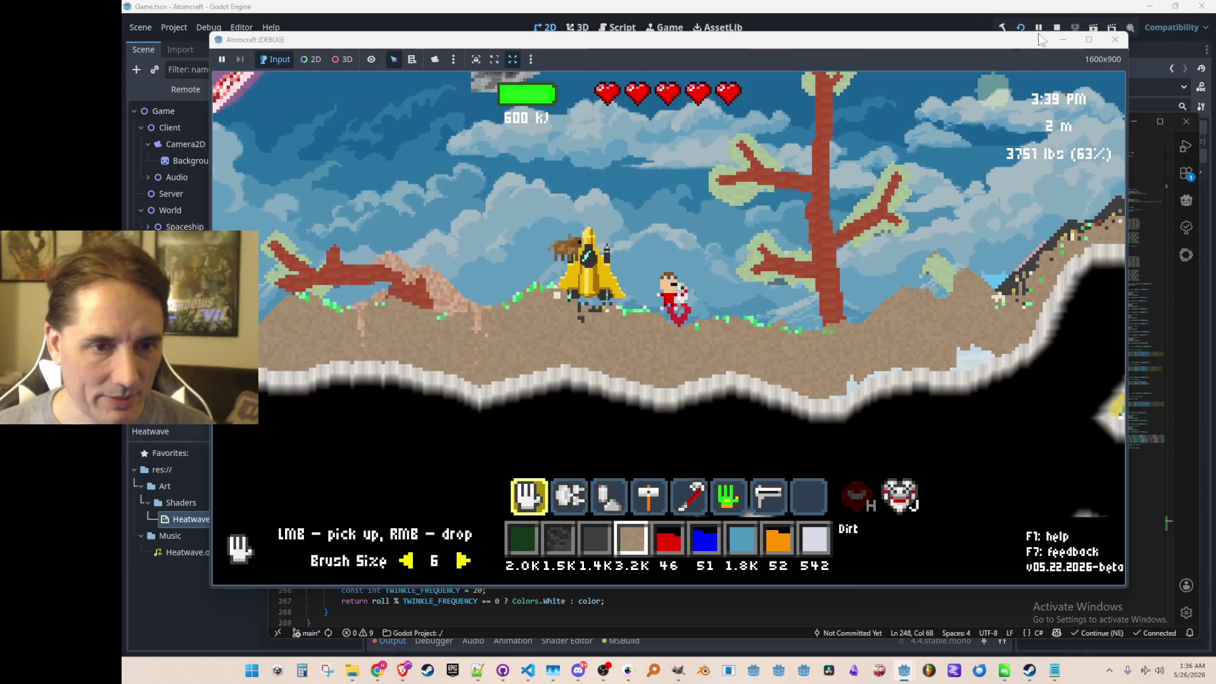
key("F8")
key("alt+Tab")
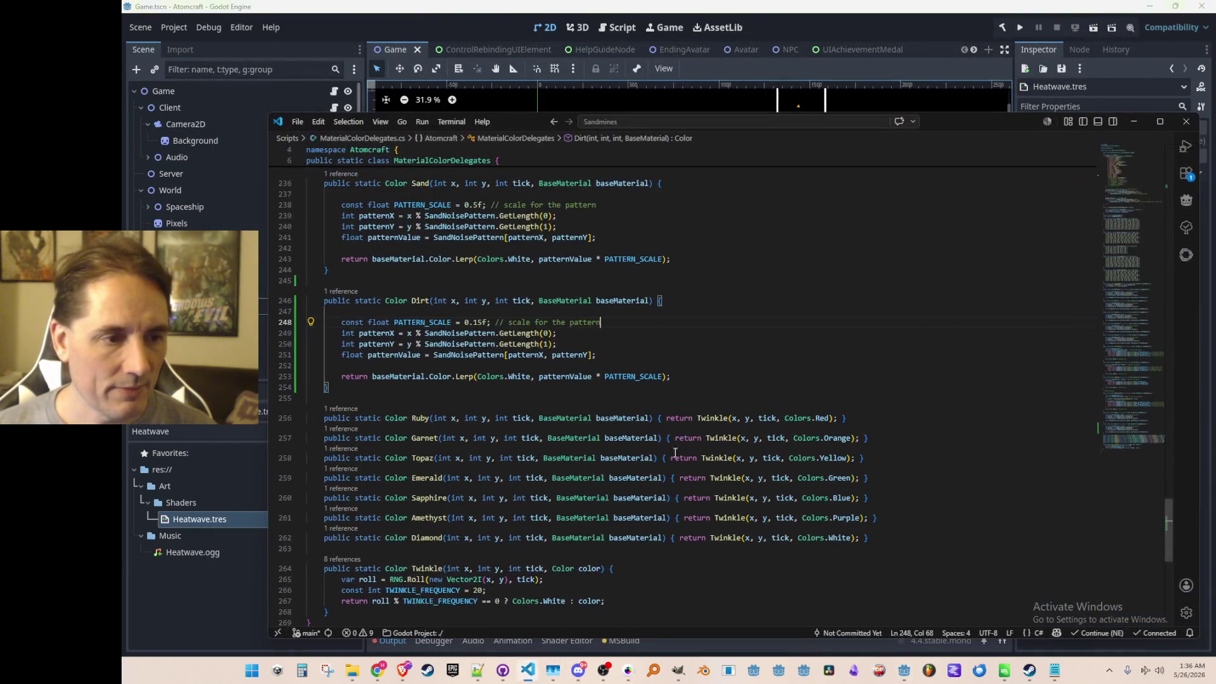
- Change the Dirt return line to blend toward Colors.DarkOrange instead of White
left_click(670, 369)
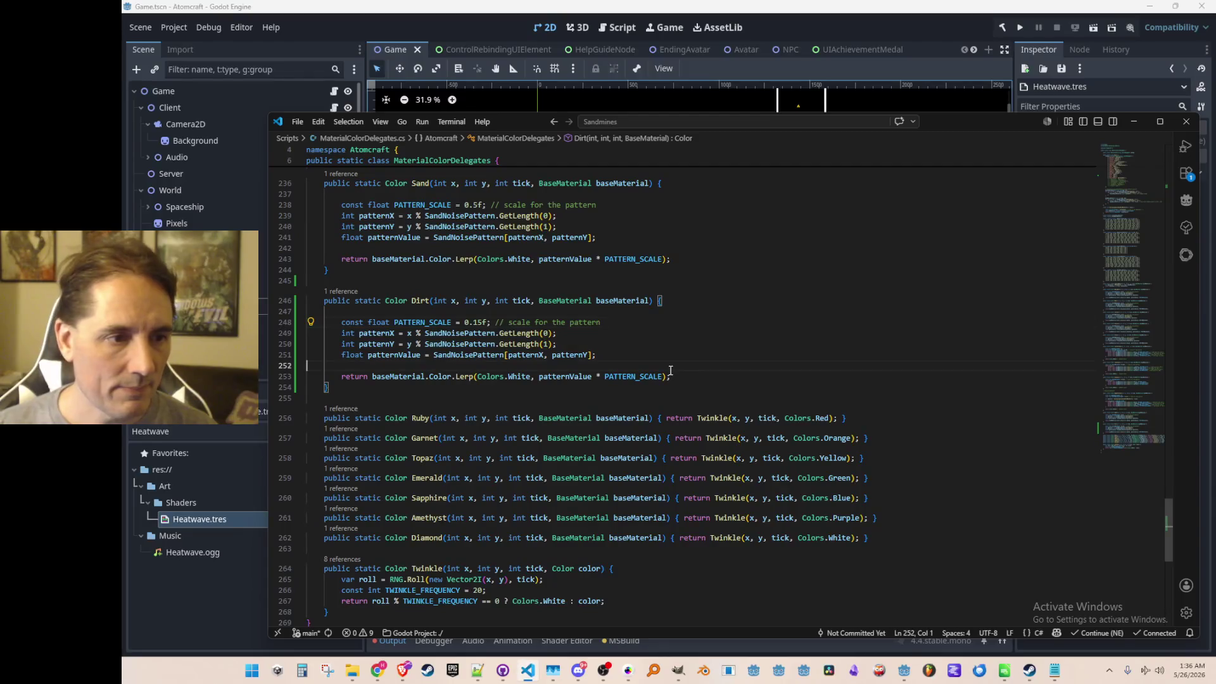
double_click(519, 377)
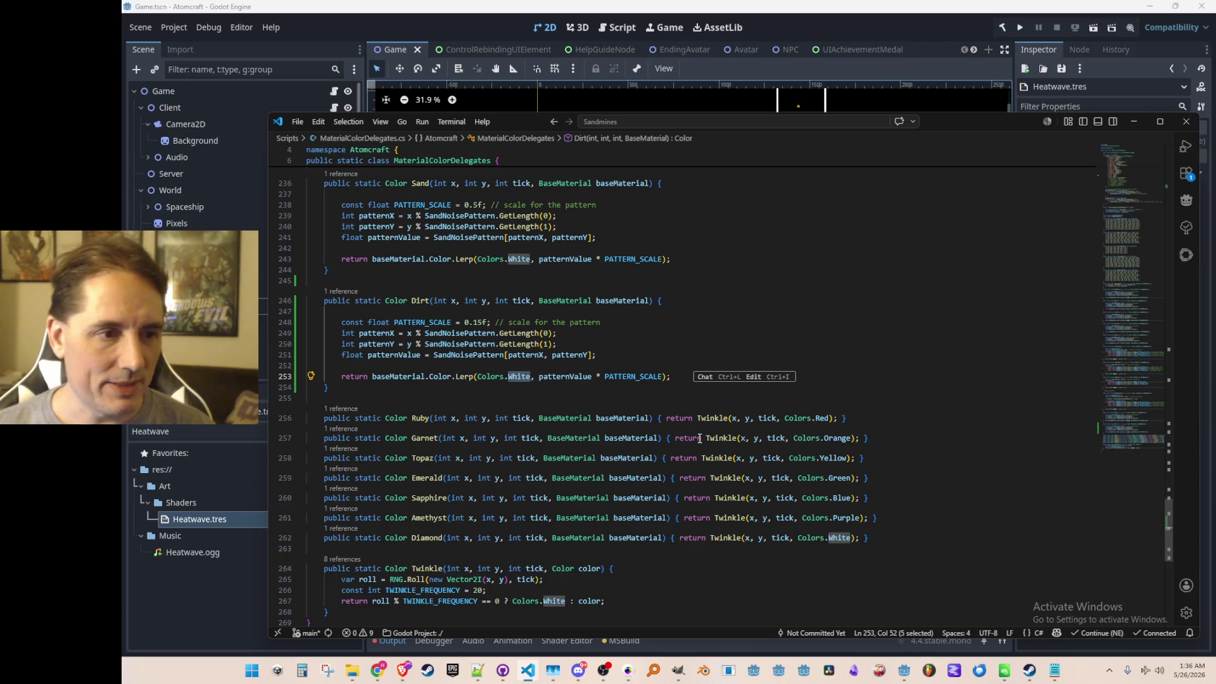
type("Gray")
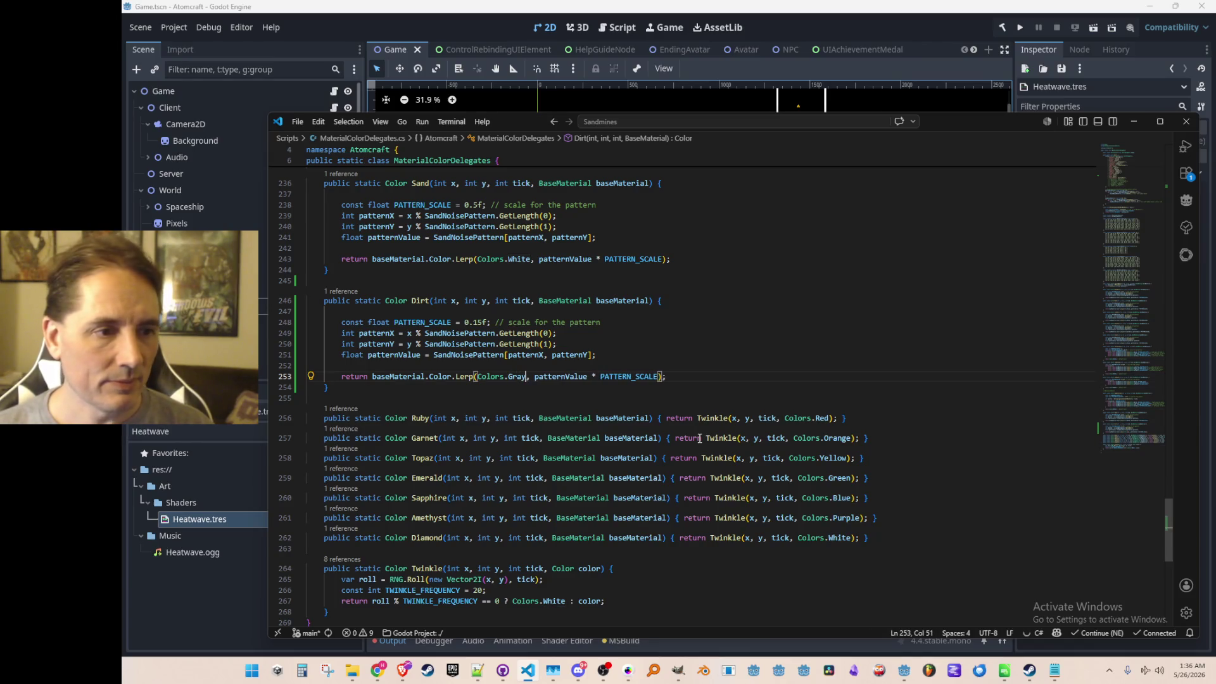
key("ctrl+space")
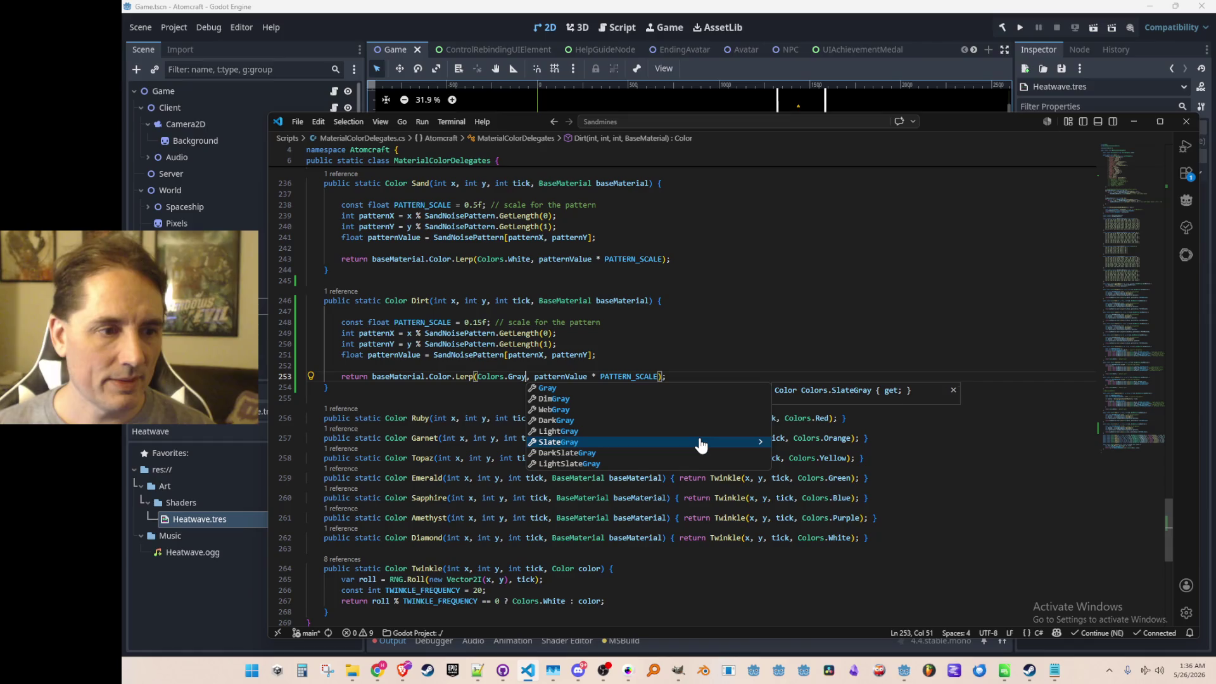
key("Escape")
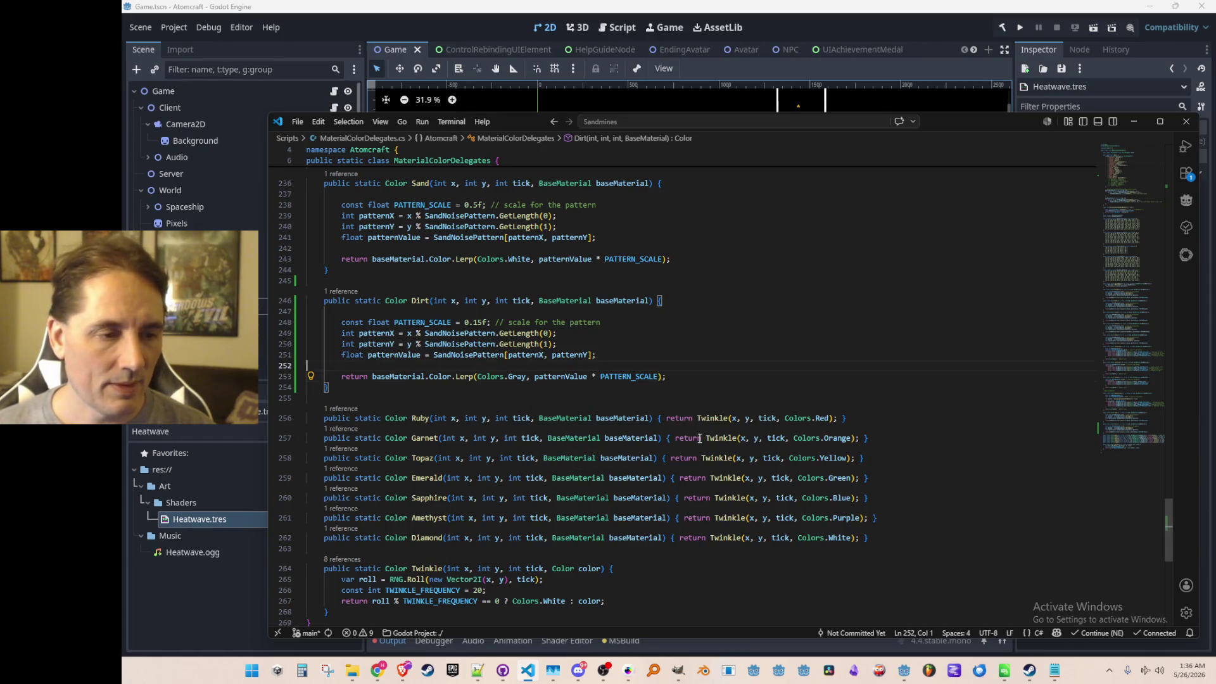
key("ctrl+shift+Left")
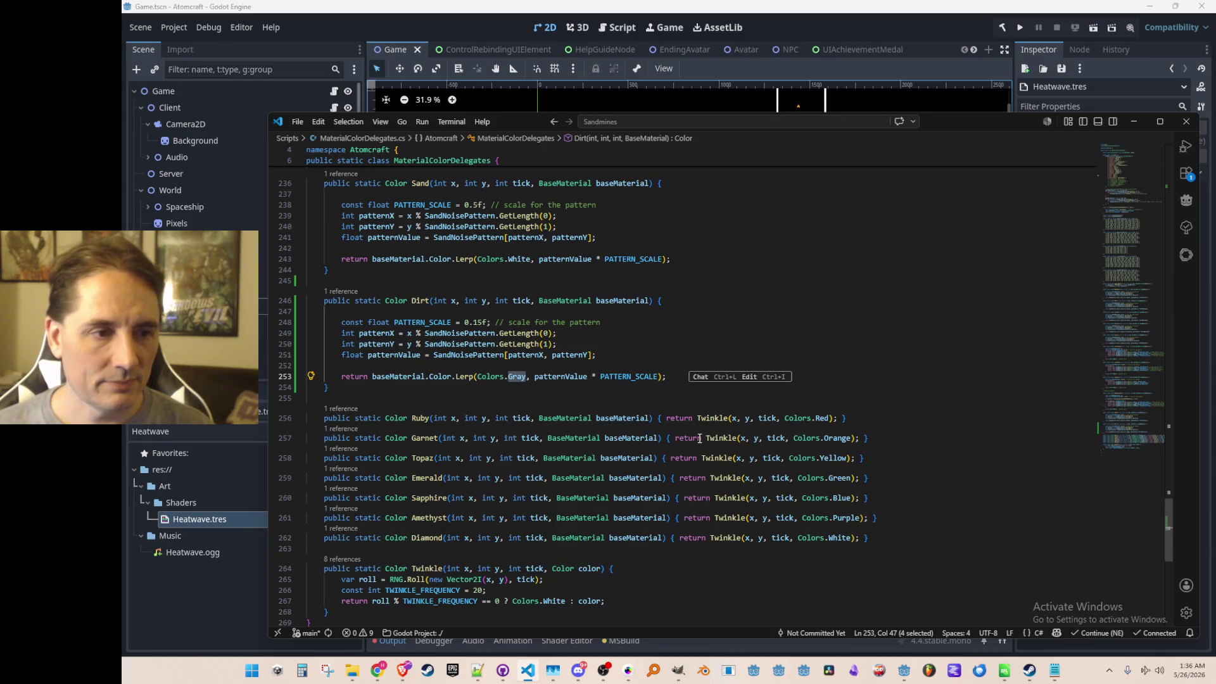
key("Home")
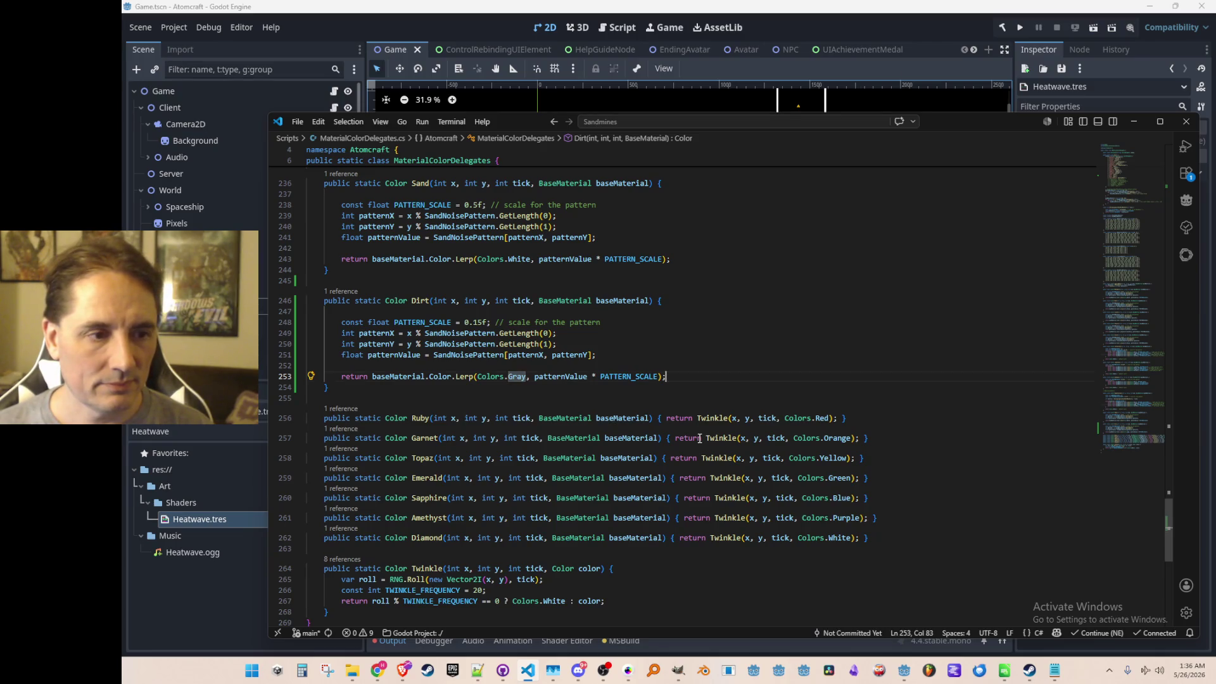
key("Up")
key("Down")
key("ctrl+Right")
key("ctrl+Right")
key("ctrl+Right")
key("ctrl+Right")
key("ctrl+Right")
key("ctrl+Right")
key("ctrl+shift+Left")
key("BackSpace")
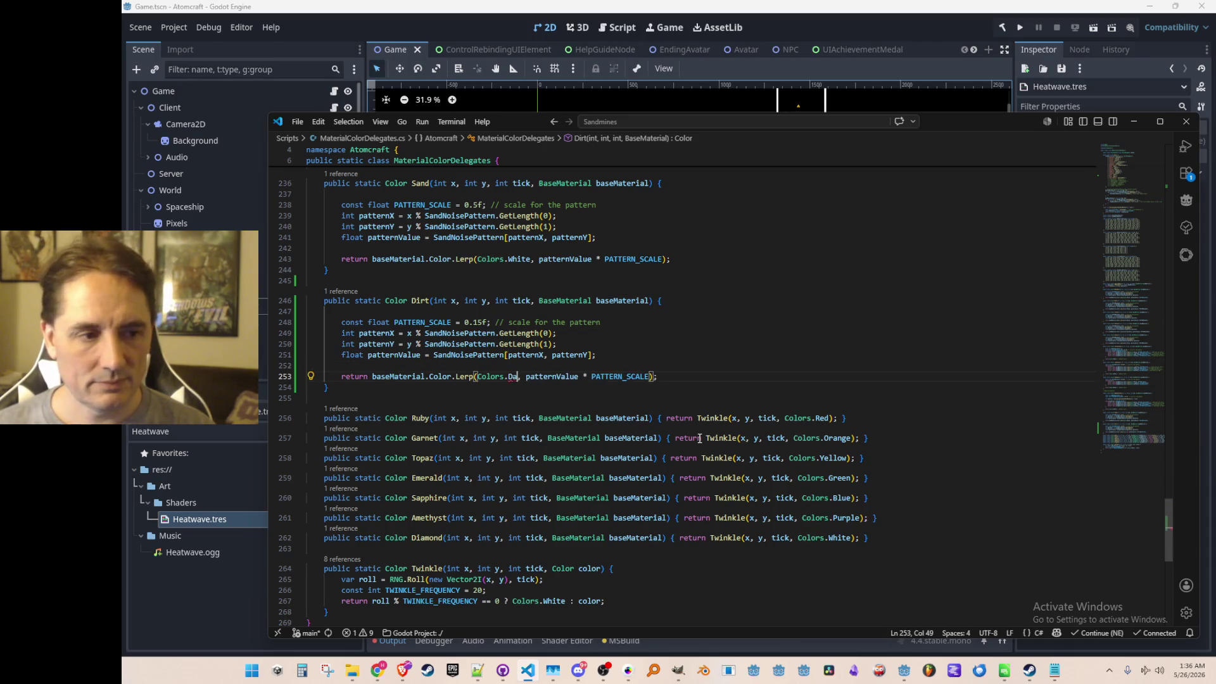
type("DarkGr")
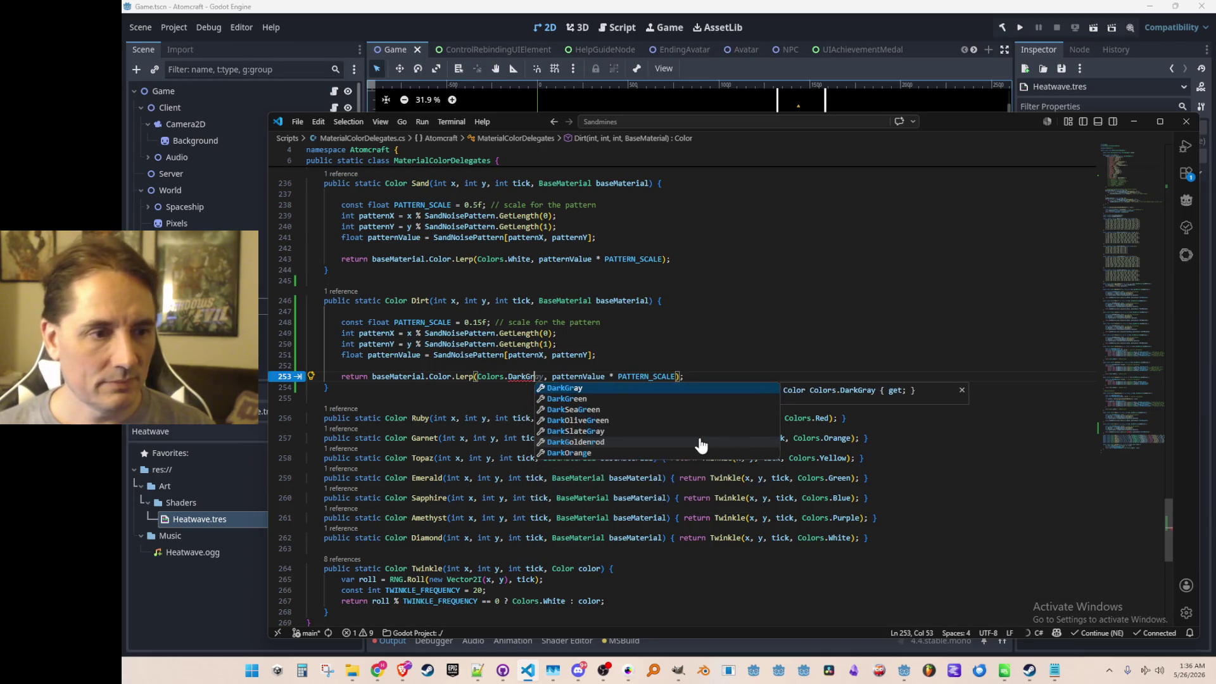
key("Down")
key("Down")
key("Down")
key("Down")
key("Up")
key("Up")
key("Up")
key("Up")
key("Tab")
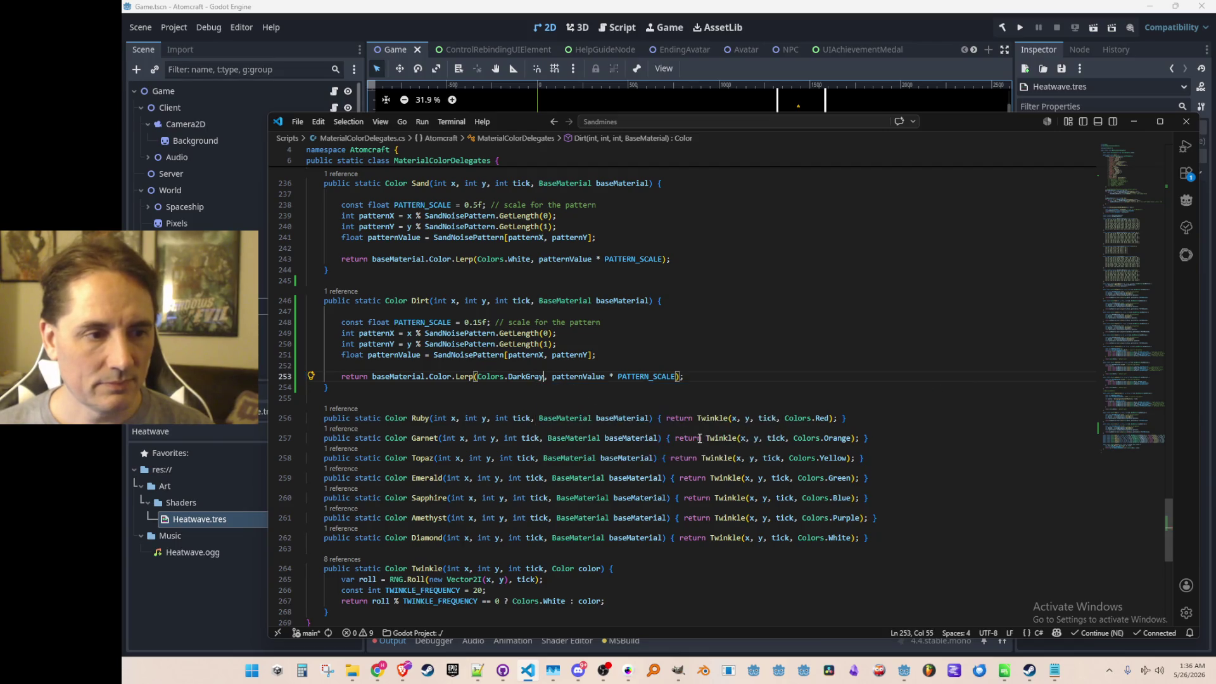
key("ctrl+Left")
key("ctrl+Left")
key("ctrl+Left")
key("Left")
key("ctrl+Right")
key("ctrl+Right")
key("ctrl+Right")
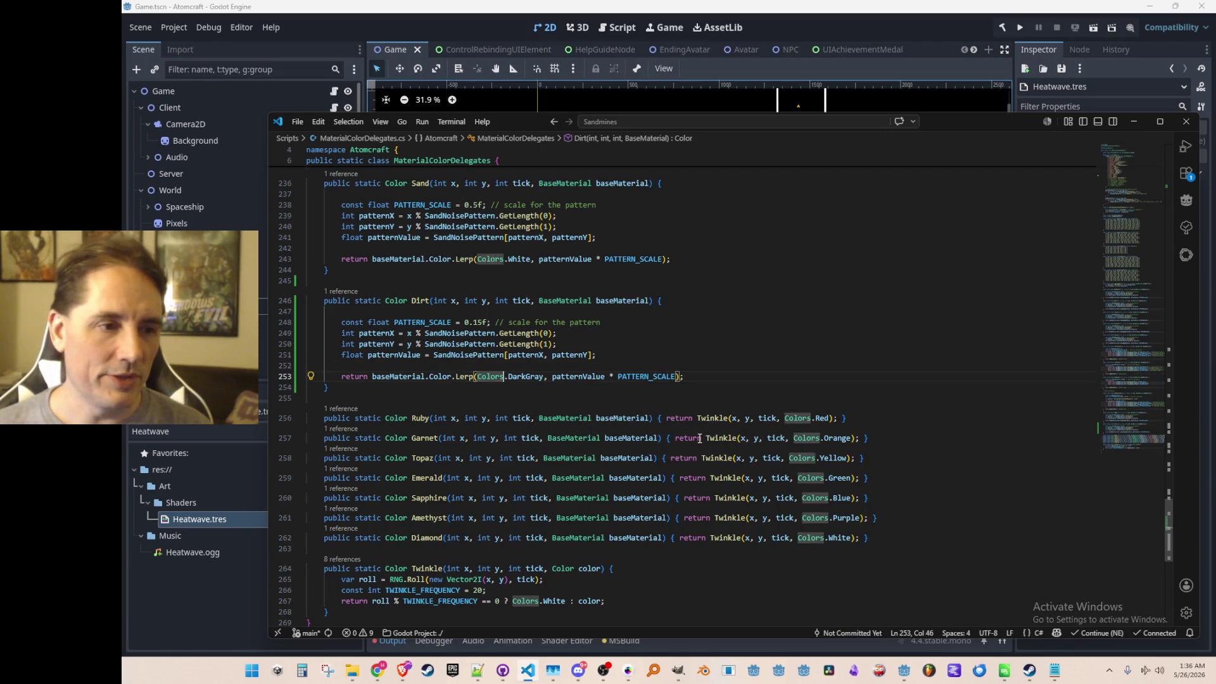
key("BackSpace")
key("BackSpace")
key("BackSpace")
type("Orange")
key("Up")
- Raise Dirt's PATTERN_SCALE from 0.15f to 0.2f and launch the game to test
left_click(485, 323)
key("BackSpace")
key("BackSpace")
type("2")
key("Home")
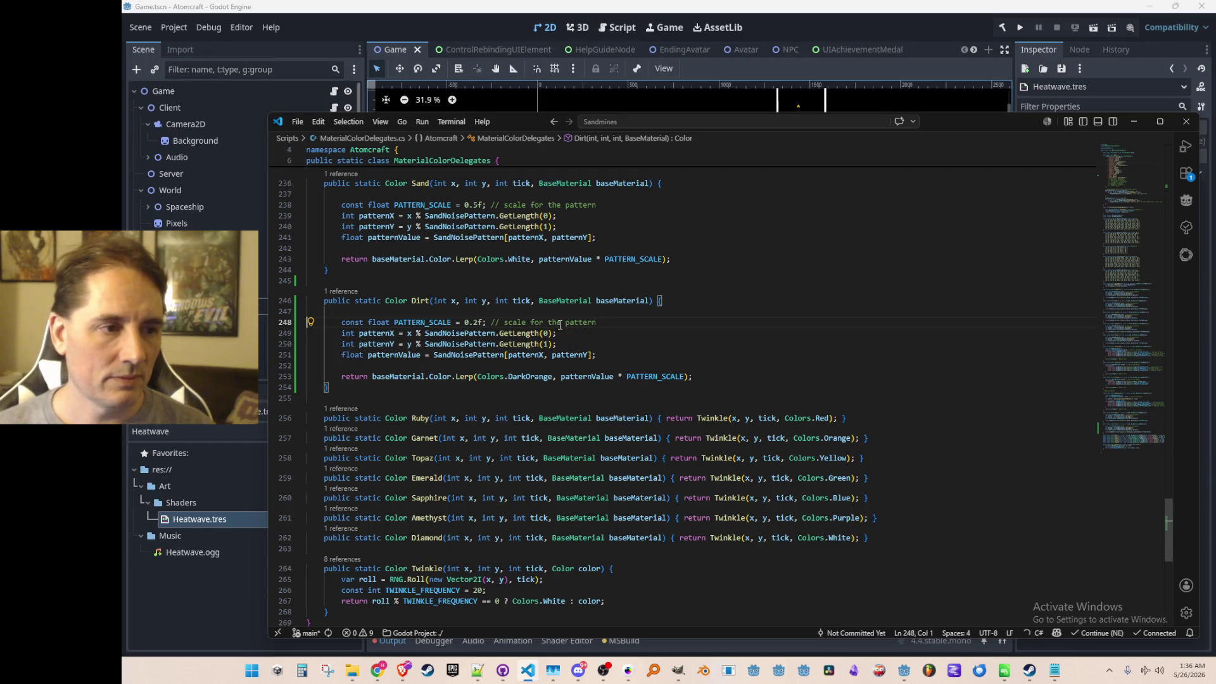
left_click(1019, 27)
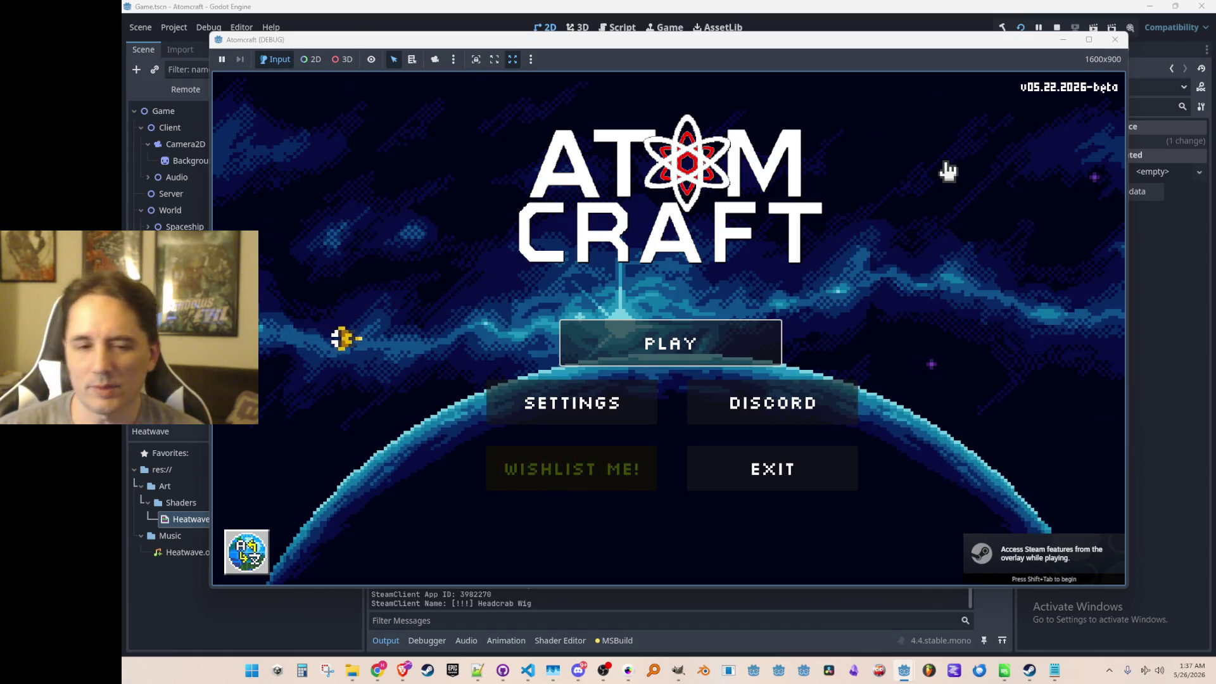
- Play the A TEST 6 profile in an NPC test world to view the dirt, then stop the run
left_click(700, 345)
scroll(674, 355, "down", 1)
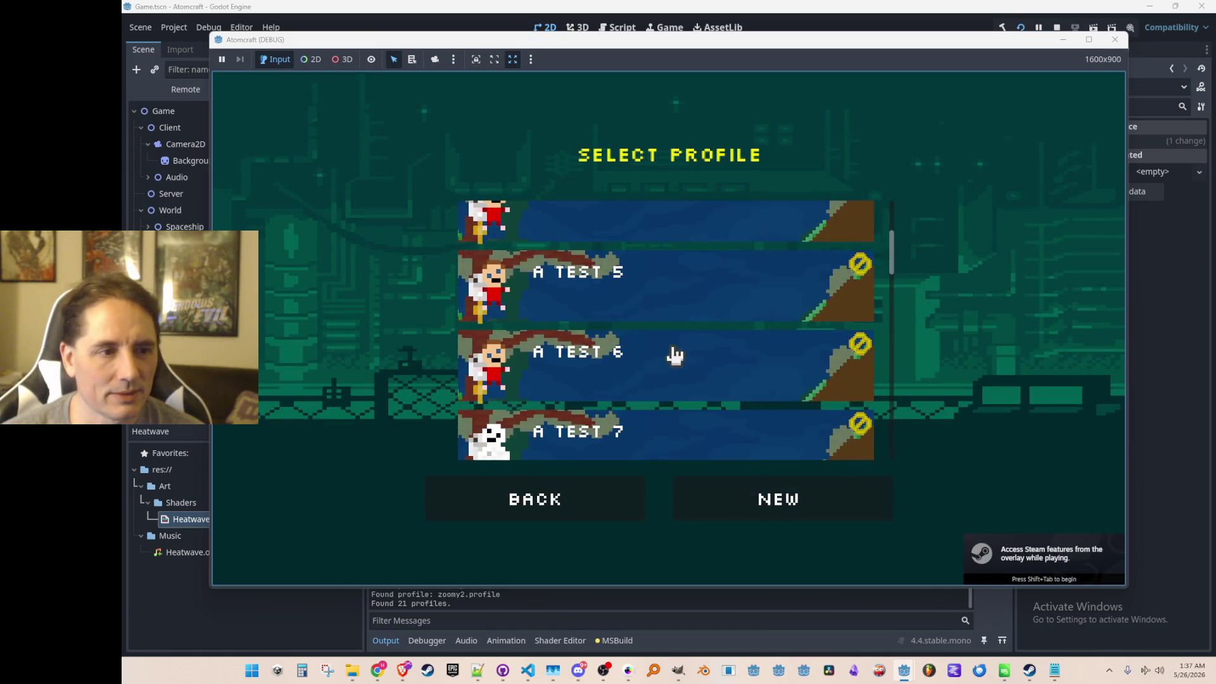
left_click(675, 355)
scroll(679, 312, "down", 3)
scroll(679, 313, "down", 3)
scroll(700, 319, "down", 3)
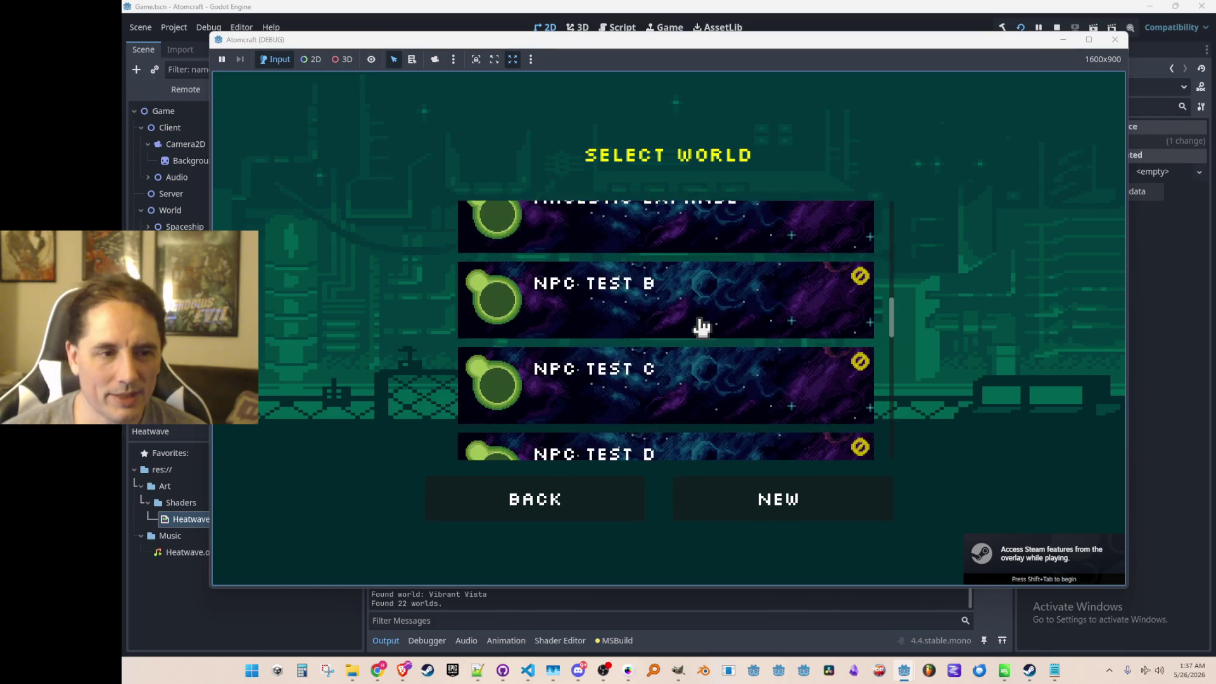
scroll(706, 314, "down", 2)
scroll(714, 315, "down", 3)
scroll(727, 307, "down", 1)
left_click(729, 316)
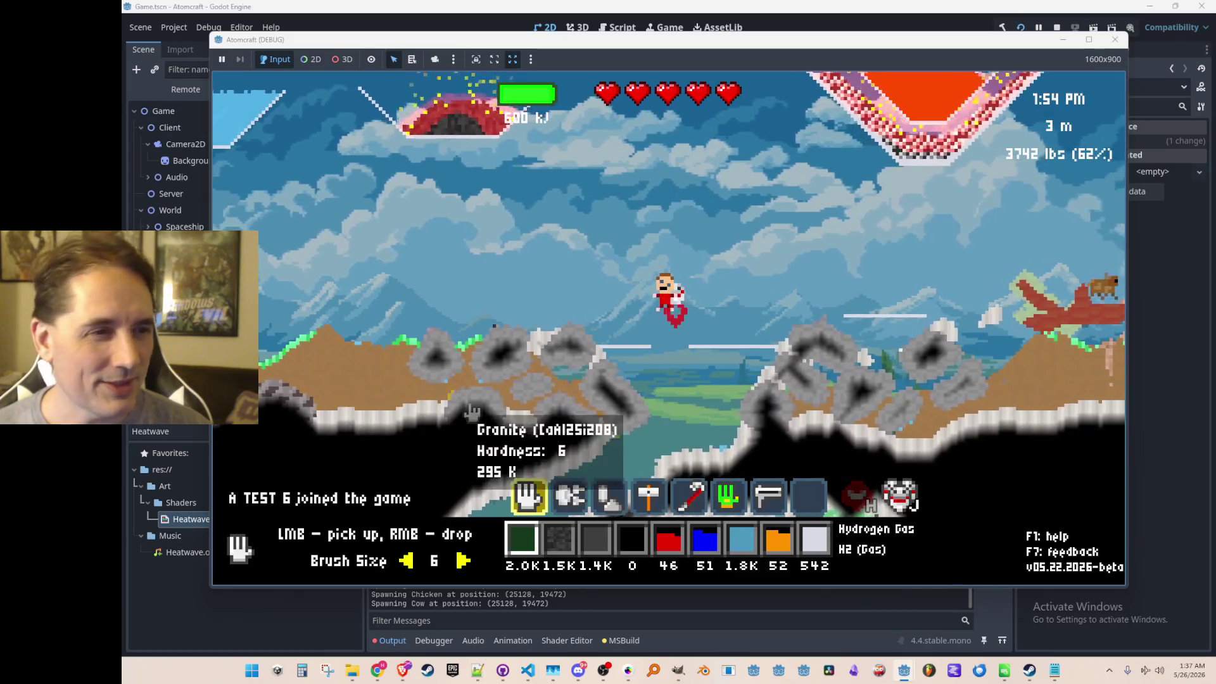
key("F8")
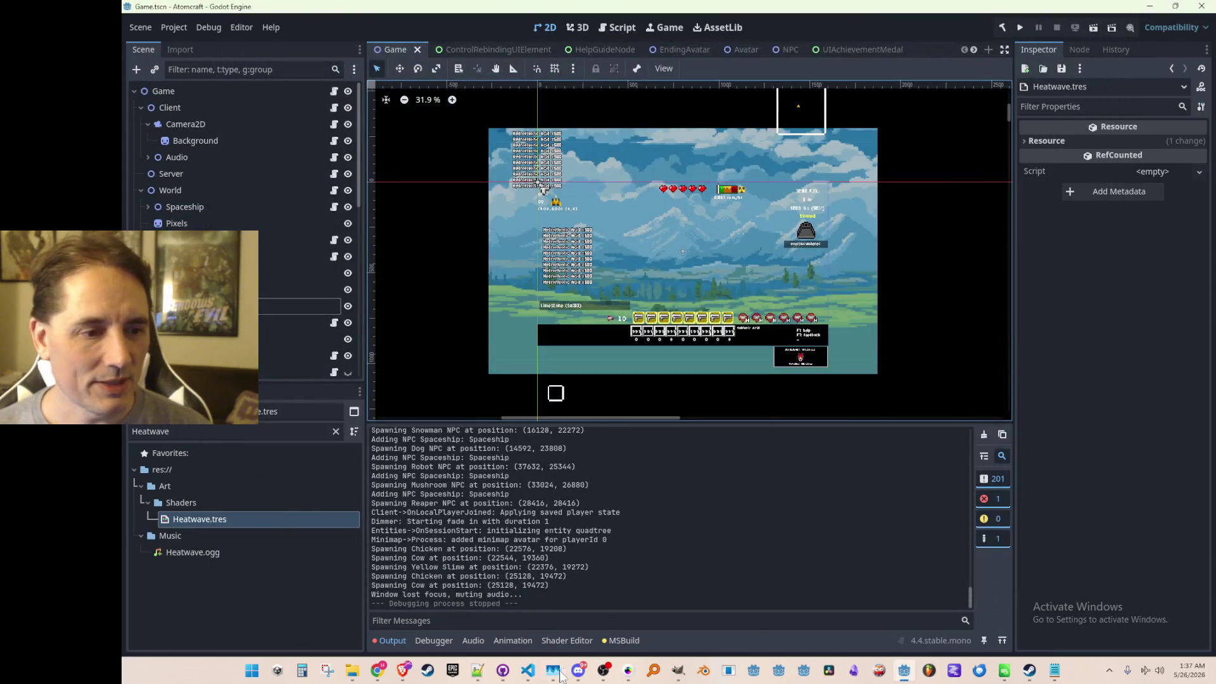
- Replace DarkOrange with Colors.Black in Dirt(), relaunch the game, and close the blank window
left_click(527, 671)
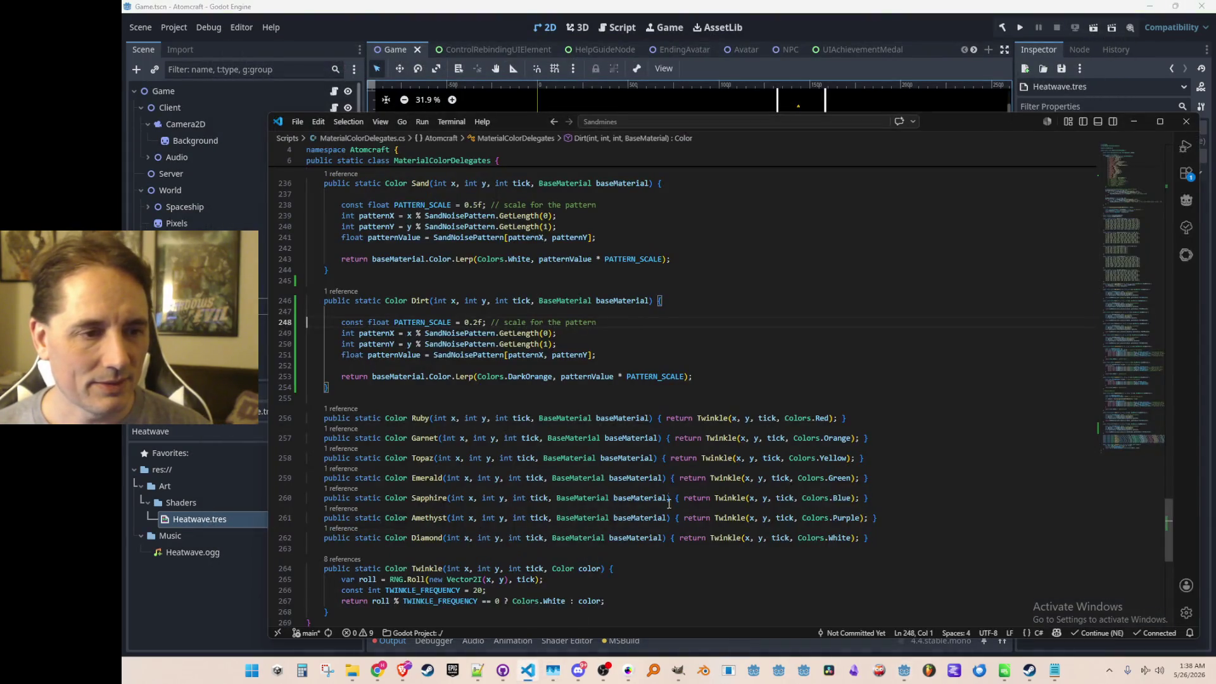
double_click(534, 377)
type("Black")
key("End")
key("Down")
key("Left")
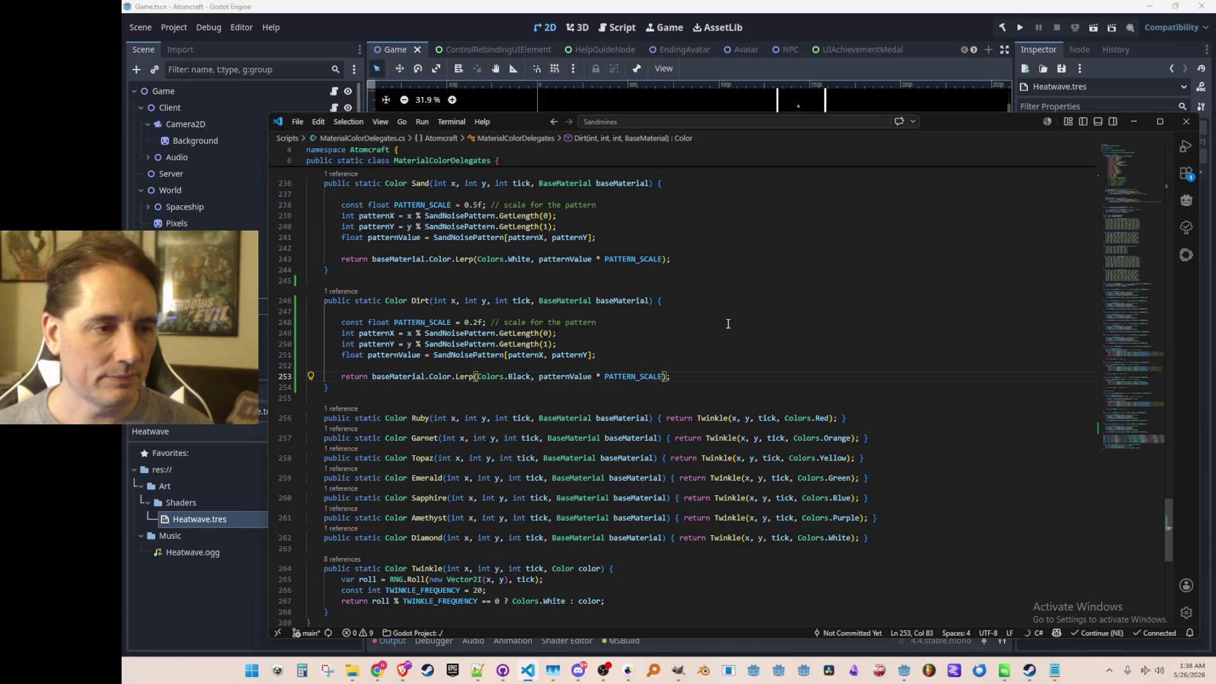
key("F5")
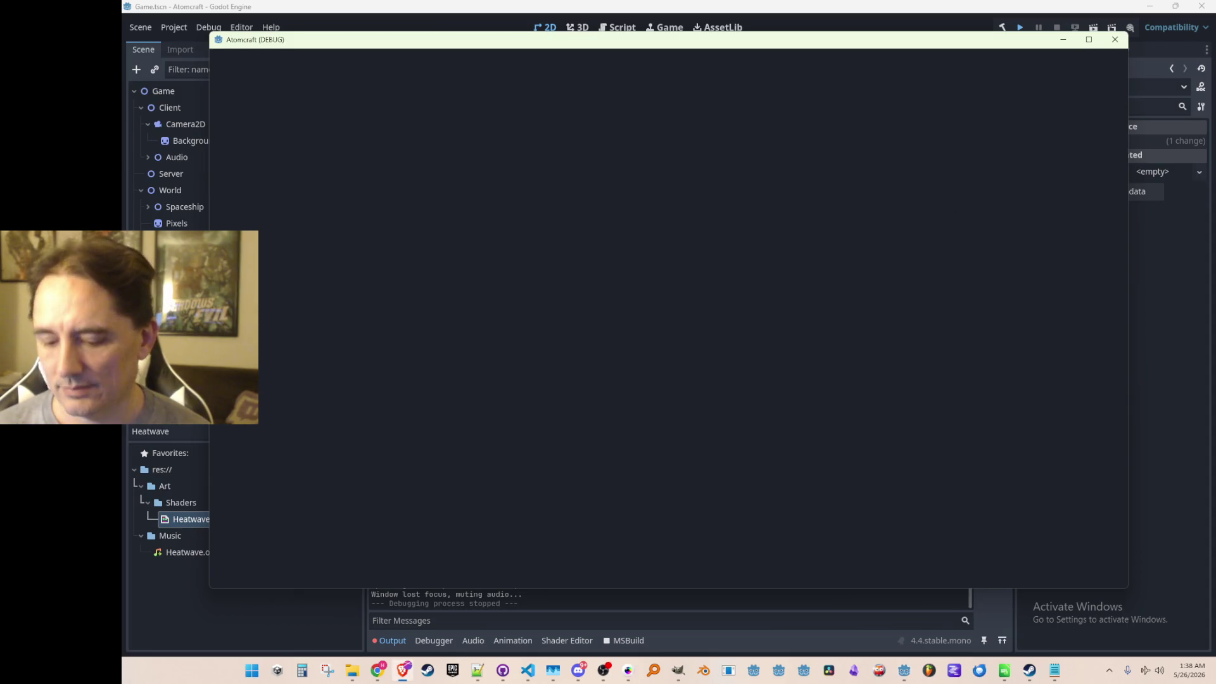
left_click(1114, 39)
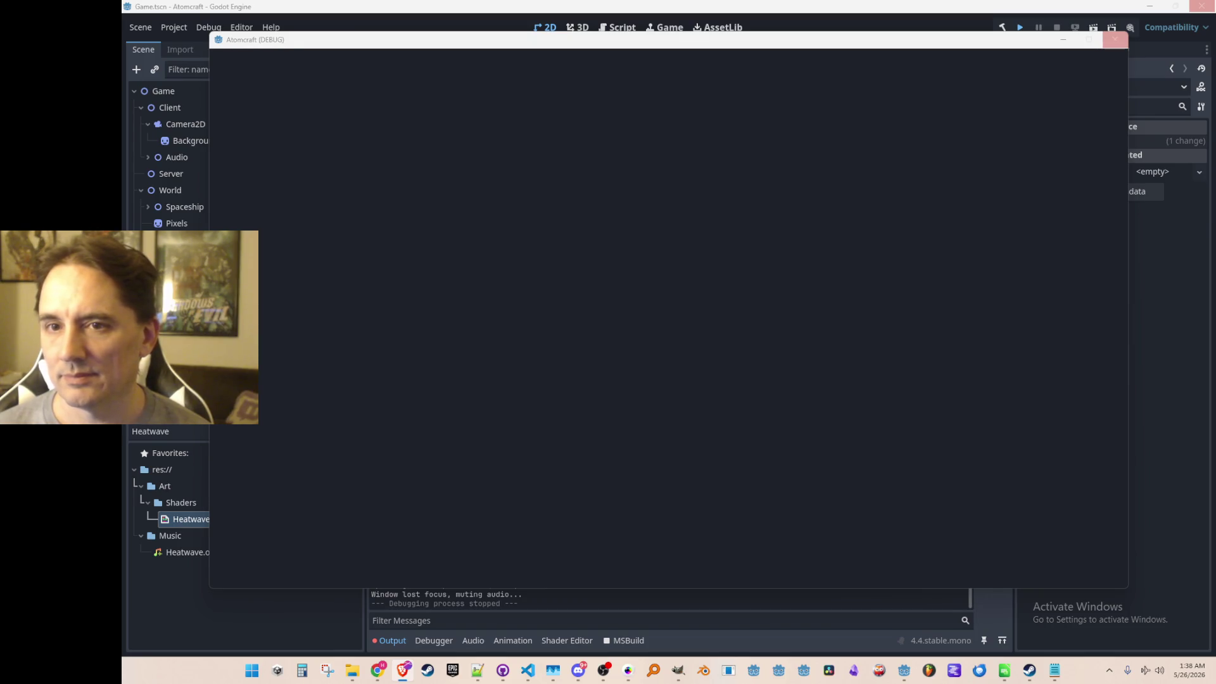
- Relaunch the game and load the NPC Test H world with the A TEST 6 profile
key("F5")
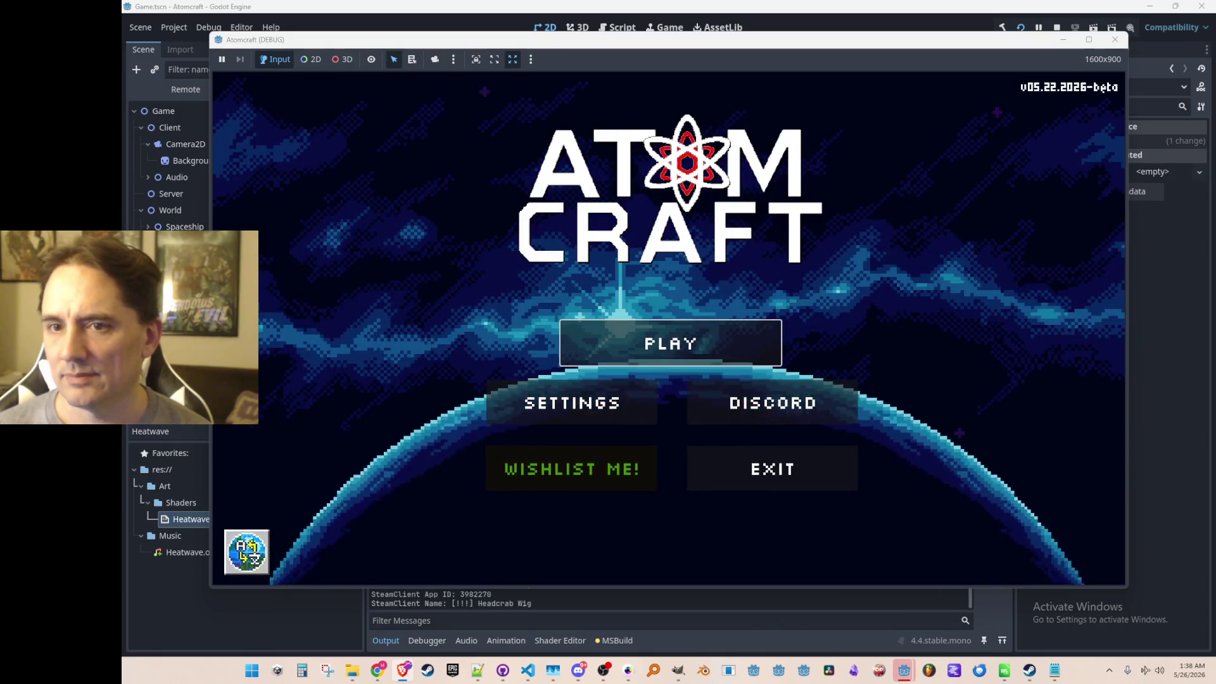
left_click(722, 325)
scroll(722, 326, "down", 3)
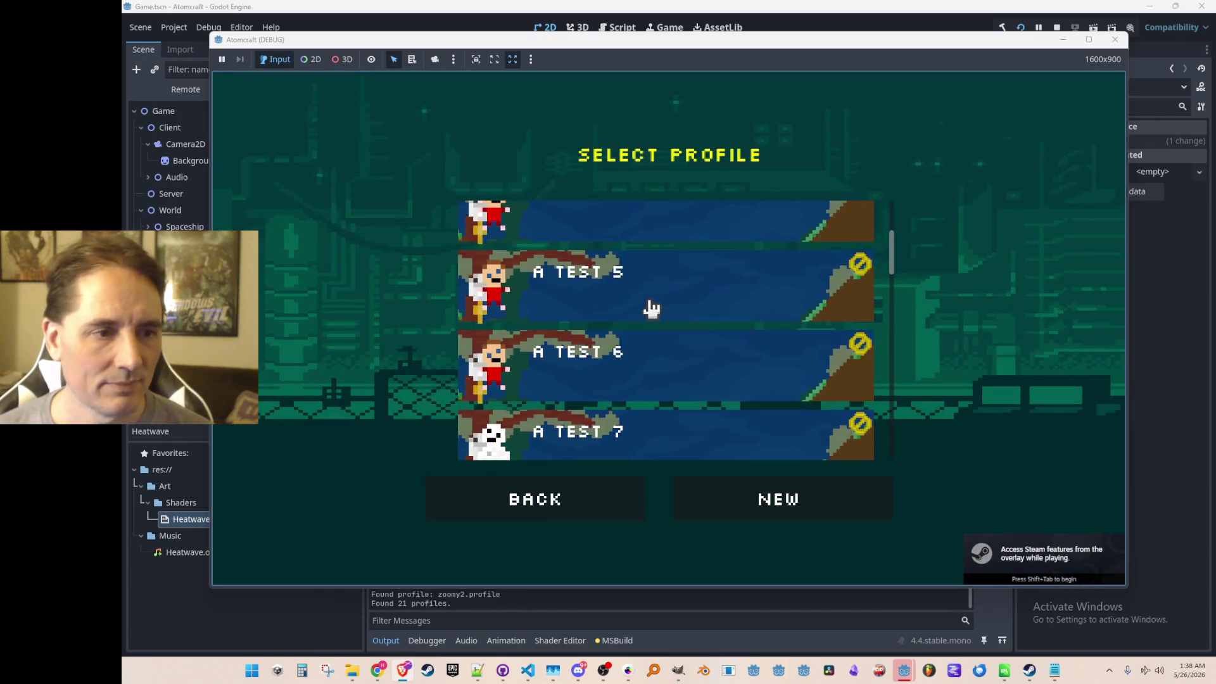
scroll(675, 272, "down", 1)
left_click(714, 326)
scroll(715, 326, "down", 3)
scroll(708, 321, "down", 3)
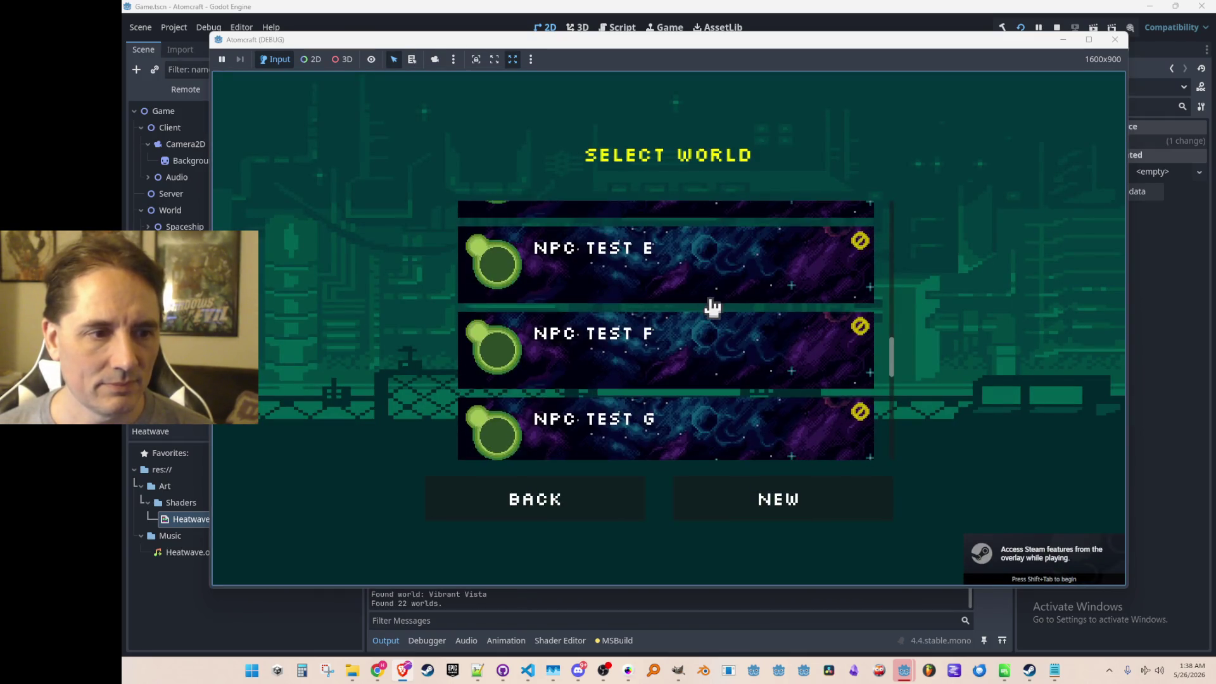
scroll(708, 320, "down", 2)
left_click(843, 330)
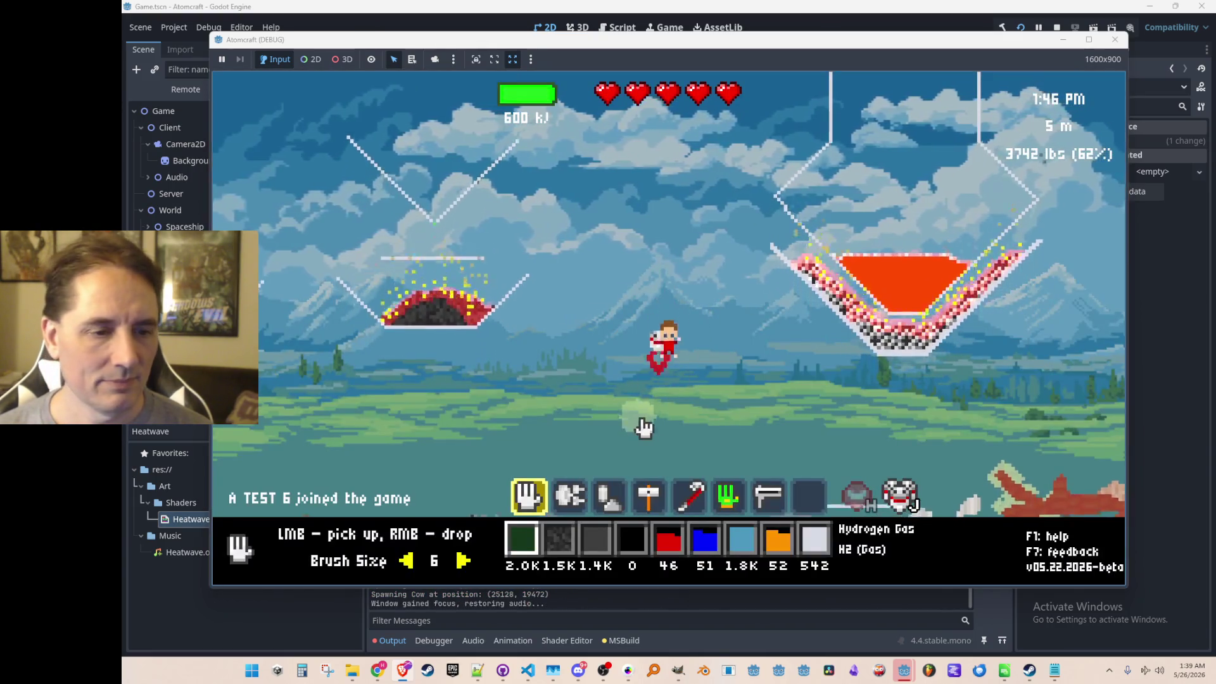
- Walk the character left and right over the dirt terrain, then stop the run
key("a")
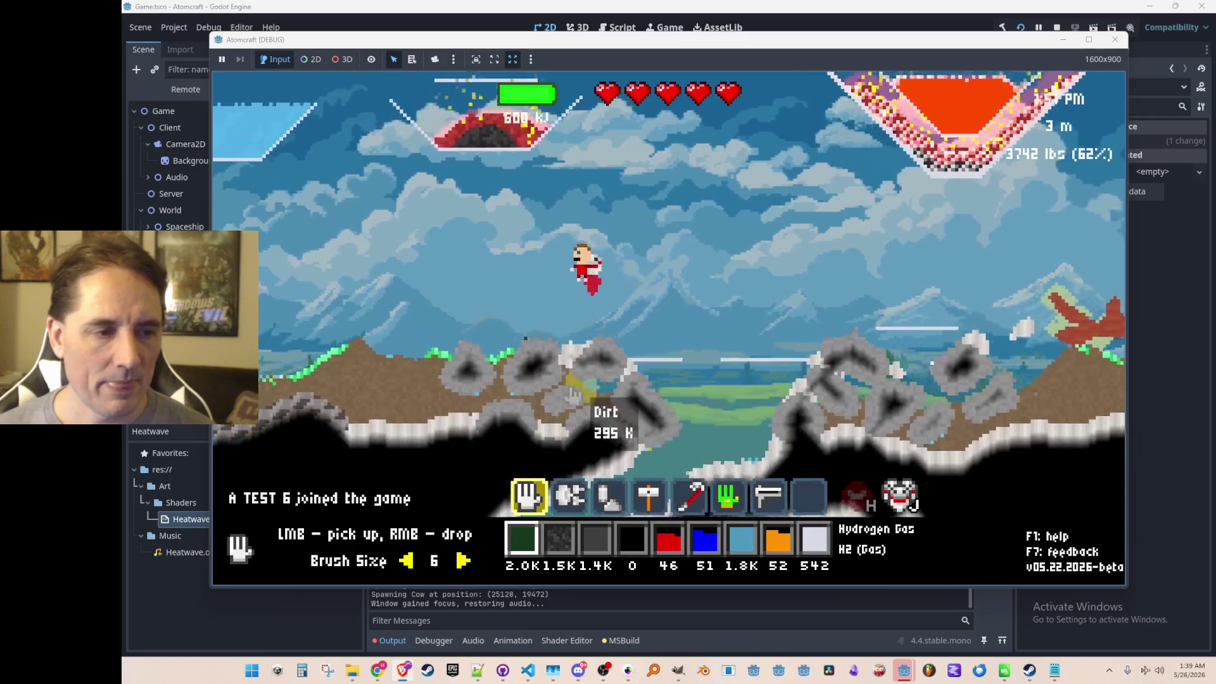
key("d")
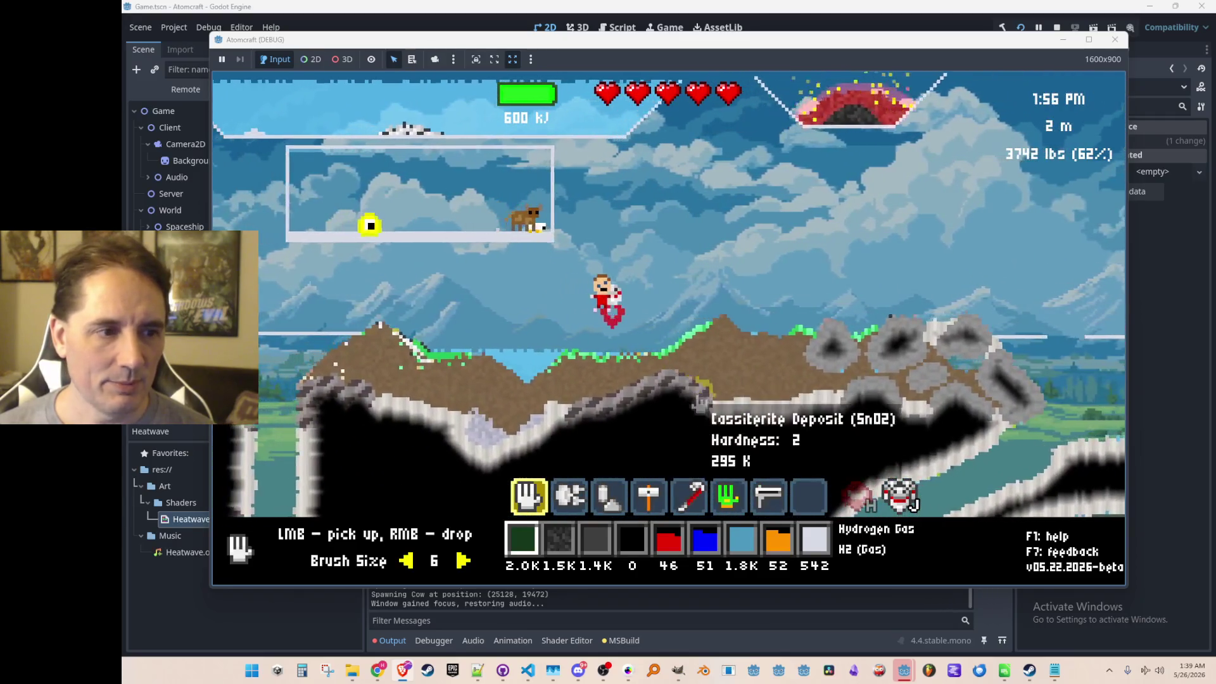
key("d")
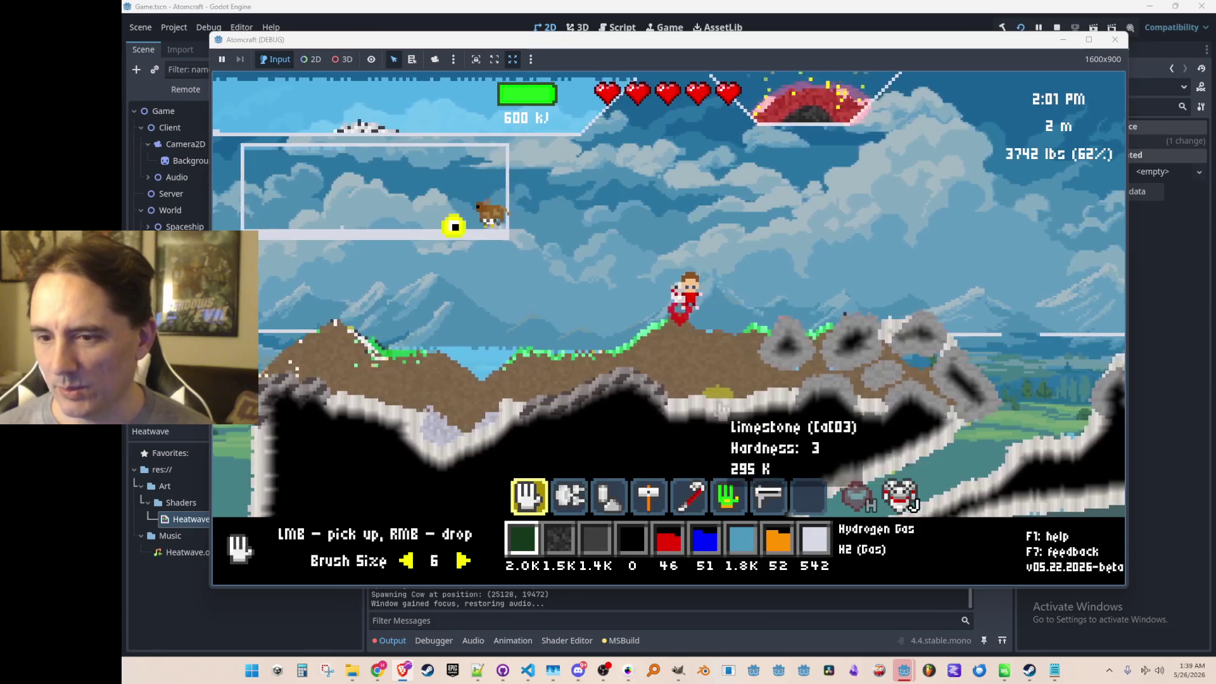
key("d")
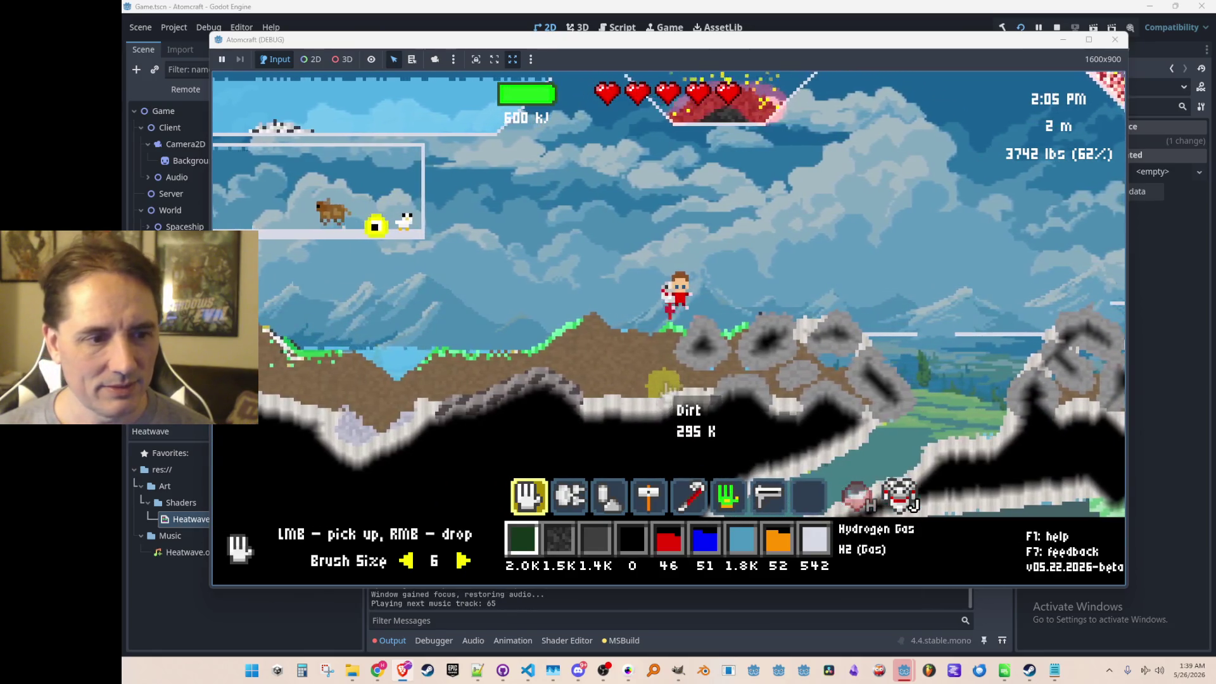
left_click(1057, 28)
- Revert Dirt to blend toward Gray with pattern scale 0.333, then run the game
left_click(527, 670)
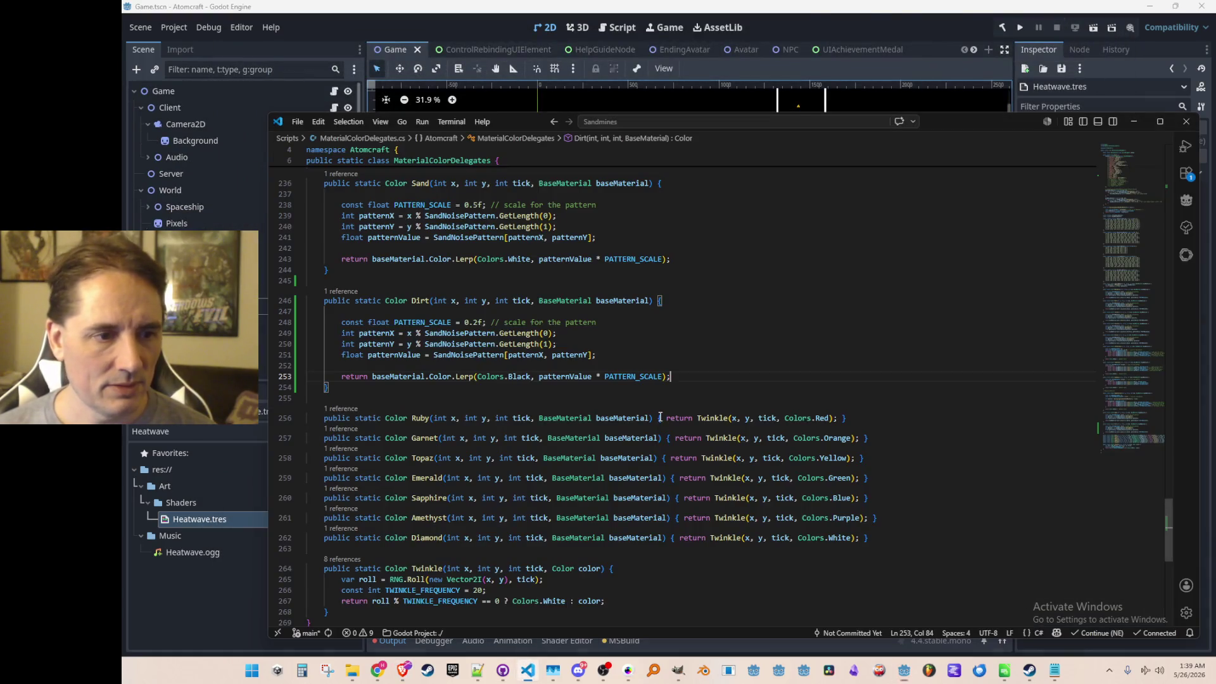
key("ctrl+Left")
key("ctrl+Left")
key("ctrl+Left")
key("ctrl+Left")
key("ctrl+BackSpace")
type("Gray")
key("Up")
key("Up")
key("Up")
key("Up")
key("Up")
key("ctrl+Left")
key("ctrl+Left")
key("Delete")
type("333")
key("End")
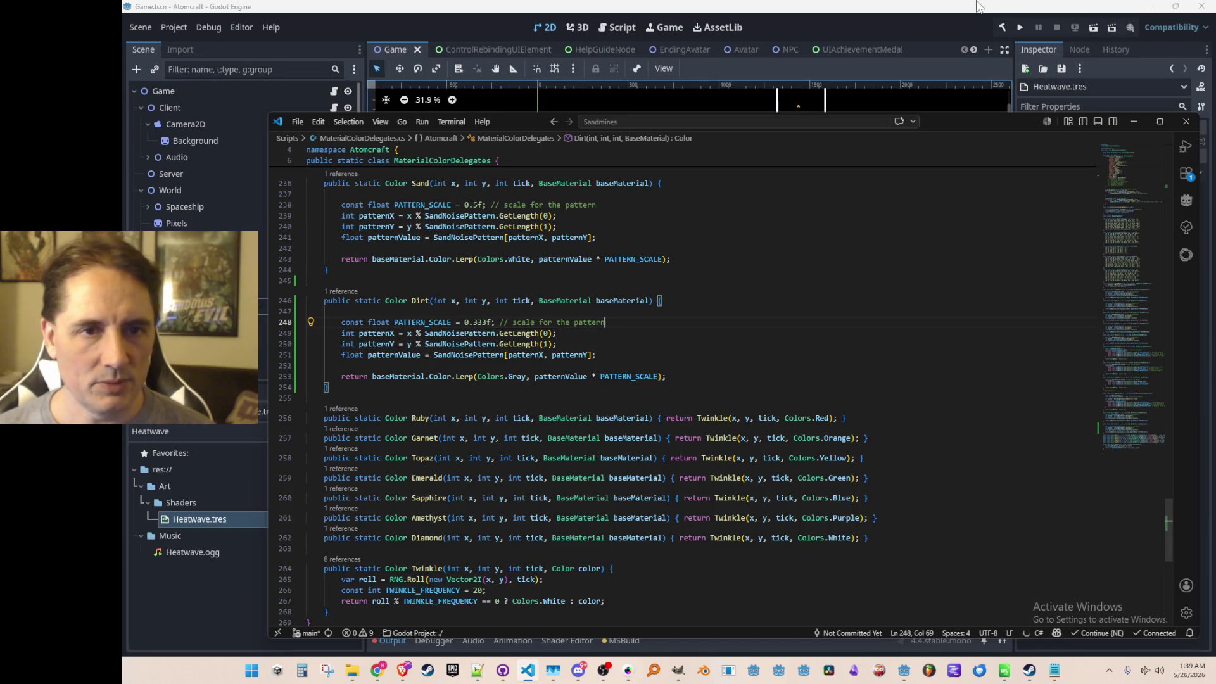
left_click(1019, 27)
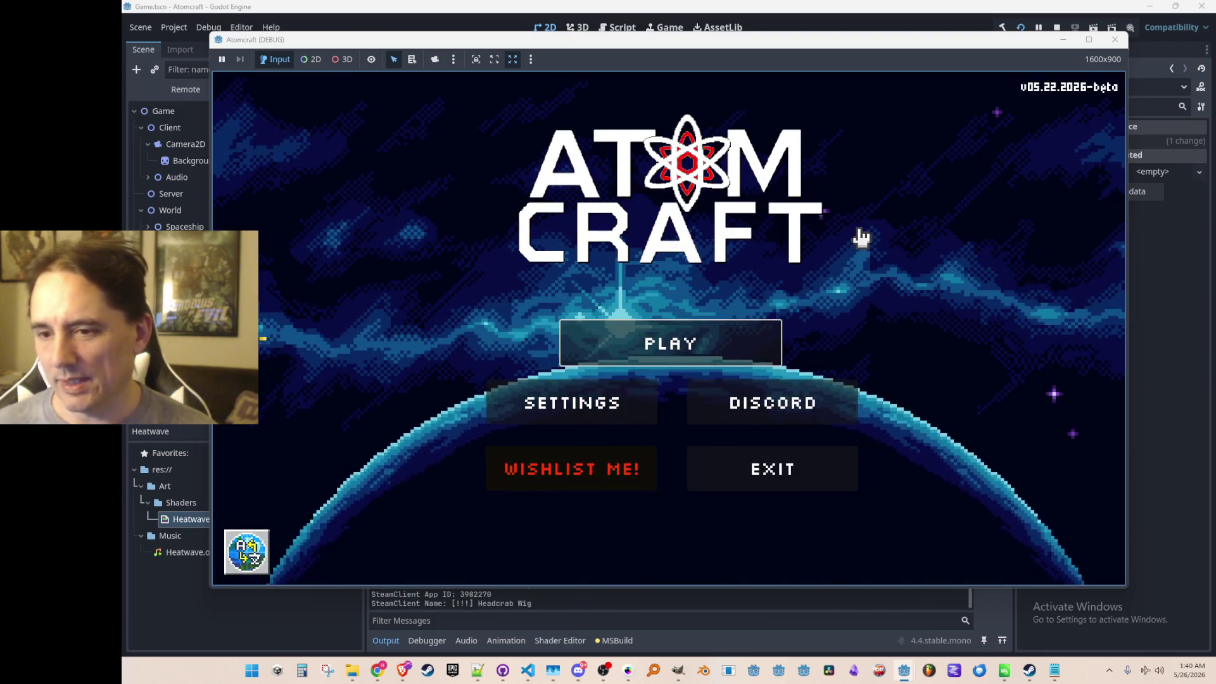
- Start world NPC Test H as profile A Test 6 from the main menu
left_click(687, 344)
scroll(687, 281, "down", 3)
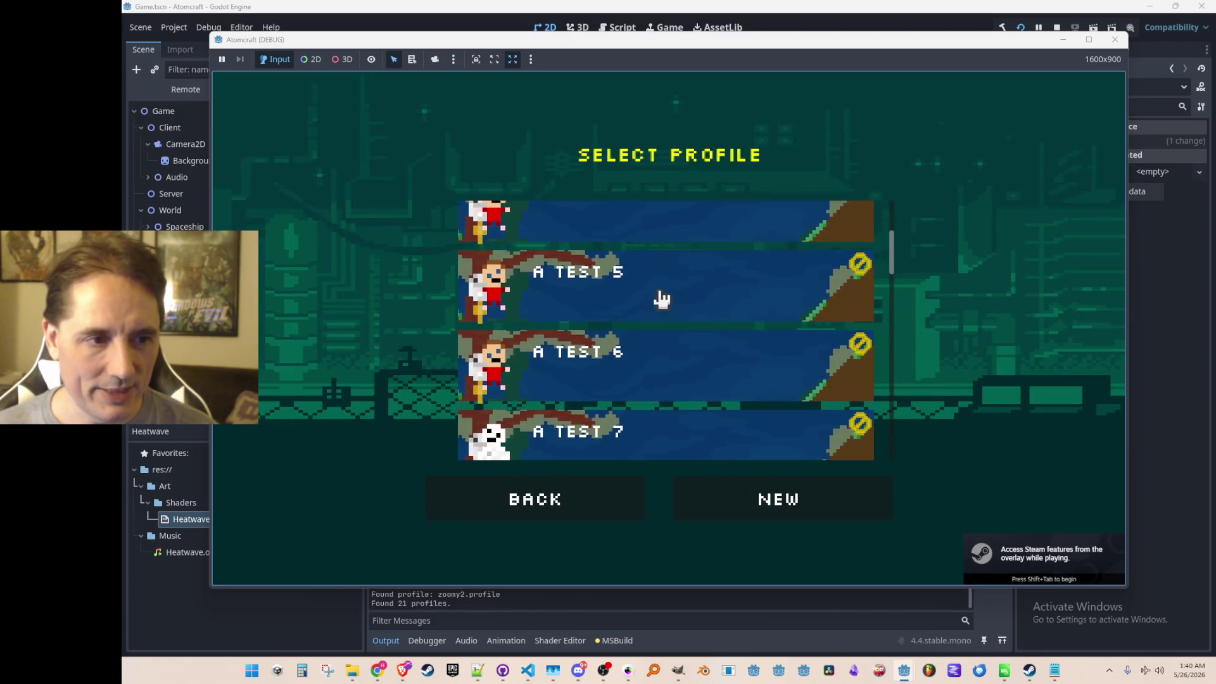
left_click(674, 367)
scroll(700, 307, "down", 3)
scroll(700, 307, "down", 3)
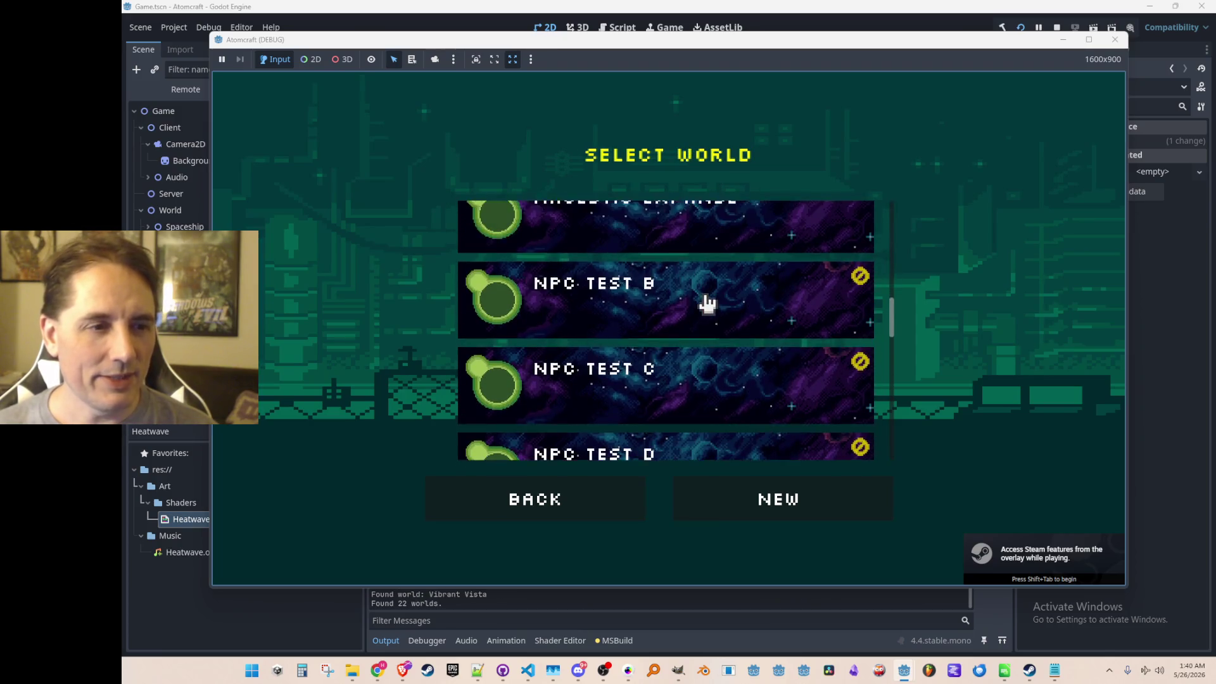
scroll(708, 324, "down", 3)
scroll(712, 340, "down", 2)
left_click(722, 421)
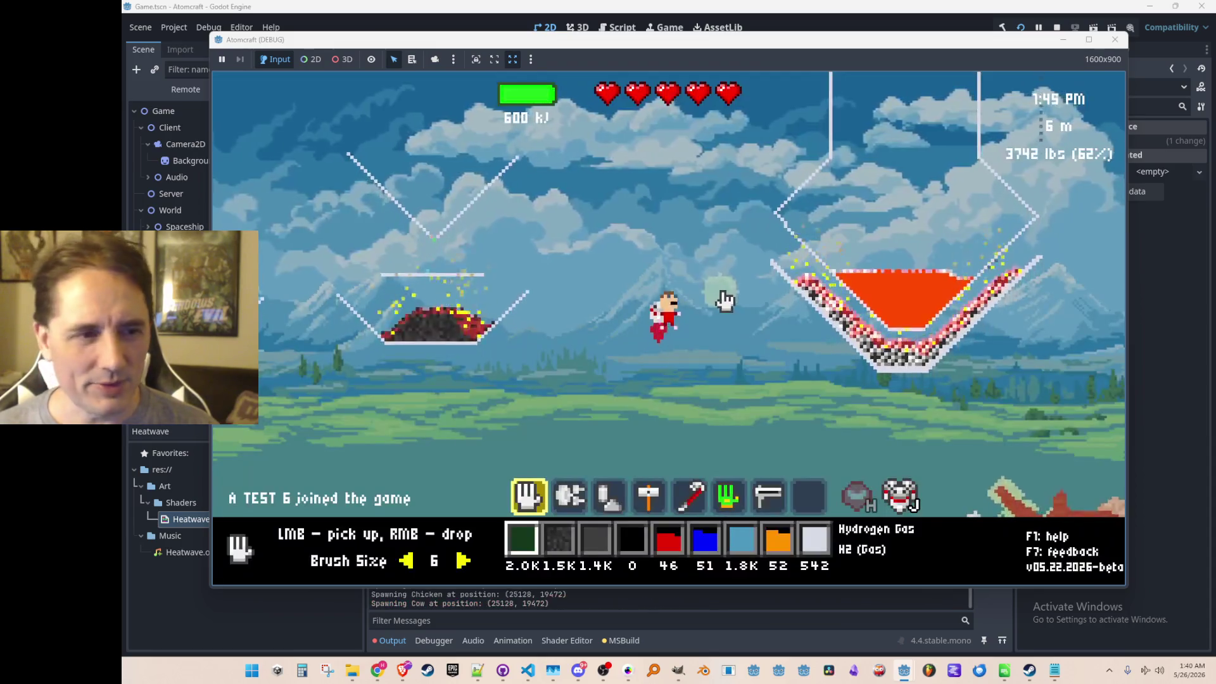
- Move the character left and back right over the dirt, then stop the game
key("a")
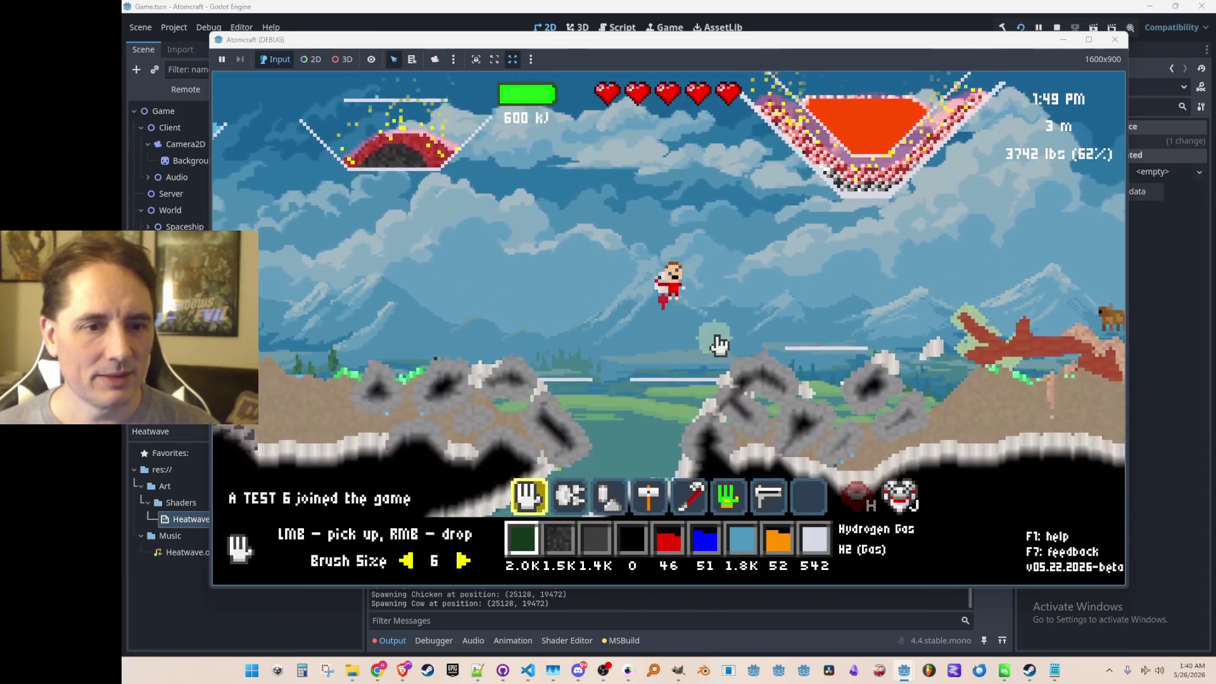
key("a")
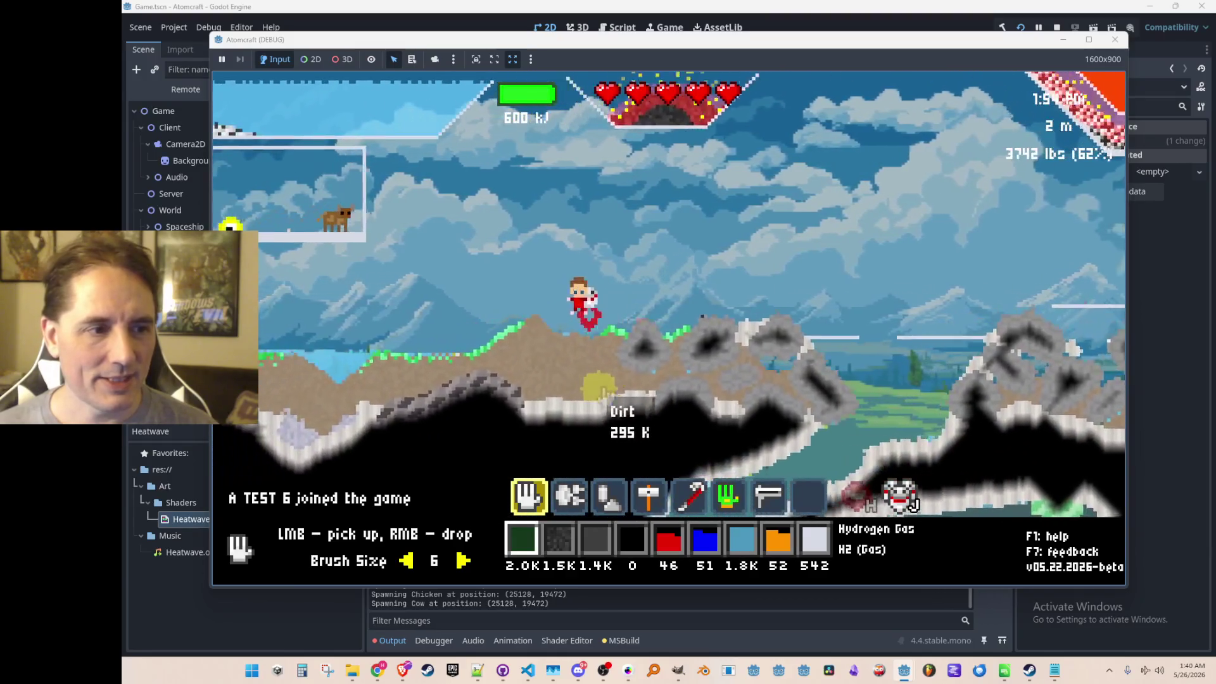
key("a")
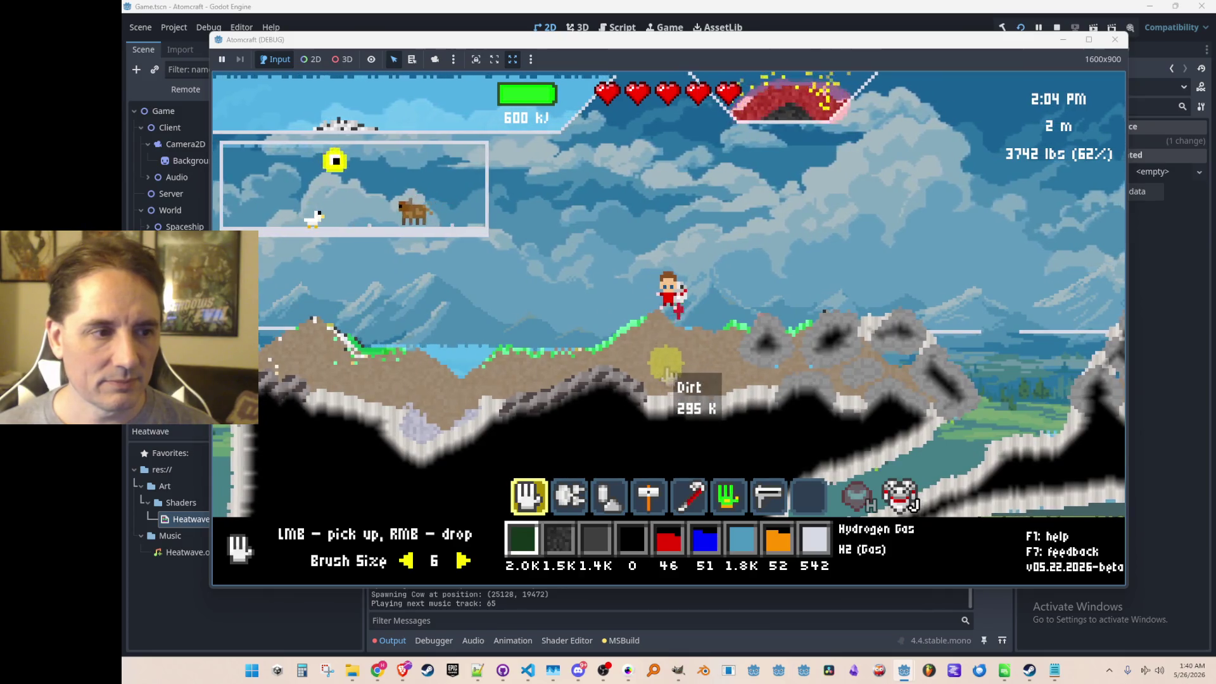
key("d")
key("d")
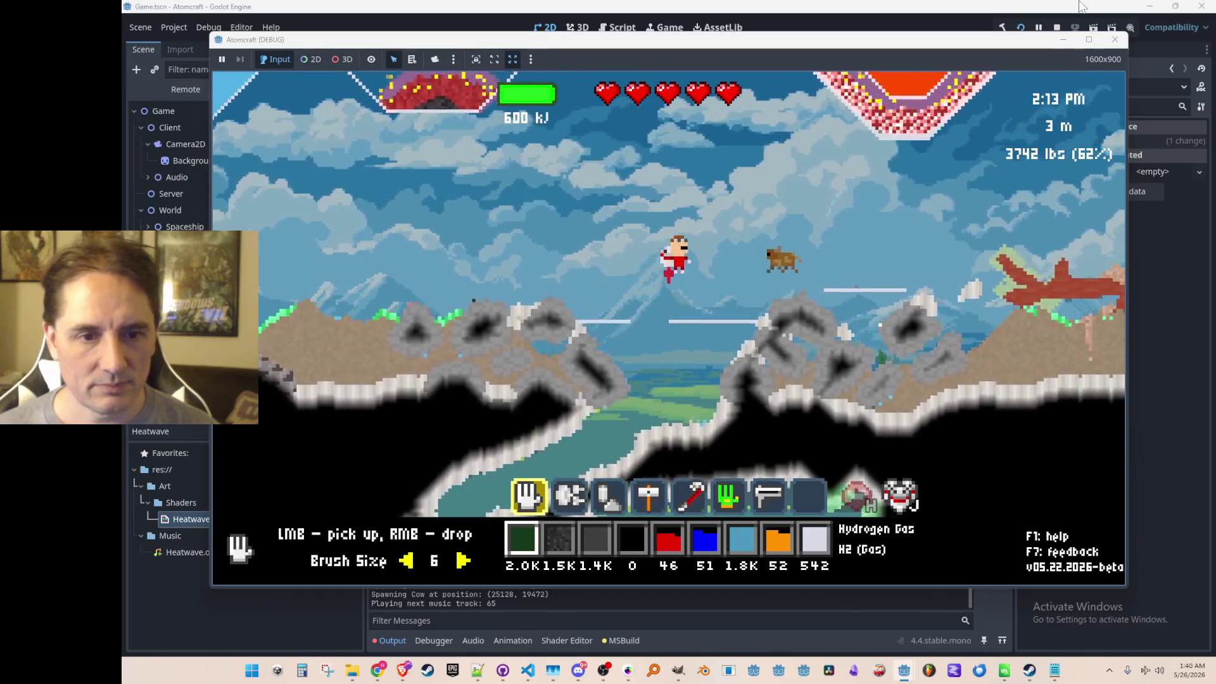
left_click(1057, 28)
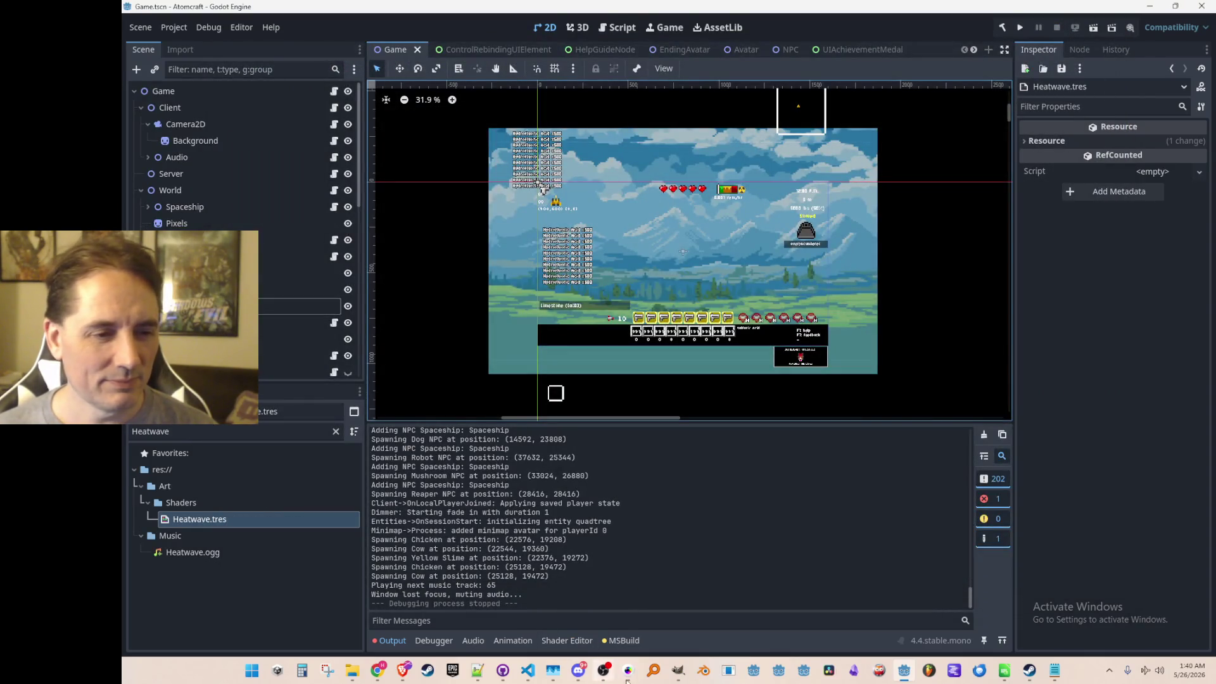
- Go to the SandNoisePattern declaration from Dirt() and list its references via CodeLens
left_click(528, 670)
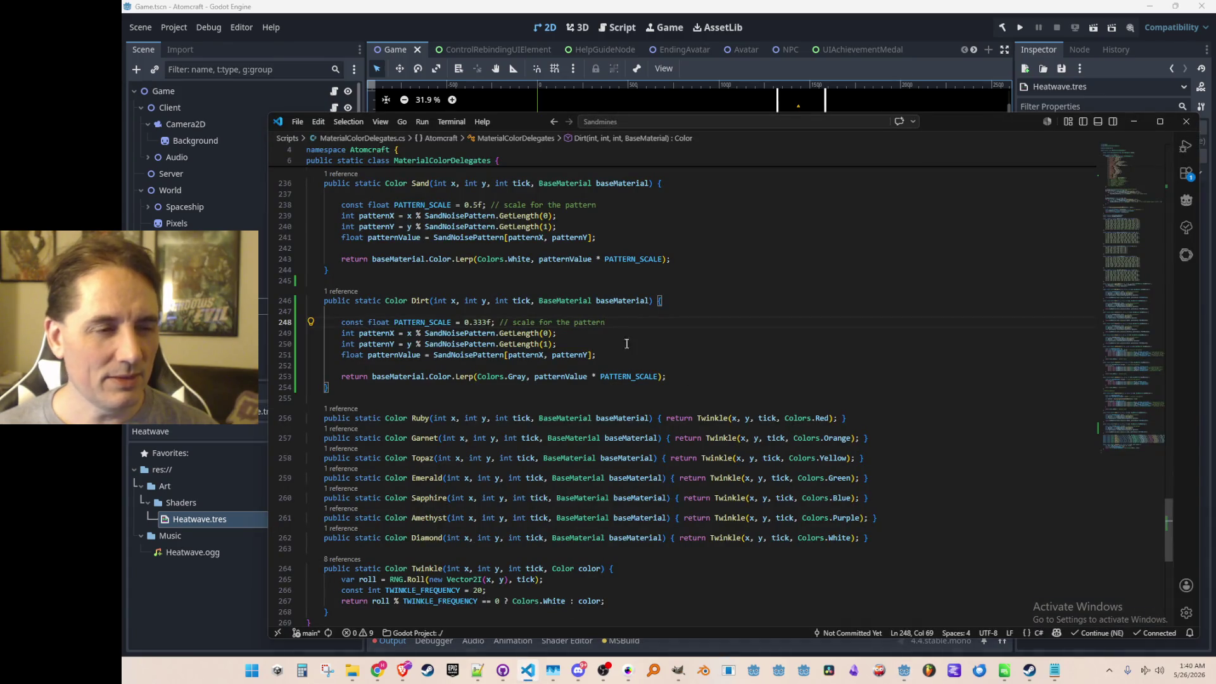
left_click(467, 333)
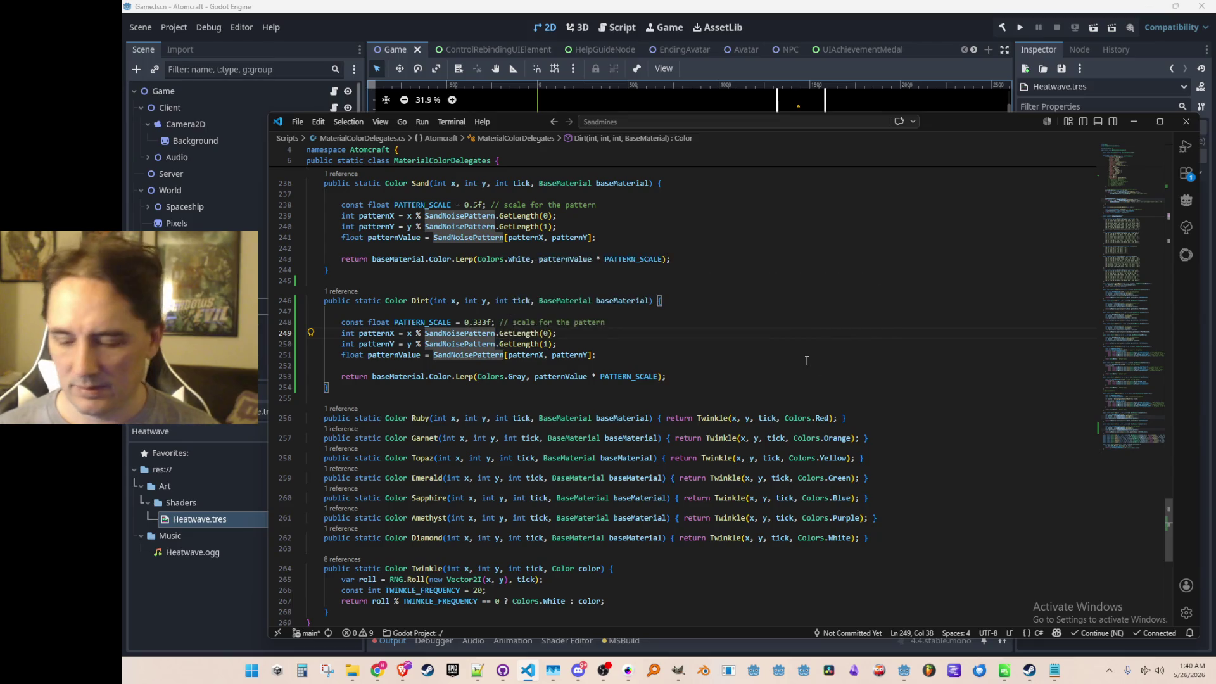
key("F12")
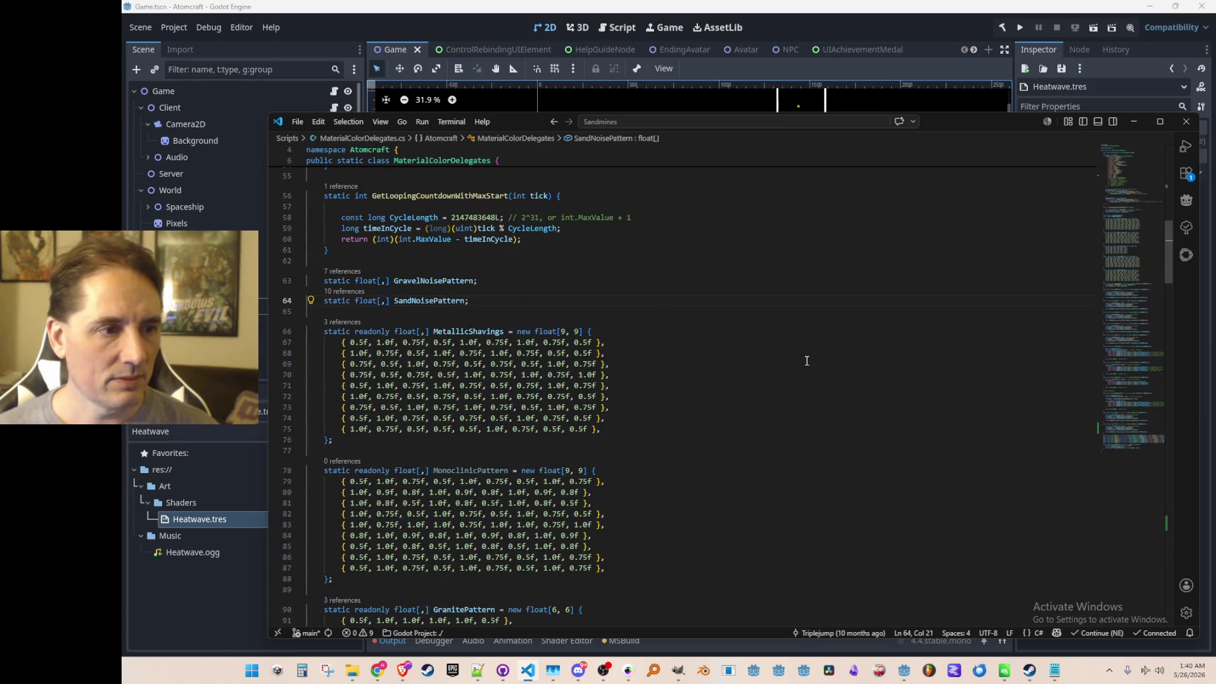
left_click(353, 293)
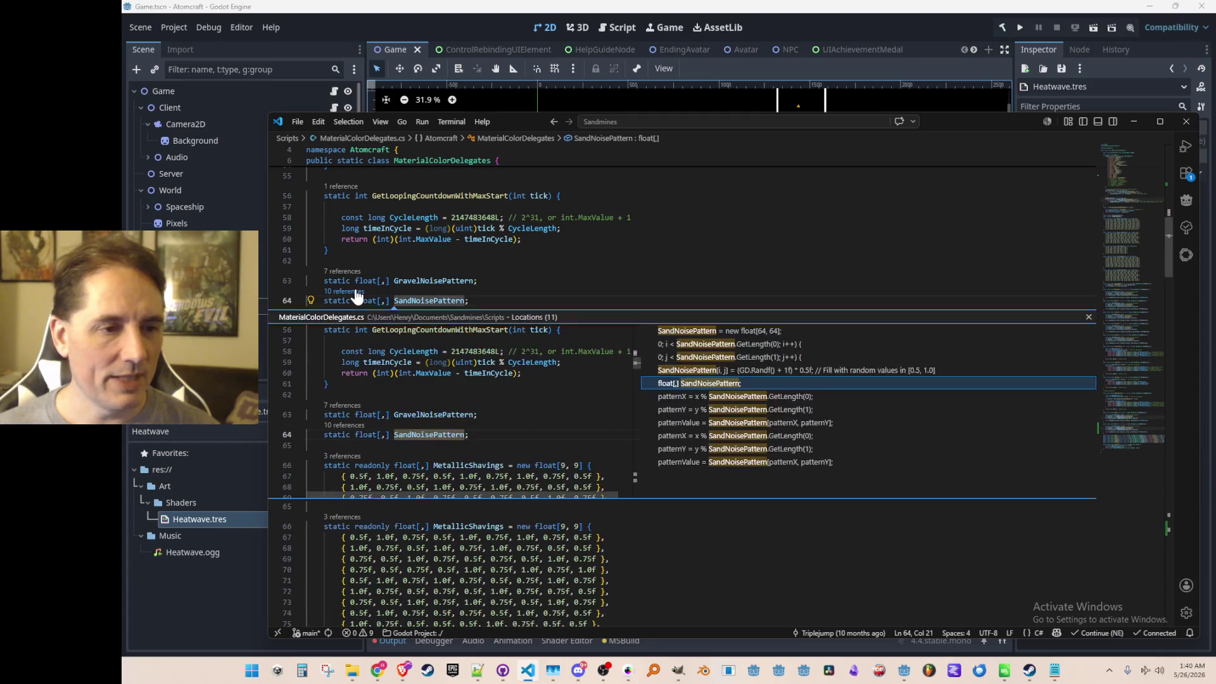
- Preview the Init() assignment of SandNoisePattern in the references peek, then close it
left_click(791, 371)
left_click(814, 261)
key("ctrl+b")
key("ctrl+b")
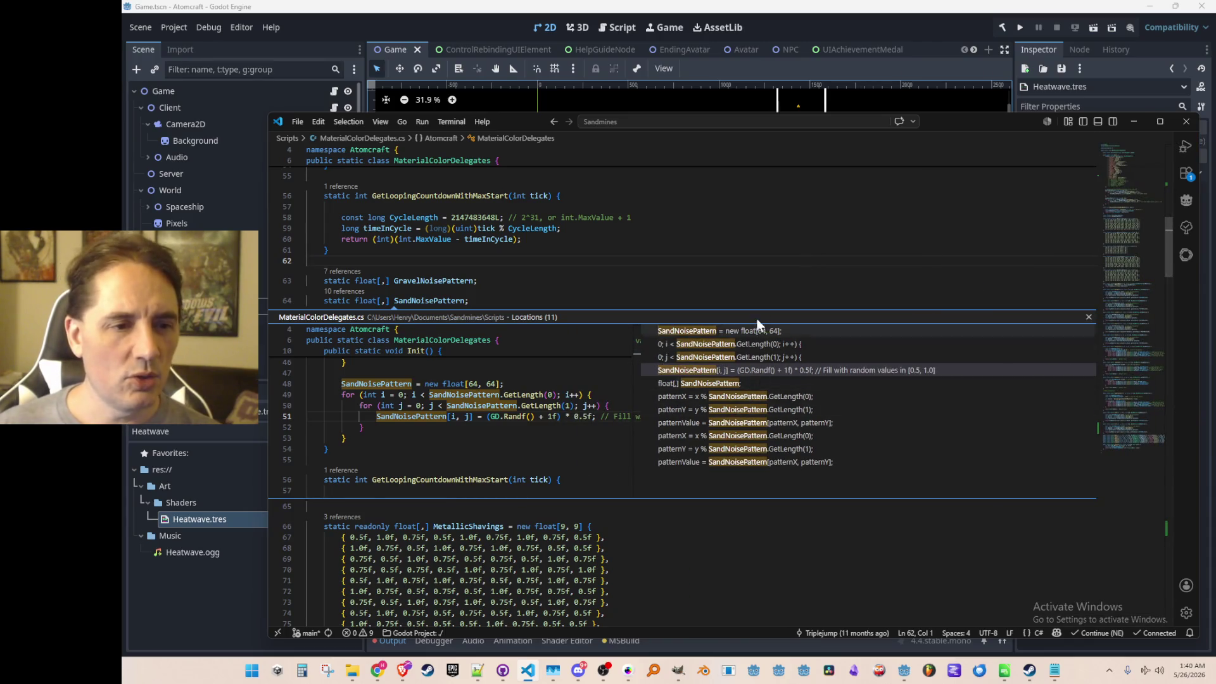
key("Escape")
- Duplicate the SandNoisePattern declaration and rename the copy to DirtNoisePattern
key("Down")
key("Down")
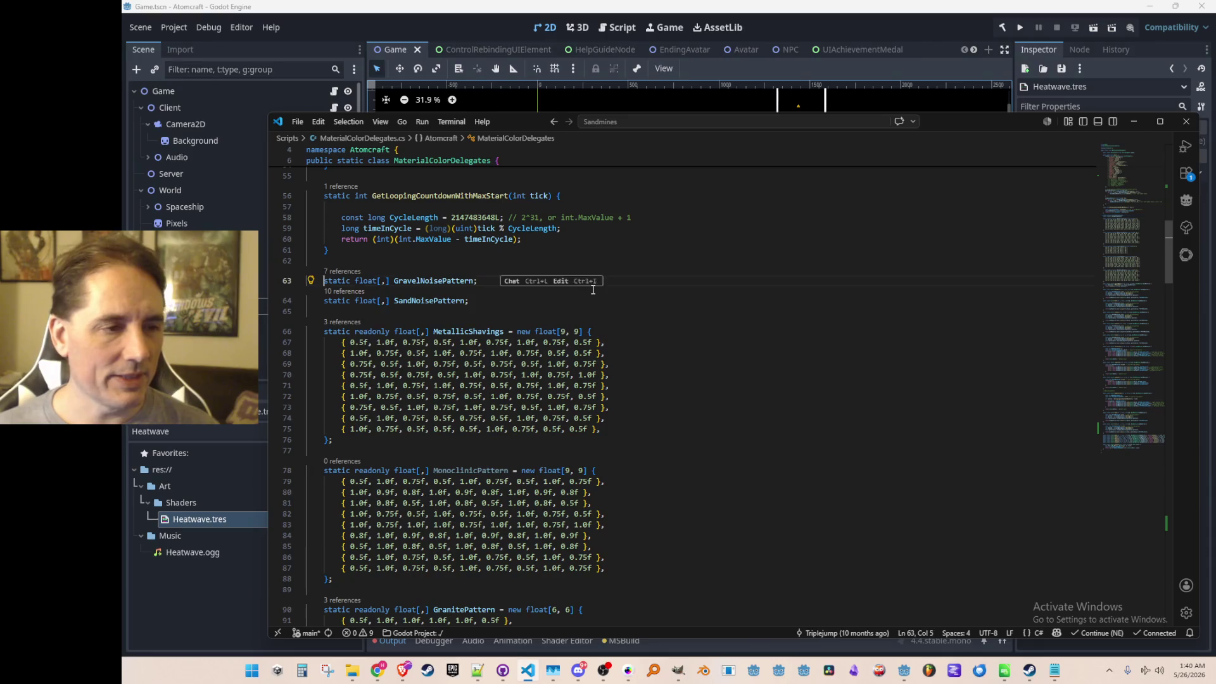
key("shift+Down")
key("ctrl+c")
key("ctrl+v")
key("Up")
key("ctrl+Right")
key("ctrl+Right")
key("Right")
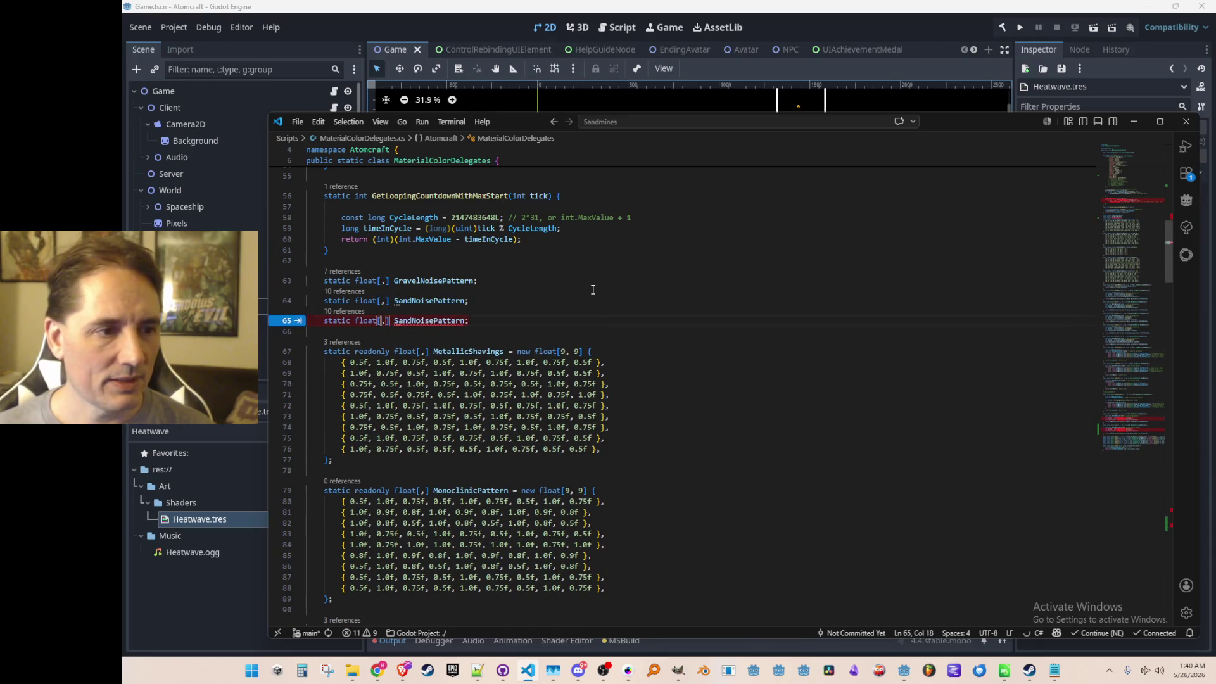
key("ctrl+shift+Left")
type("Dirt")
key("Up")
key("ctrl+Left")
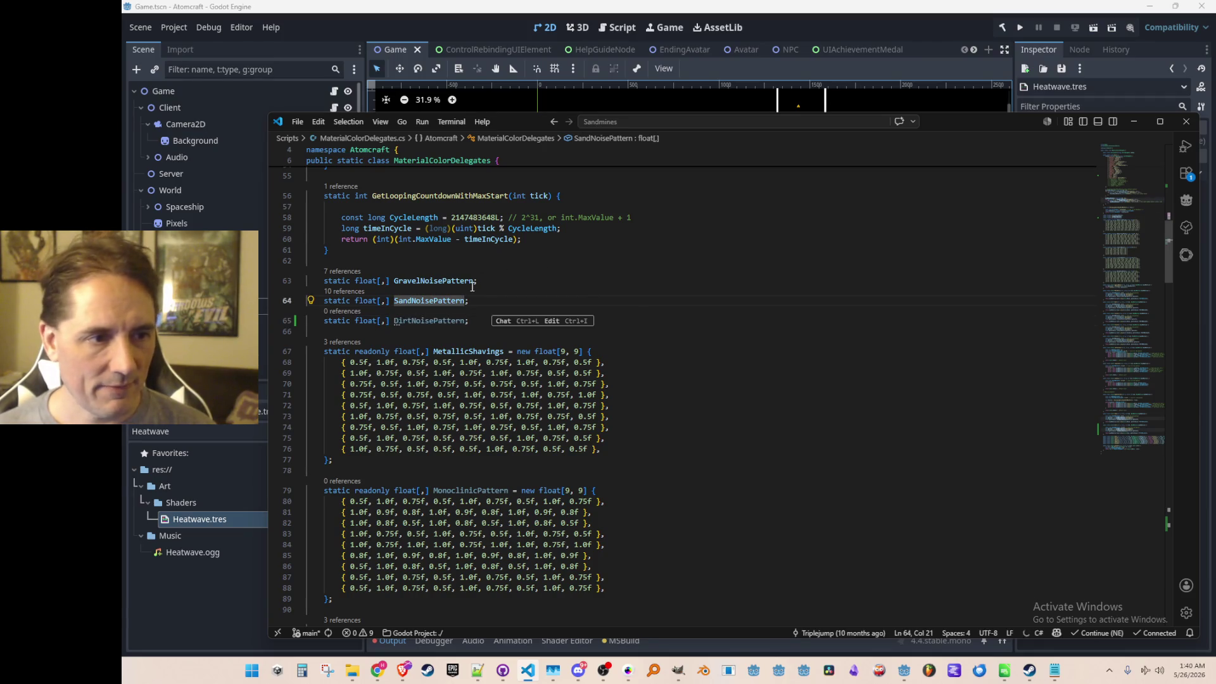
- Search the file for SandNoisePattern and step to its initialization loop in Init()
key("ctrl+f")
key("Return")
key("Return")
key("Return")
key("Return")
key("Return")
key("Return")
key("Return")
key("Escape")
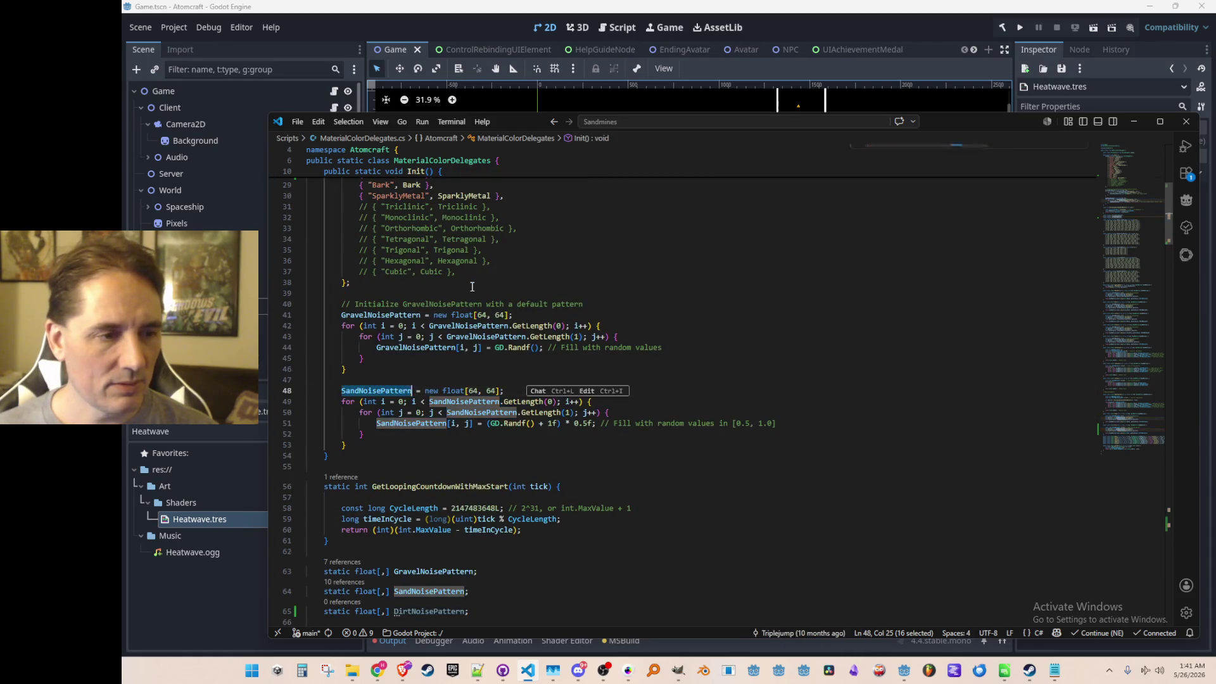
- Add a Copilot-suggested loop filling a 64×64 DirtNoisePattern with random values
key("Down")
key("Down")
key("Down")
key("Return")
key("Return")
type("DirtNoisePattern = new float[64, 64];")
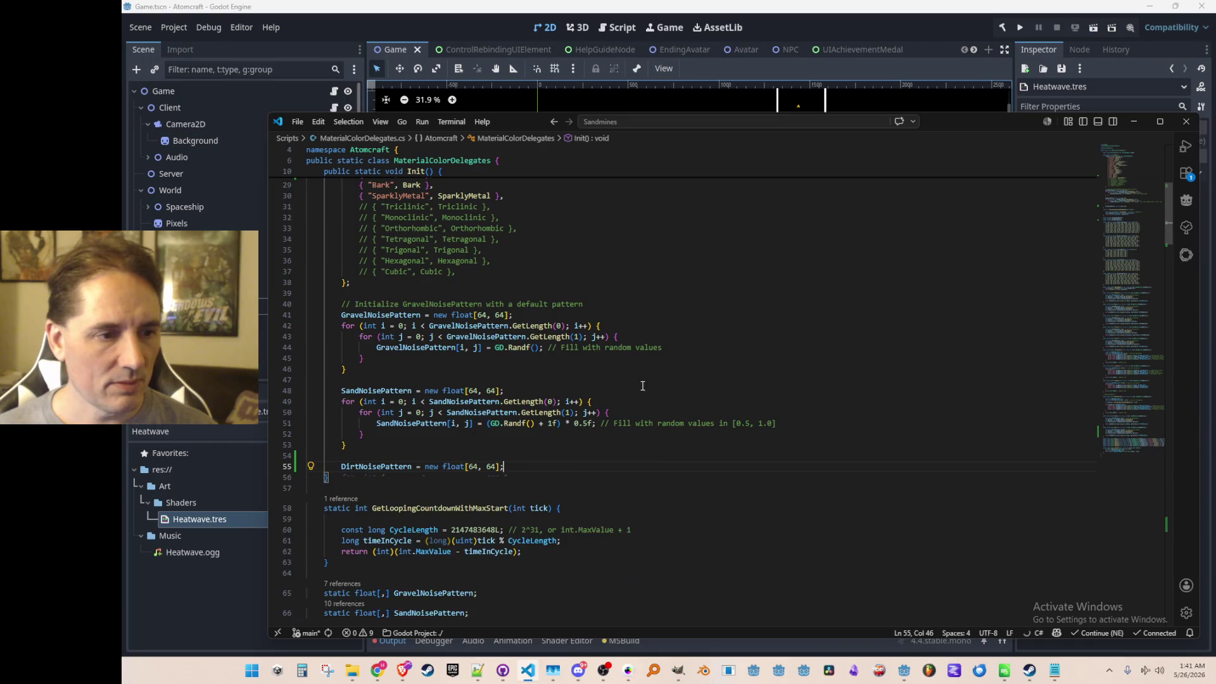
key("Tab")
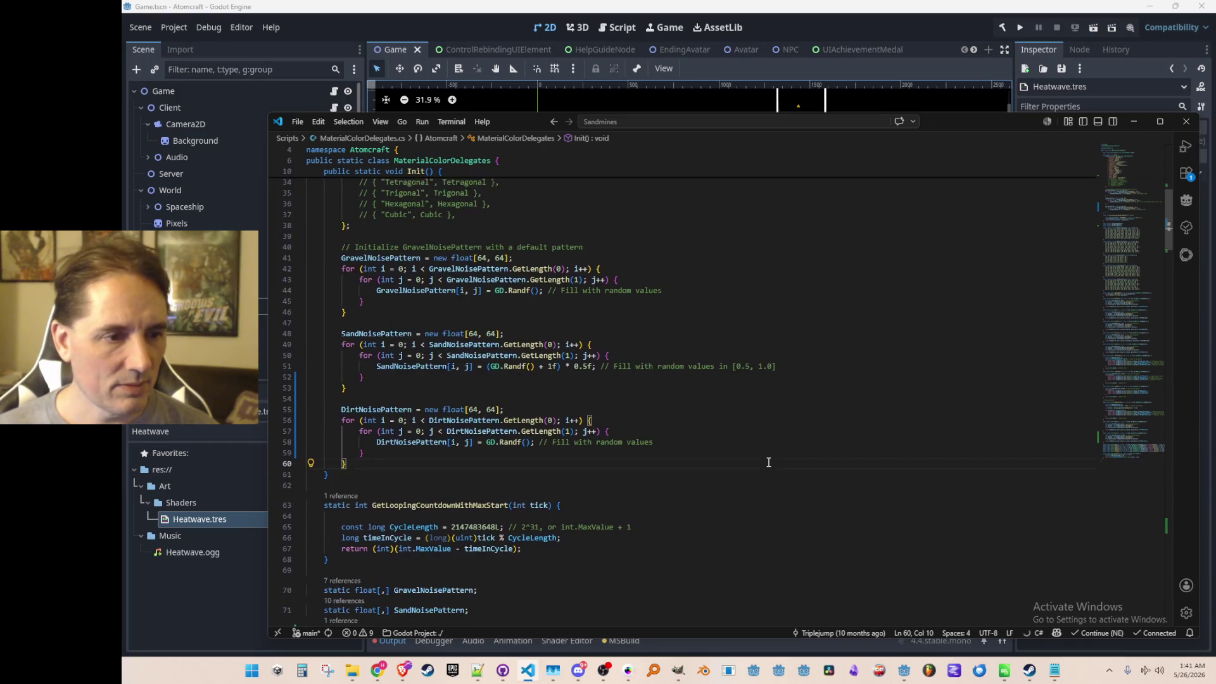
left_click(727, 443)
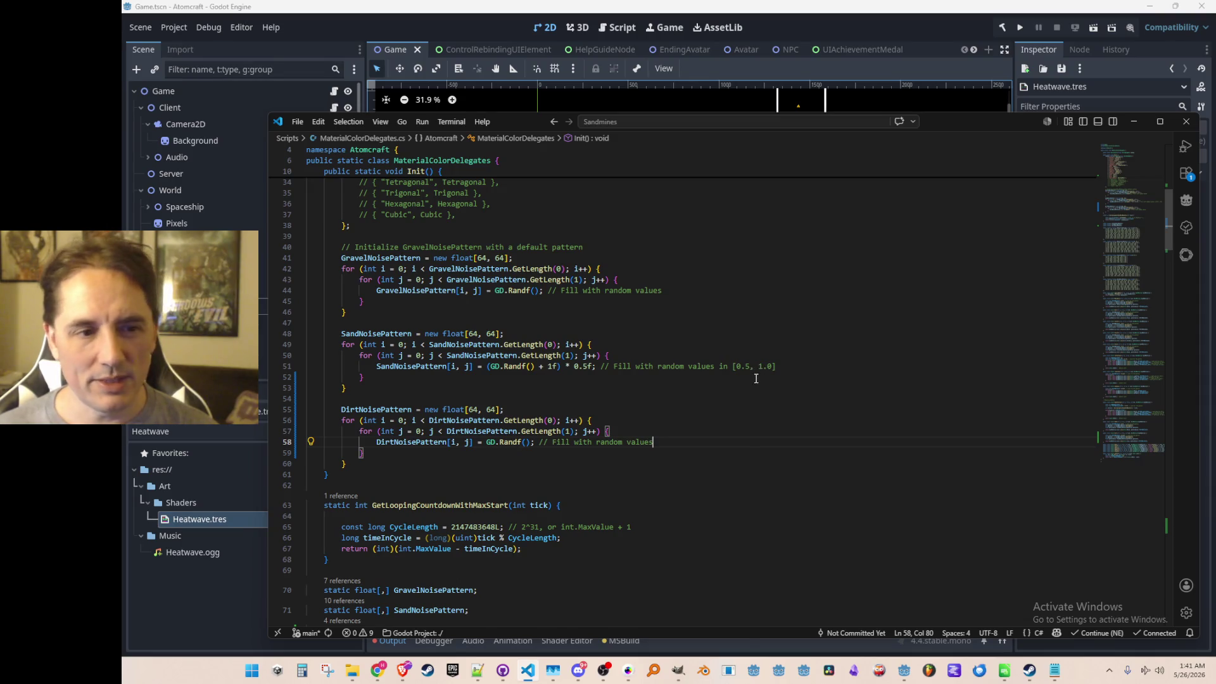
scroll(561, 478, "down", 1)
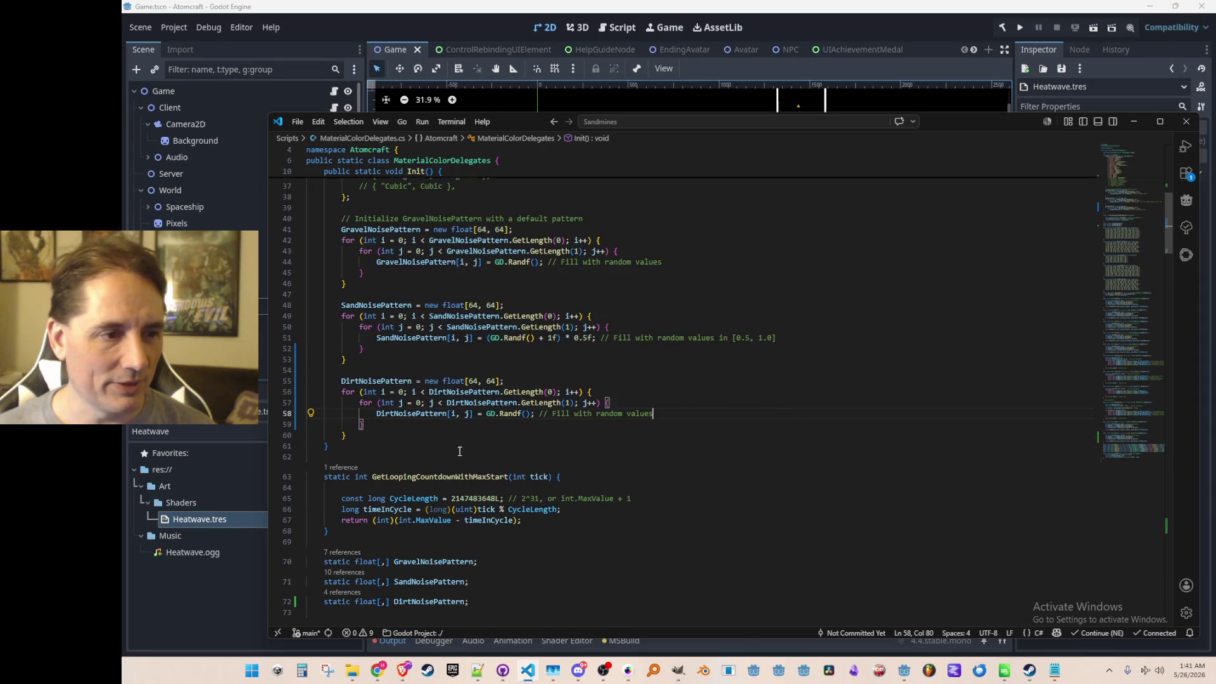
left_click(439, 455)
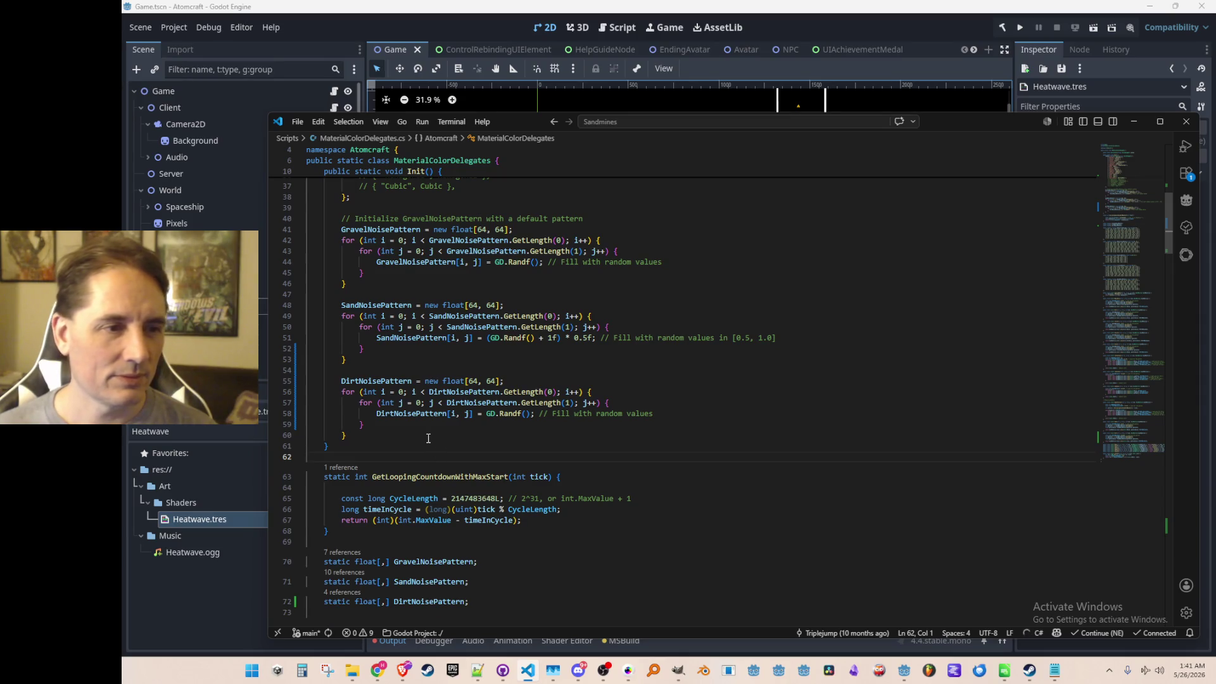
double_click(422, 447)
- Search for SandNoisePattern and jump to its usage inside the Dirt function
double_click(426, 339)
key("ctrl+f")
key("Return")
key("Return")
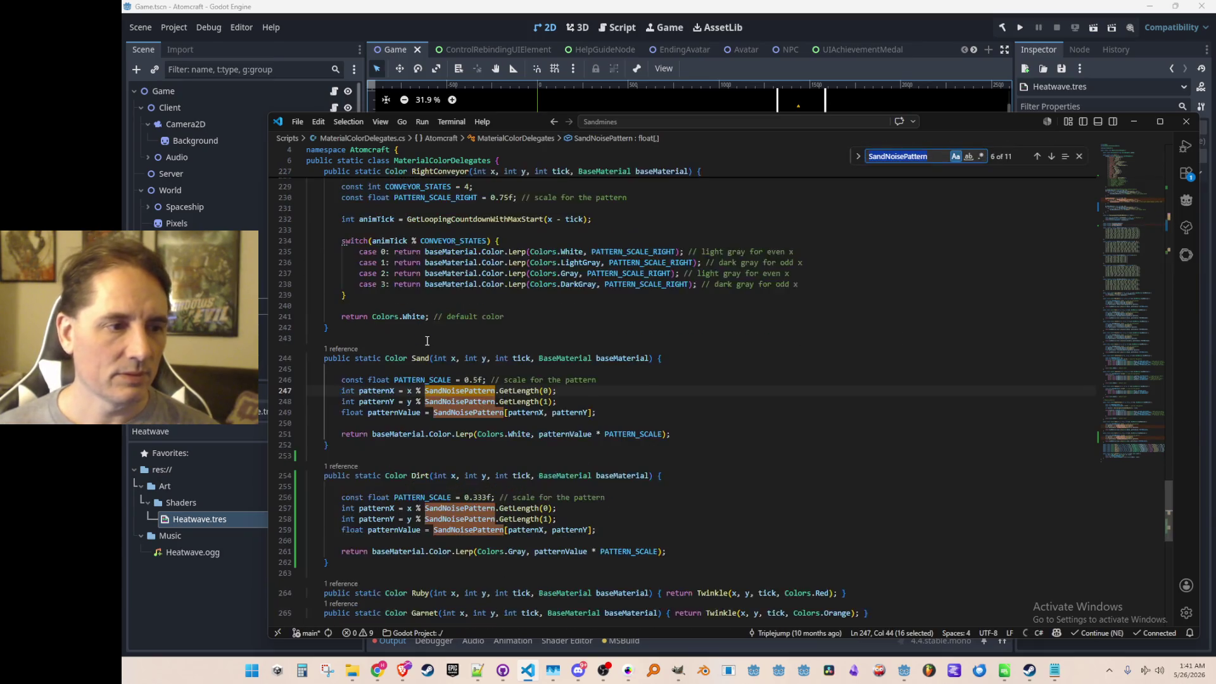
- Switch the Dirt function's noise references from SandNoisePattern to DirtNoisePattern
key("Escape")
scroll(427, 338, "down", 2)
double_click(459, 394)
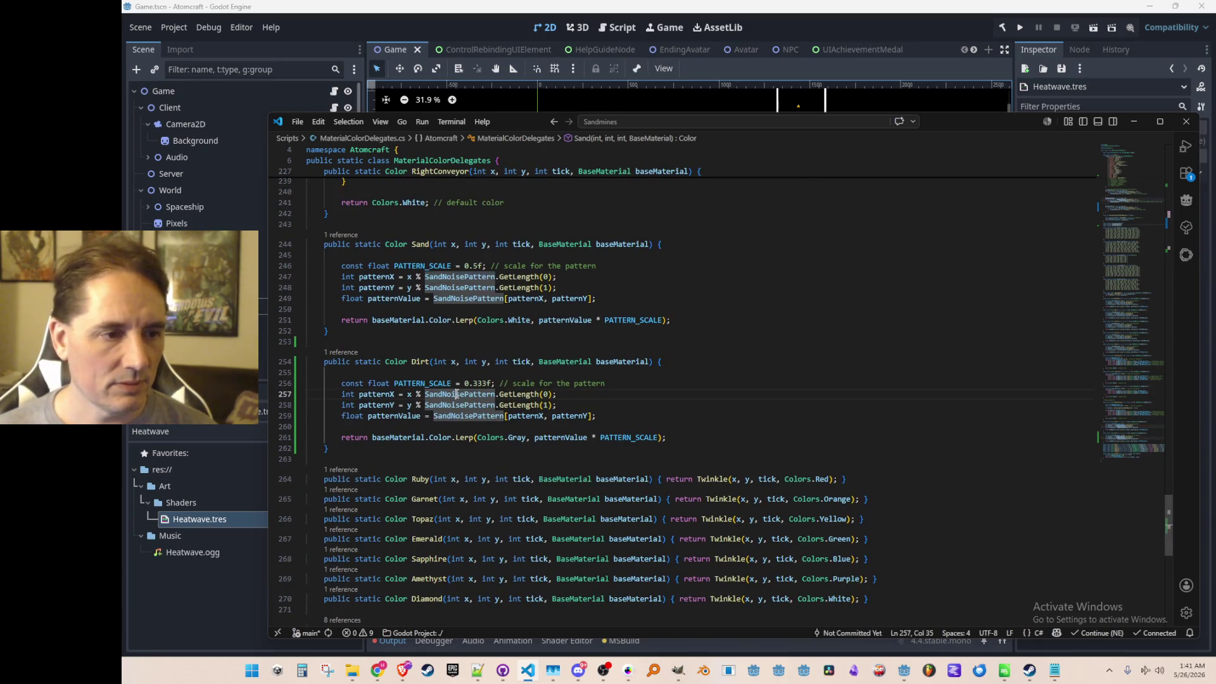
type("DirtNoisePattern")
double_click(458, 404)
key("Tab")
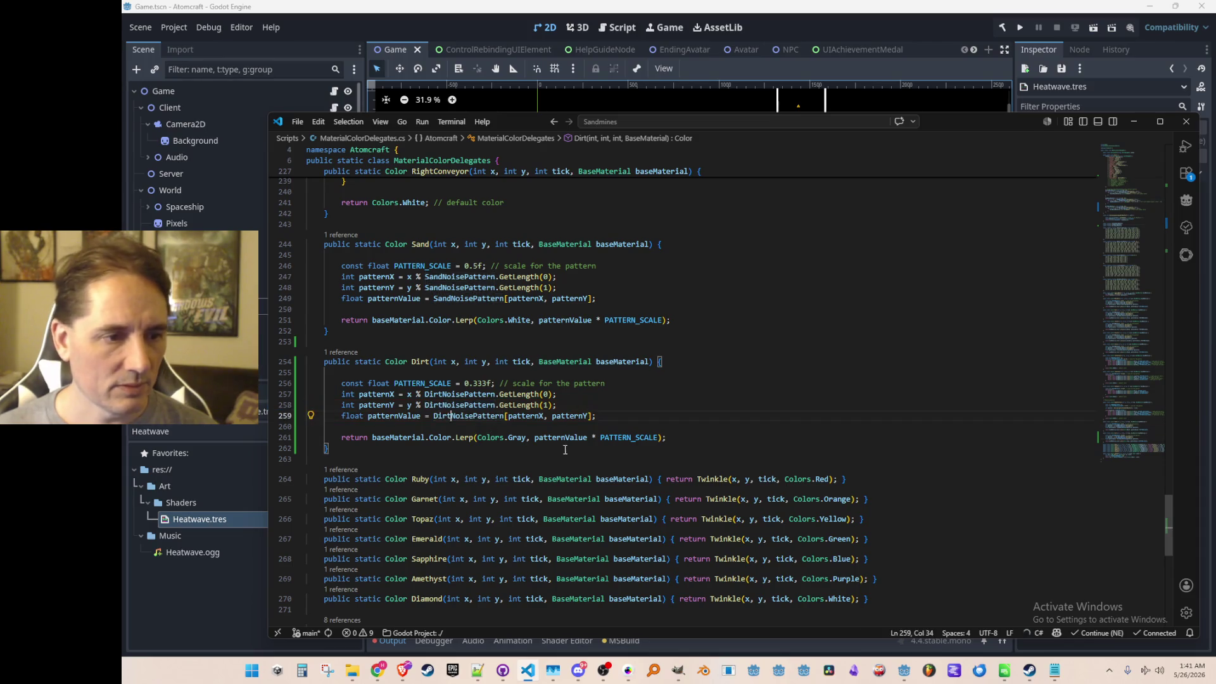
scroll(541, 451, "down", 1)
- Change Dirt's blend colour from Gray to DarkGray and rerun the game
left_click(539, 427)
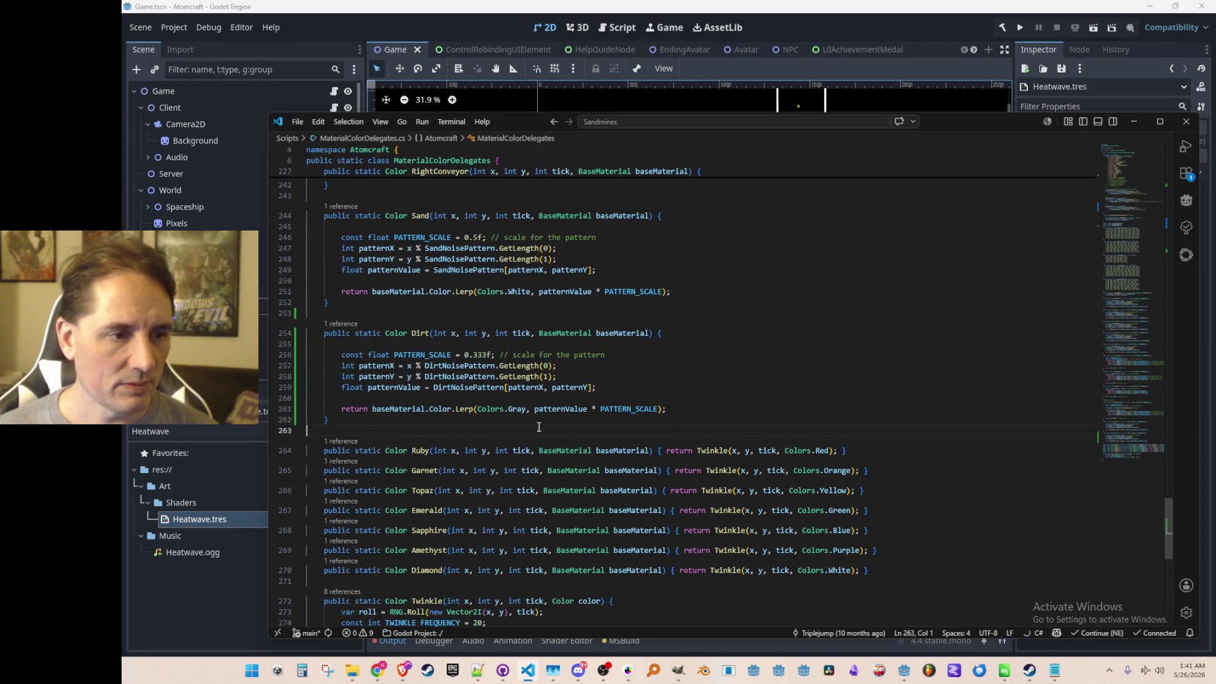
left_click(507, 410)
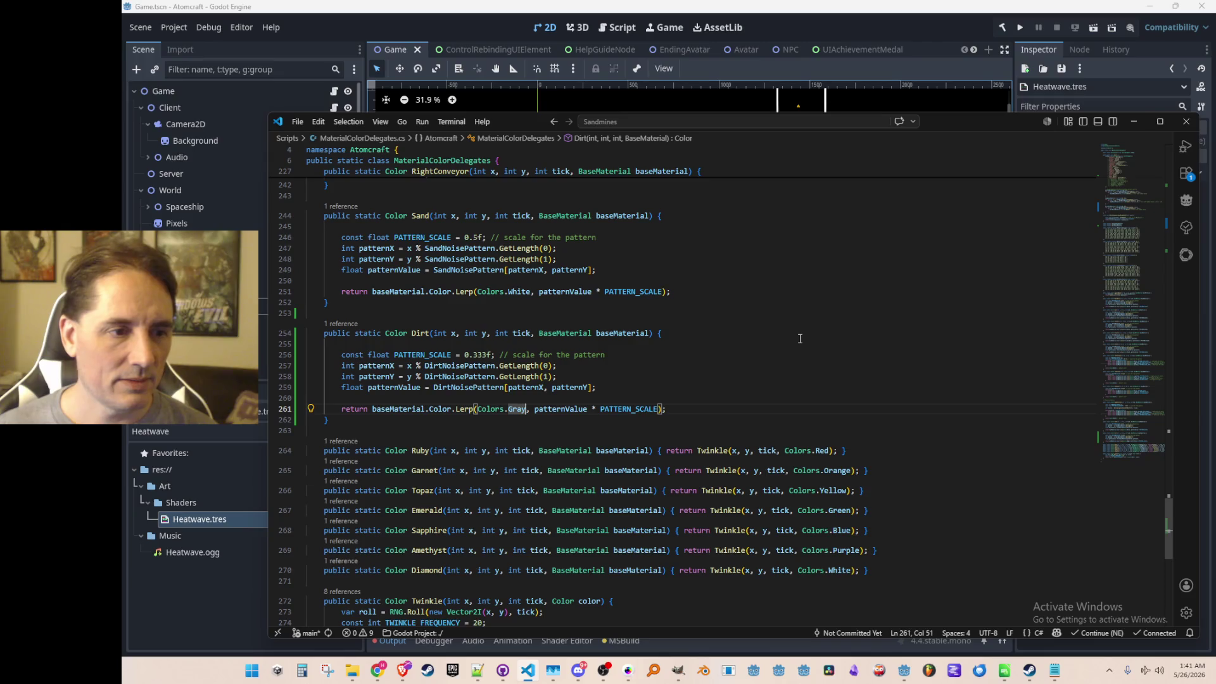
key("ctrl+BackSpace")
type("DarkGray")
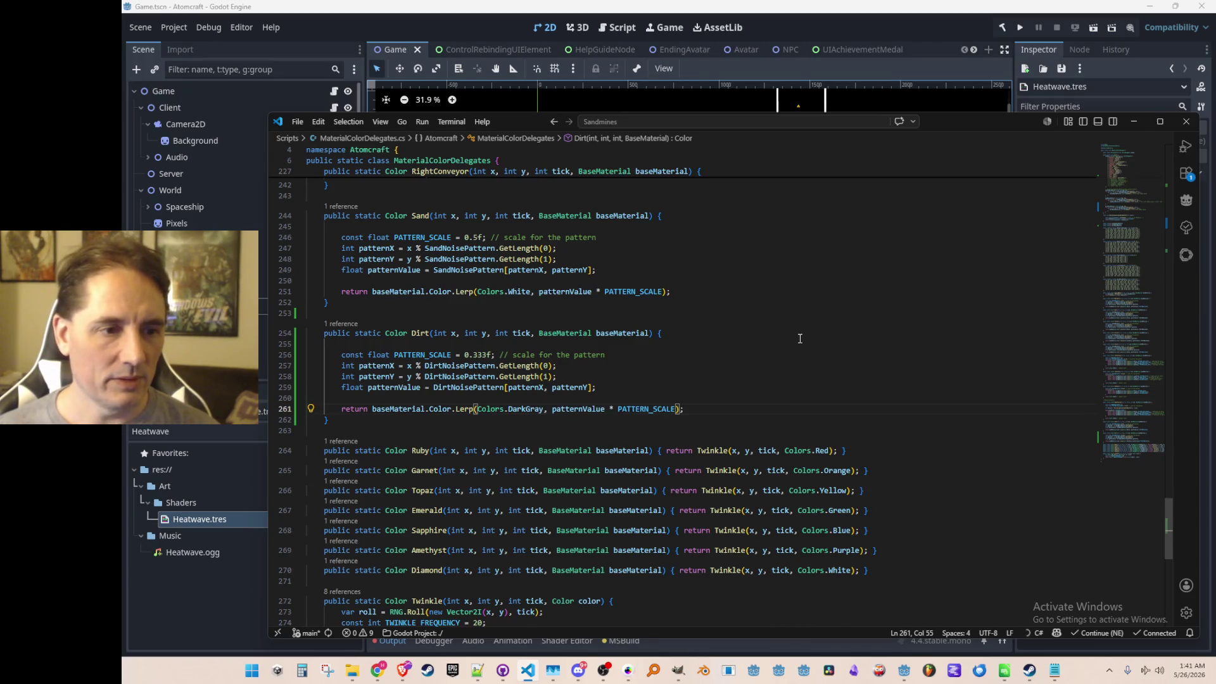
left_click(1019, 27)
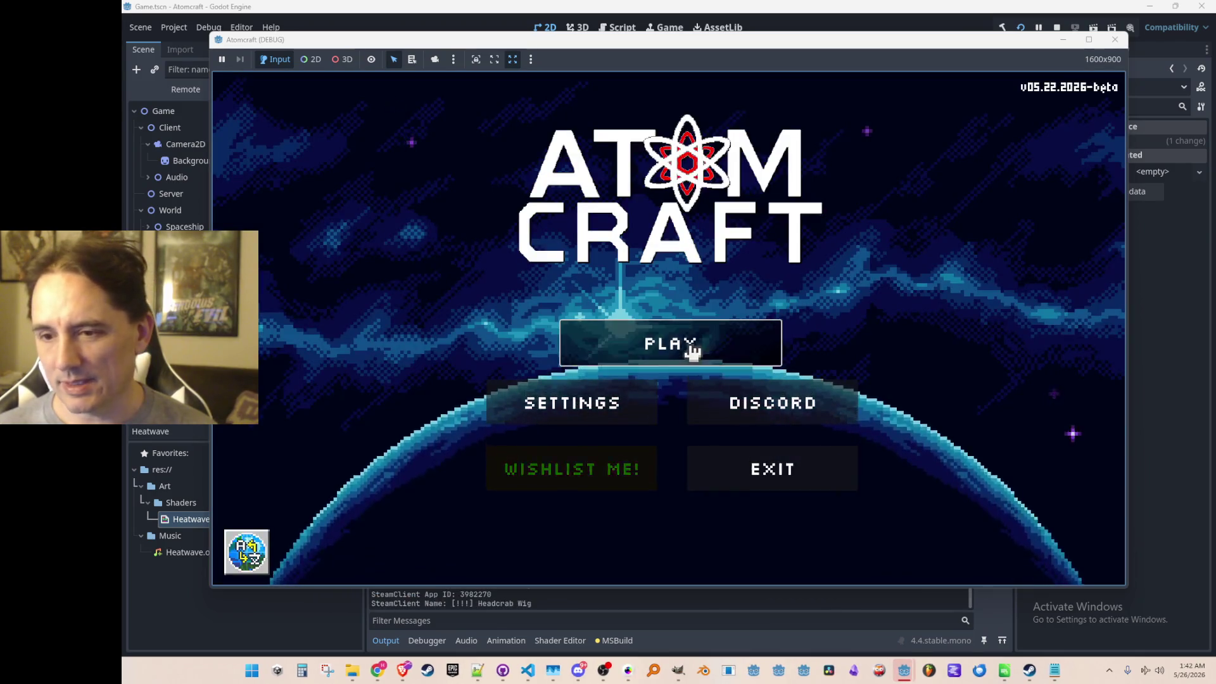
- Start a game, pick the player profile and load the NPC Test H world
left_click(691, 345)
left_click(671, 404)
scroll(668, 367, "down", 3)
scroll(668, 352, "down", 3)
scroll(656, 353, "down", 3)
scroll(668, 350, "down", 4)
scroll(668, 352, "up", 1)
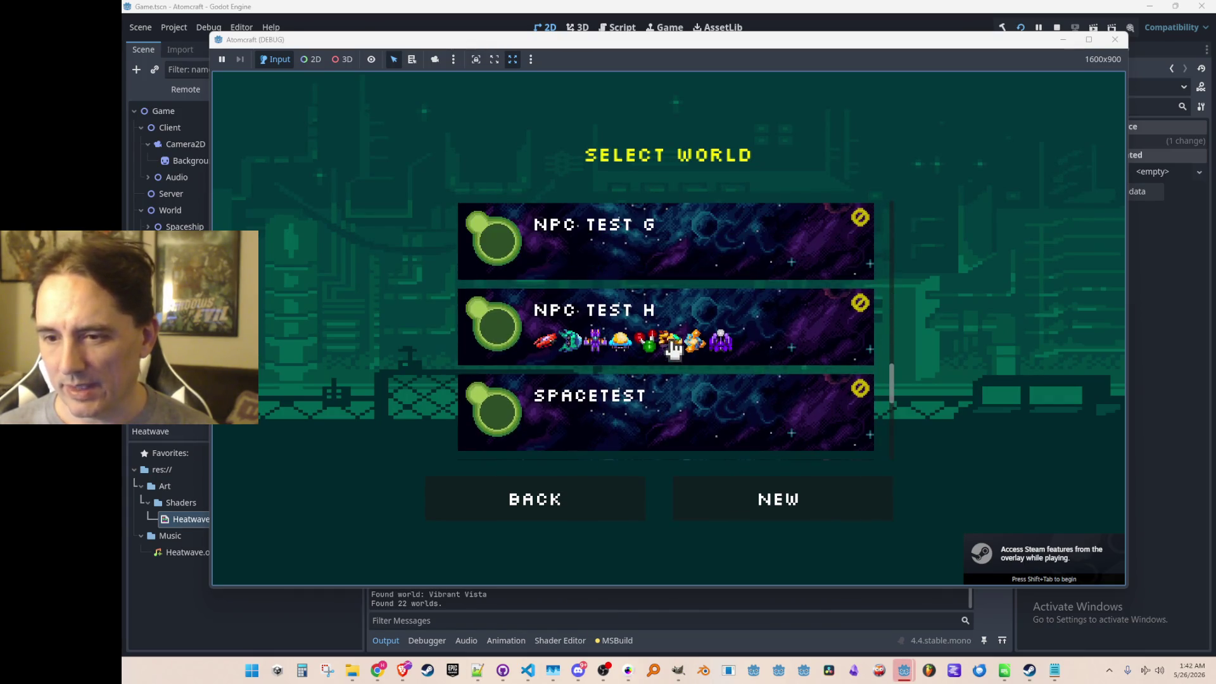
left_click(670, 344)
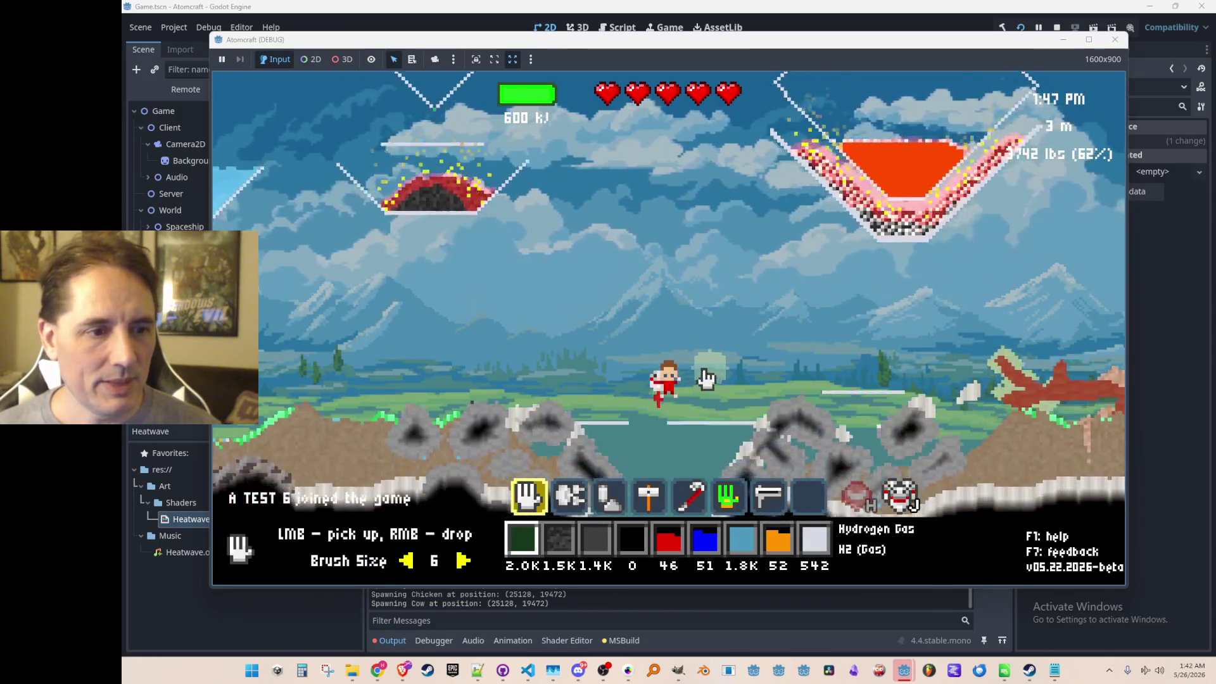
- Walk and fly the character over the dirt terrain, then stop the debug run
key("a")
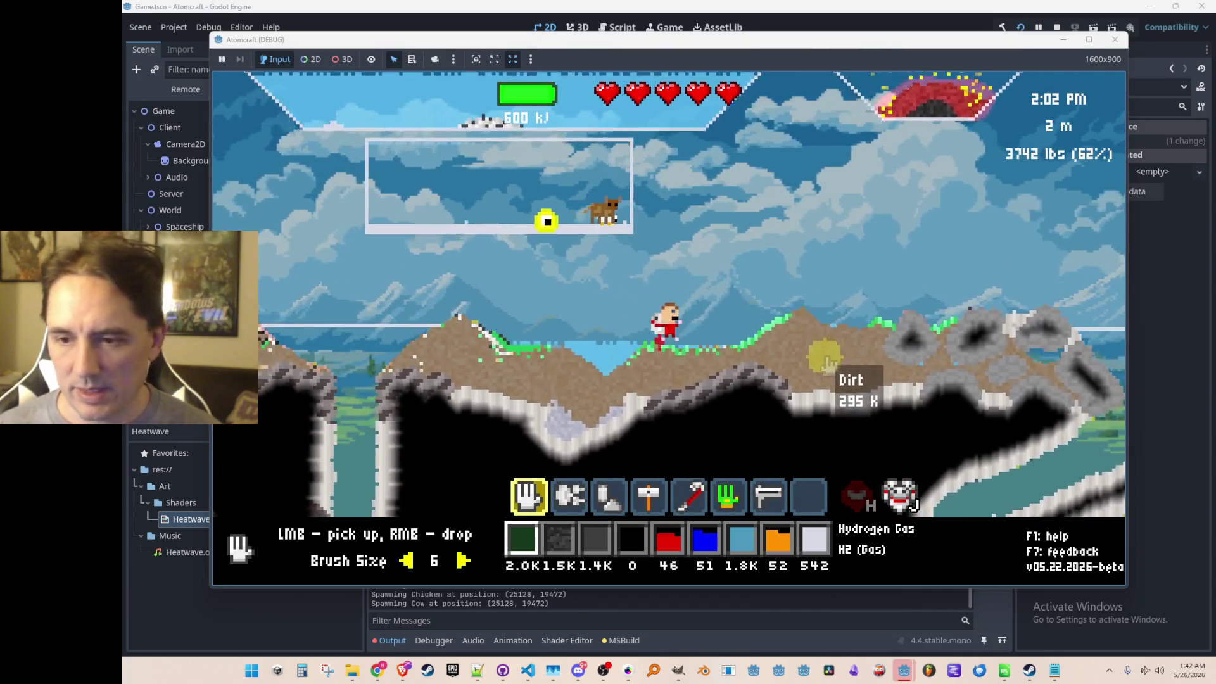
key("d")
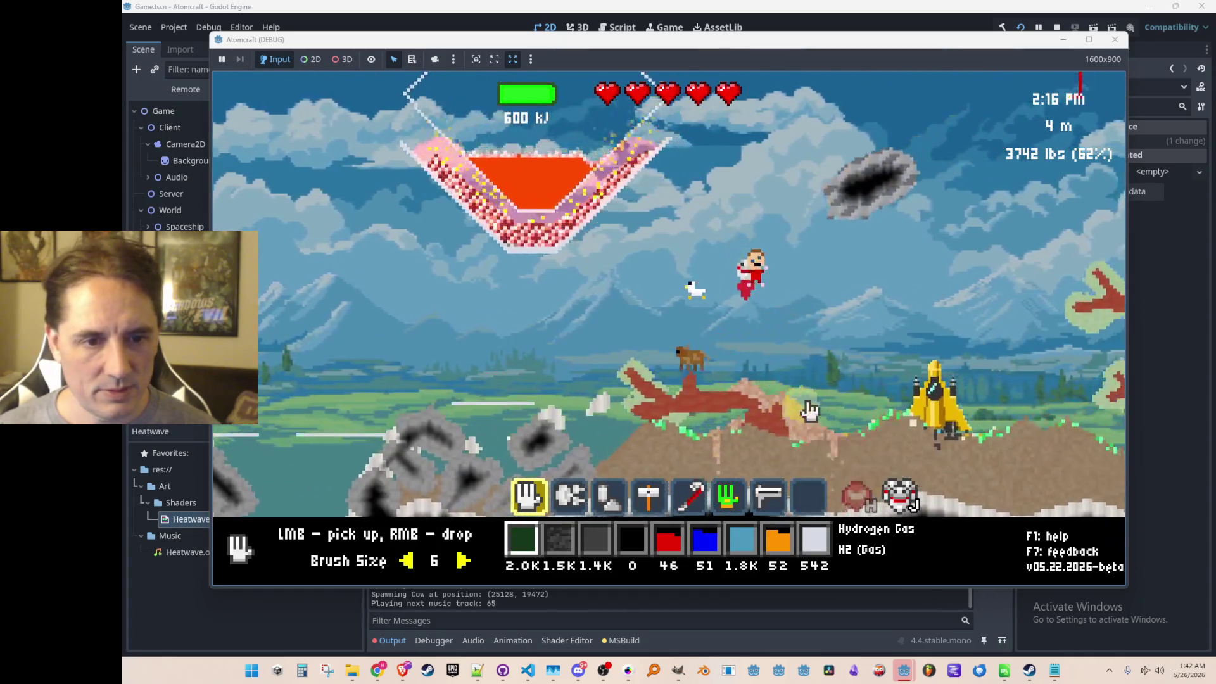
key("d")
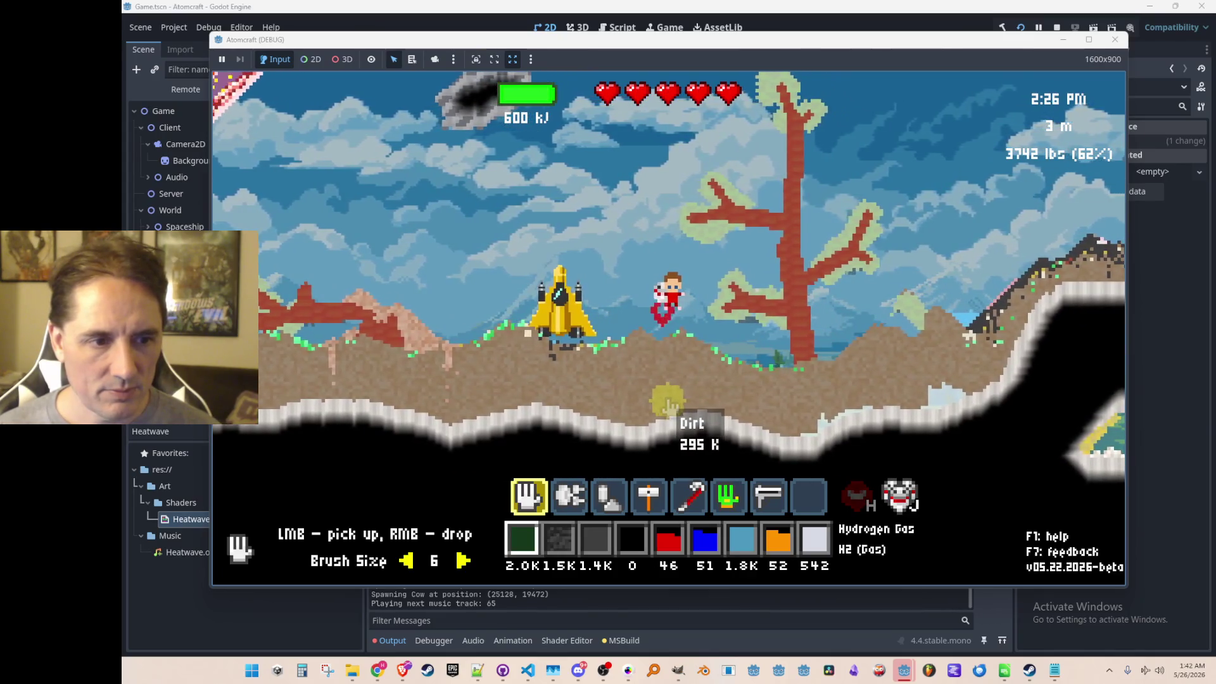
left_click(1057, 28)
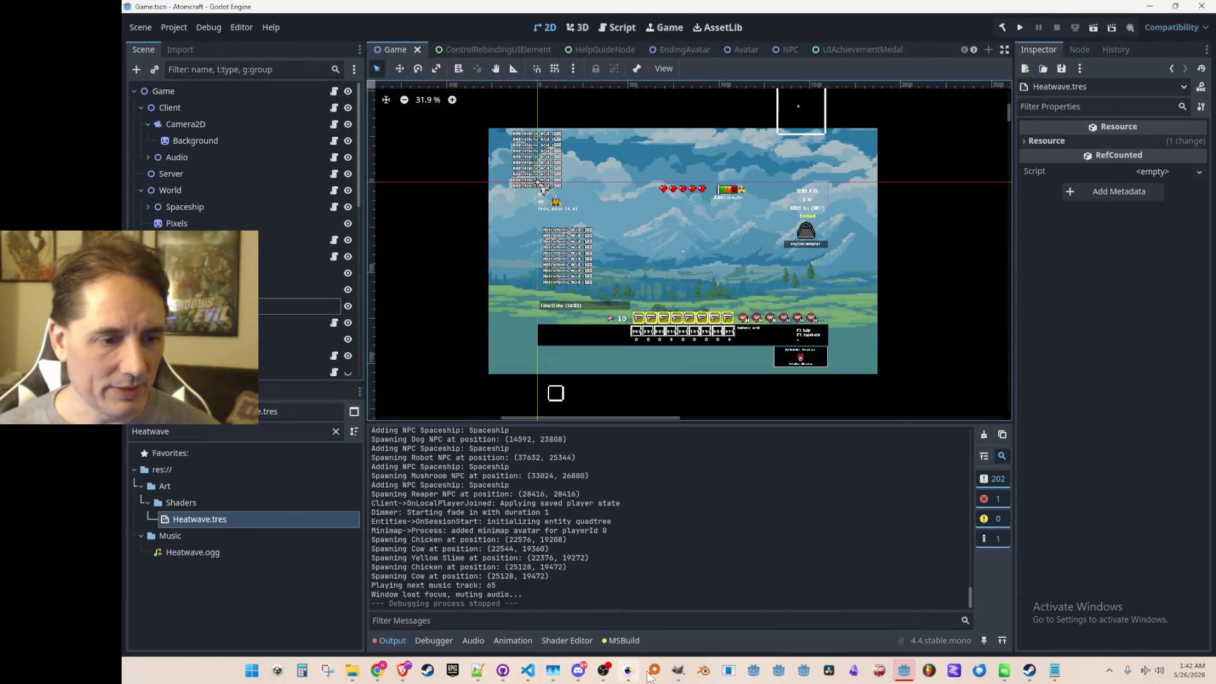
- Change the Dirt colour on line 261 from DarkGray to Black and run the project
left_click(527, 671)
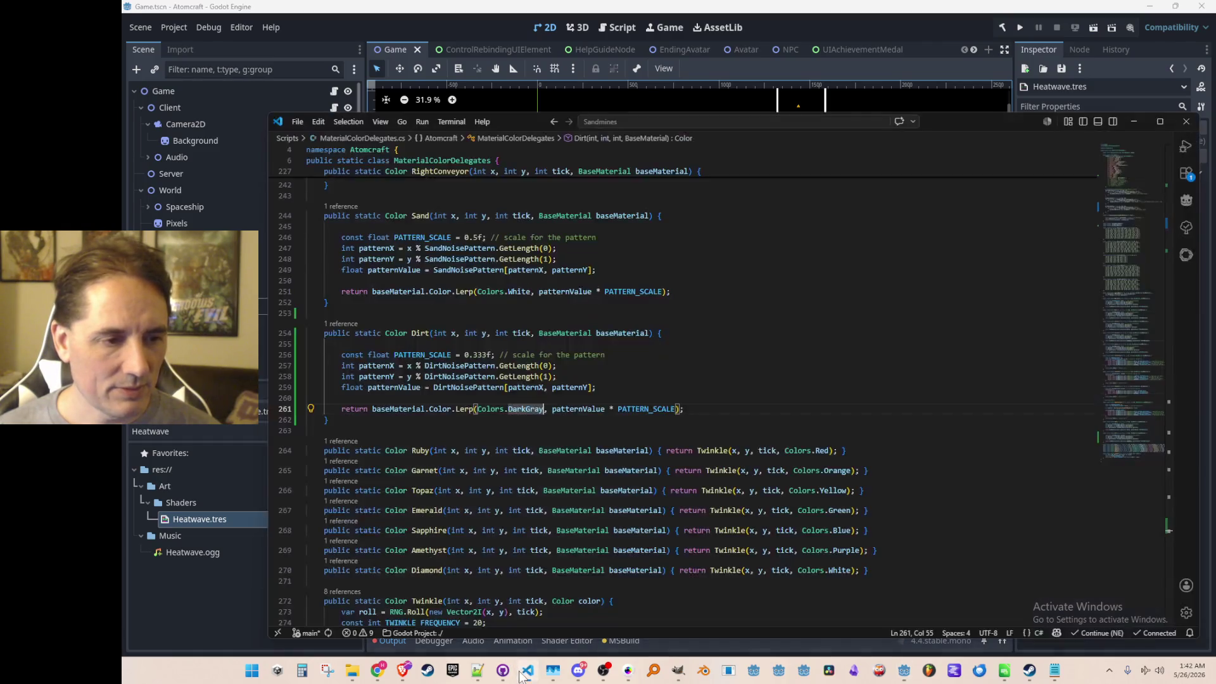
double_click(522, 410)
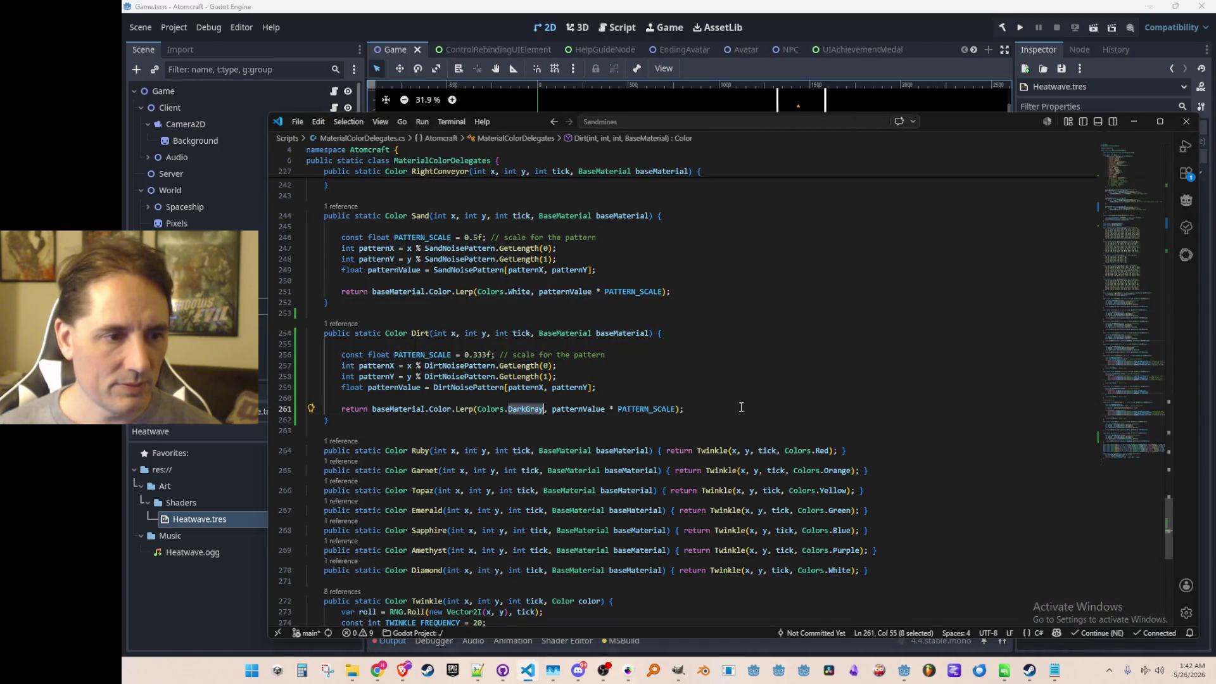
type("Black")
key("End")
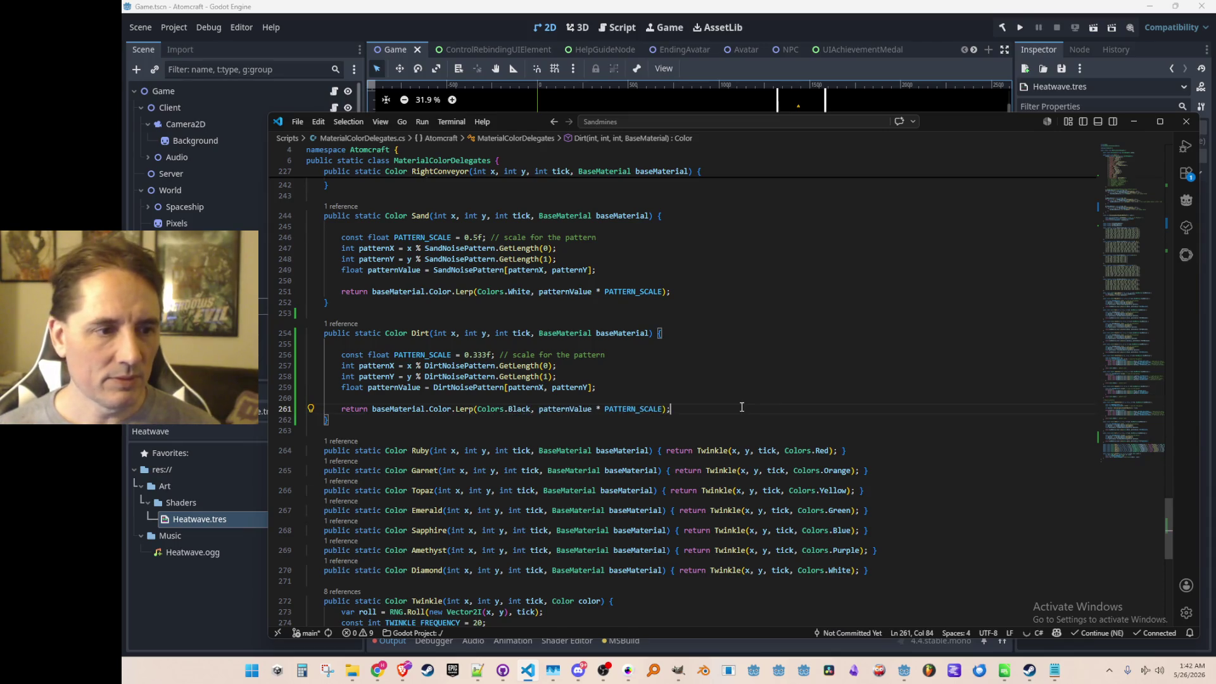
left_click(1020, 27)
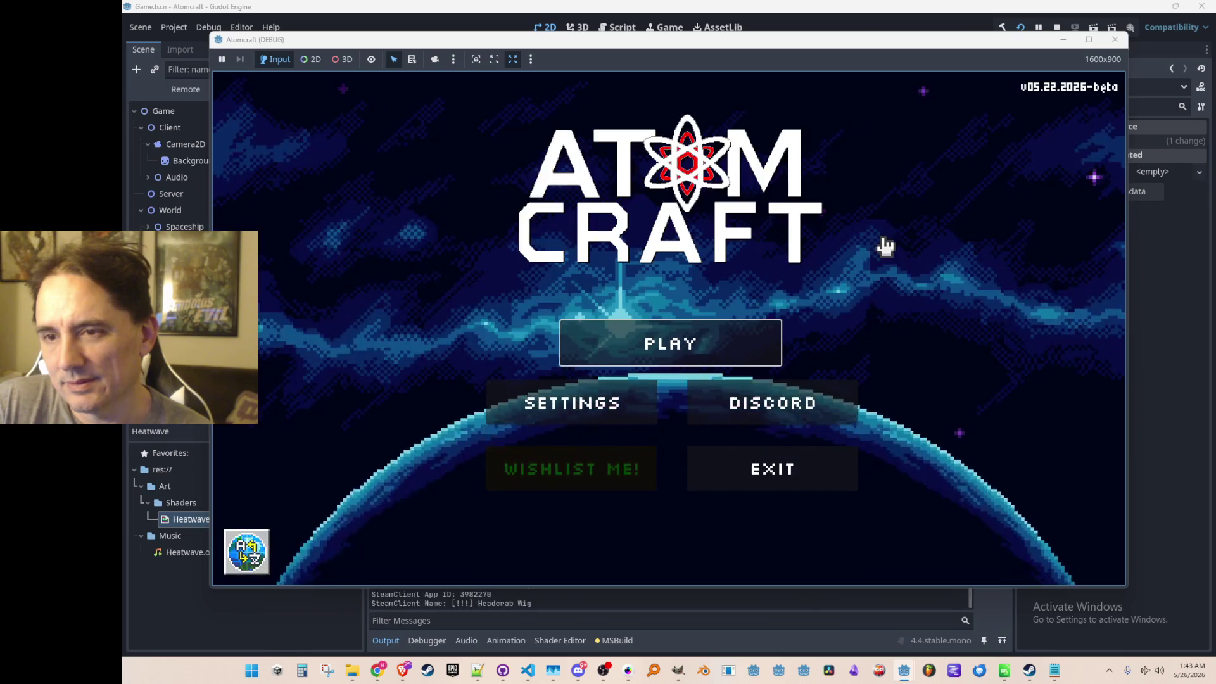
- Start playing, choose a profile and load the NPC TEST H world
left_click(738, 352)
scroll(657, 263, "down", 2)
scroll(635, 370, "down", 2)
left_click(647, 351)
scroll(683, 290, "down", 4)
scroll(682, 286, "down", 5)
scroll(681, 294, "down", 2)
left_click(685, 341)
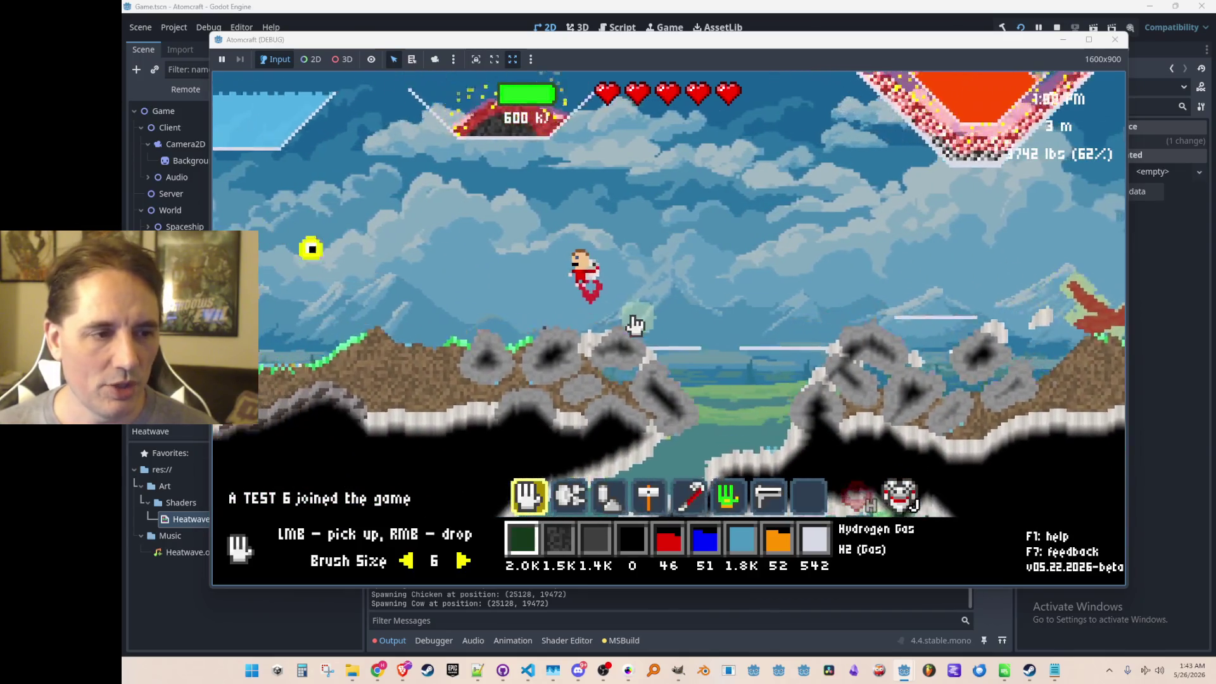
- Switch hotbar slots to the green glove tool and collect the yellow slime
key("2")
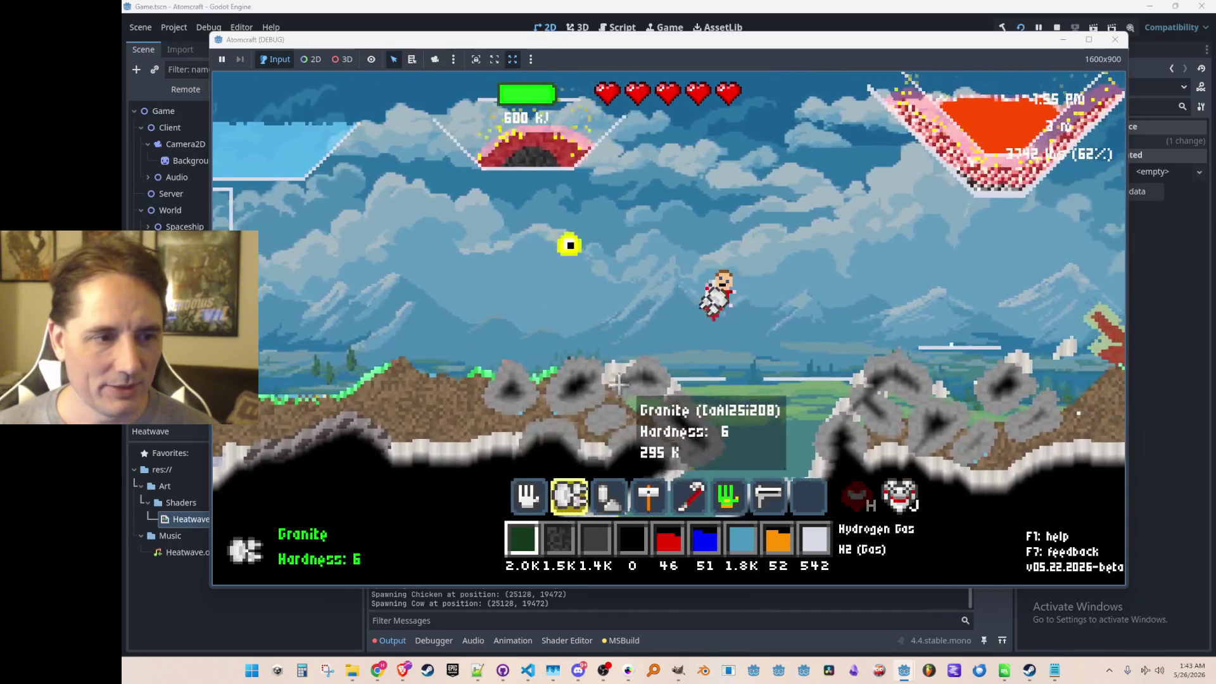
key("8")
key("7")
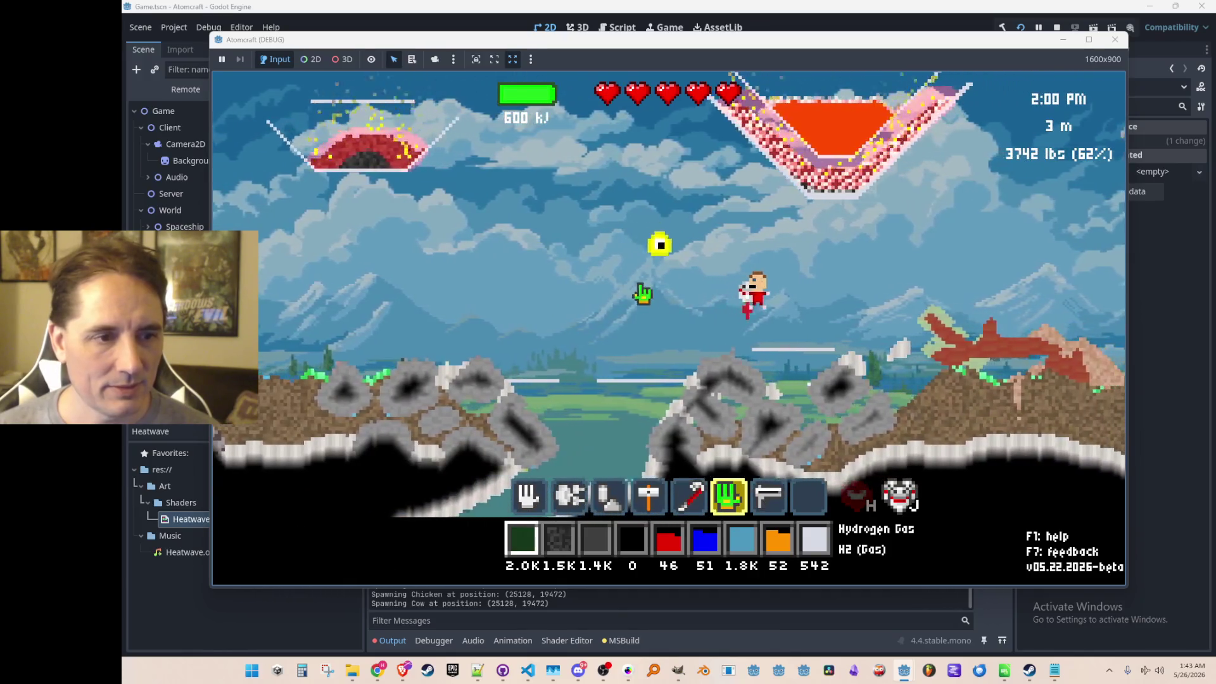
left_click(642, 294)
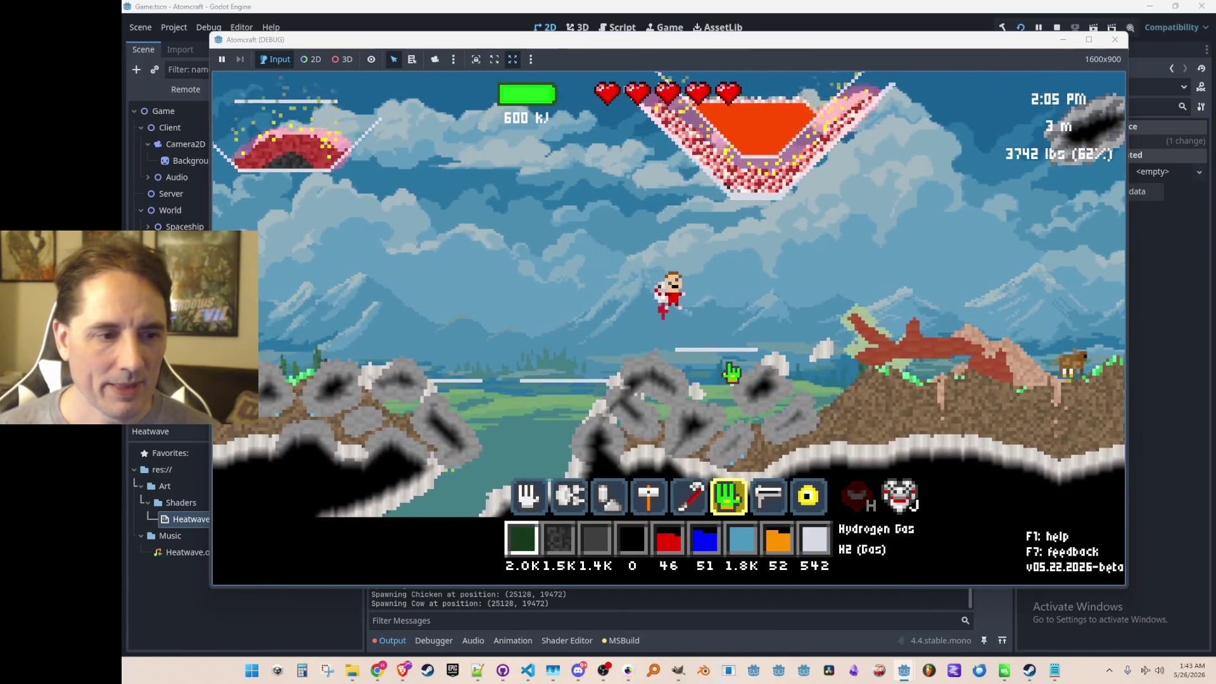
scroll(731, 372, "up", 4)
scroll(760, 390, "up", 1)
scroll(789, 404, "up", 1)
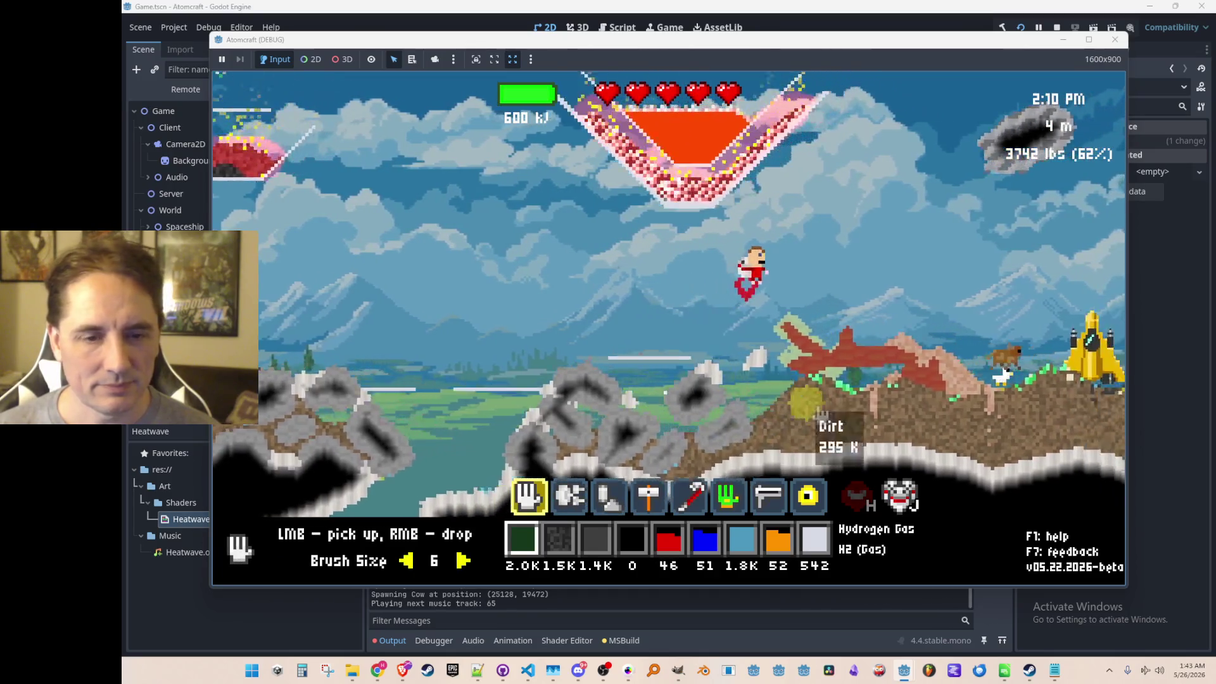
- Walk and fly past the spaceship to view the dirt colouring, then stop with F8
key("a")
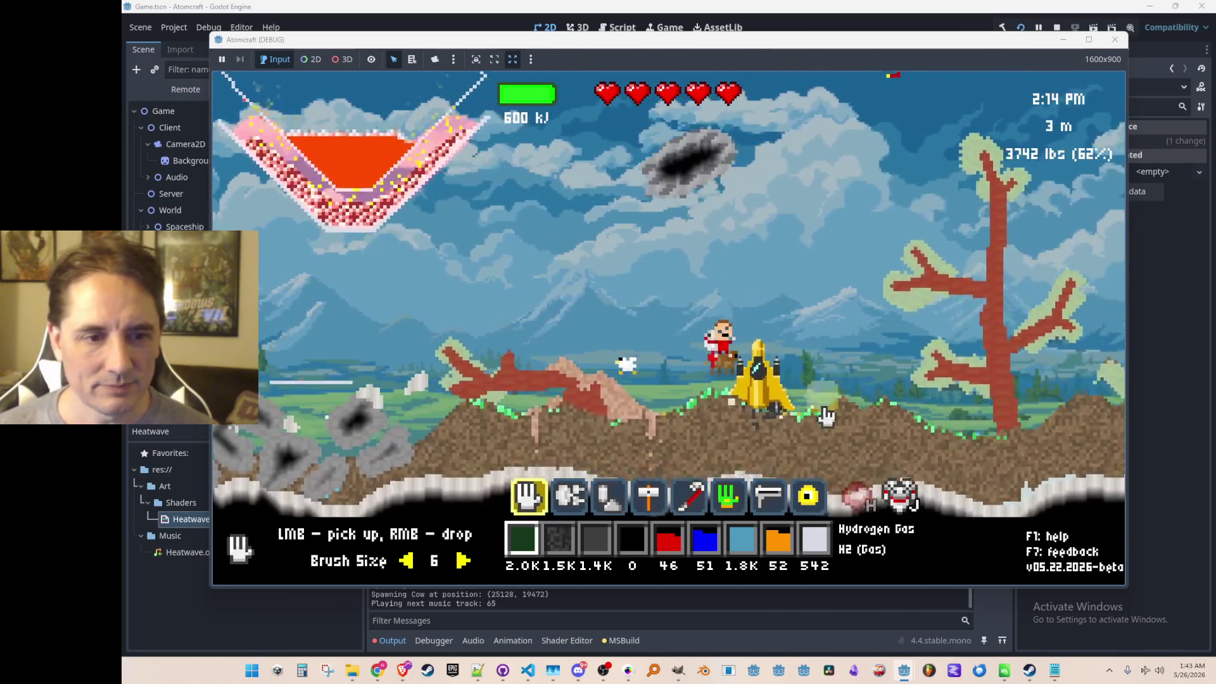
key("d")
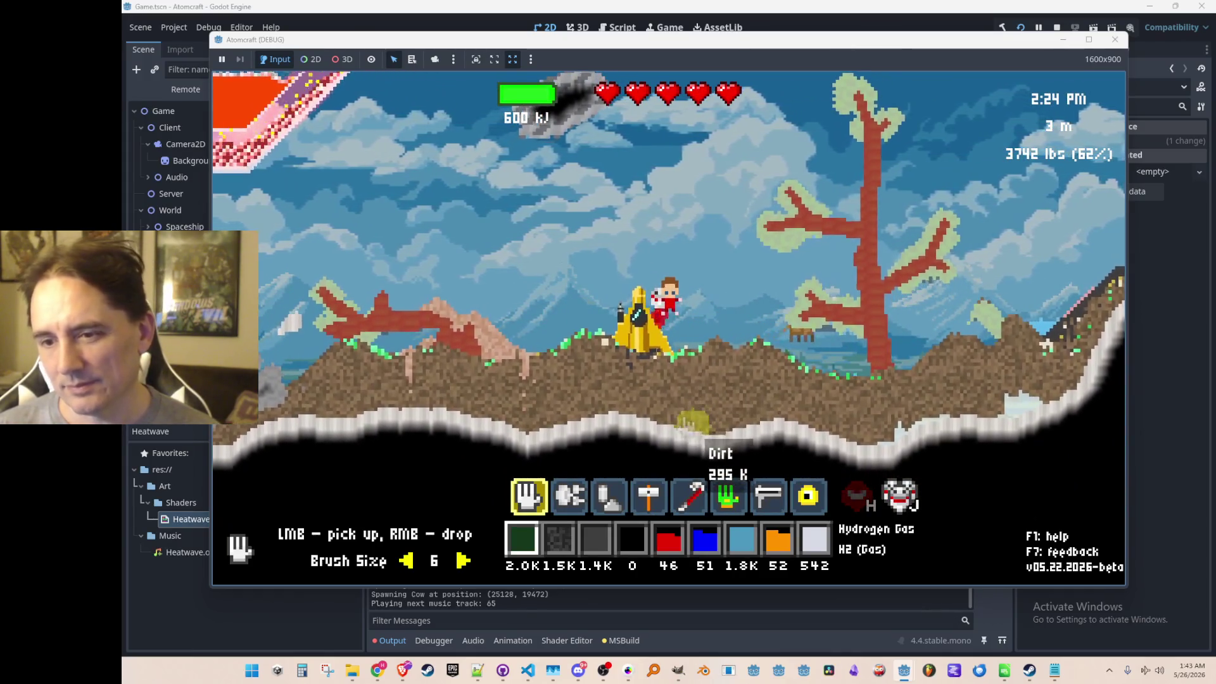
key("w")
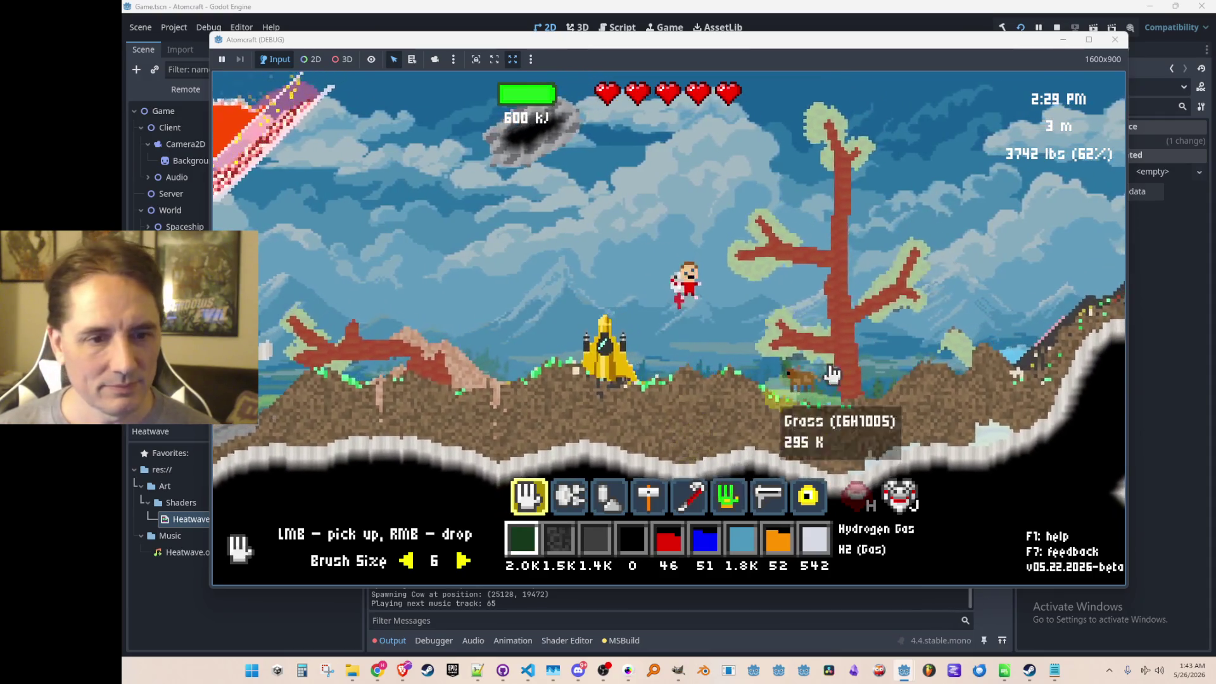
key("F8")
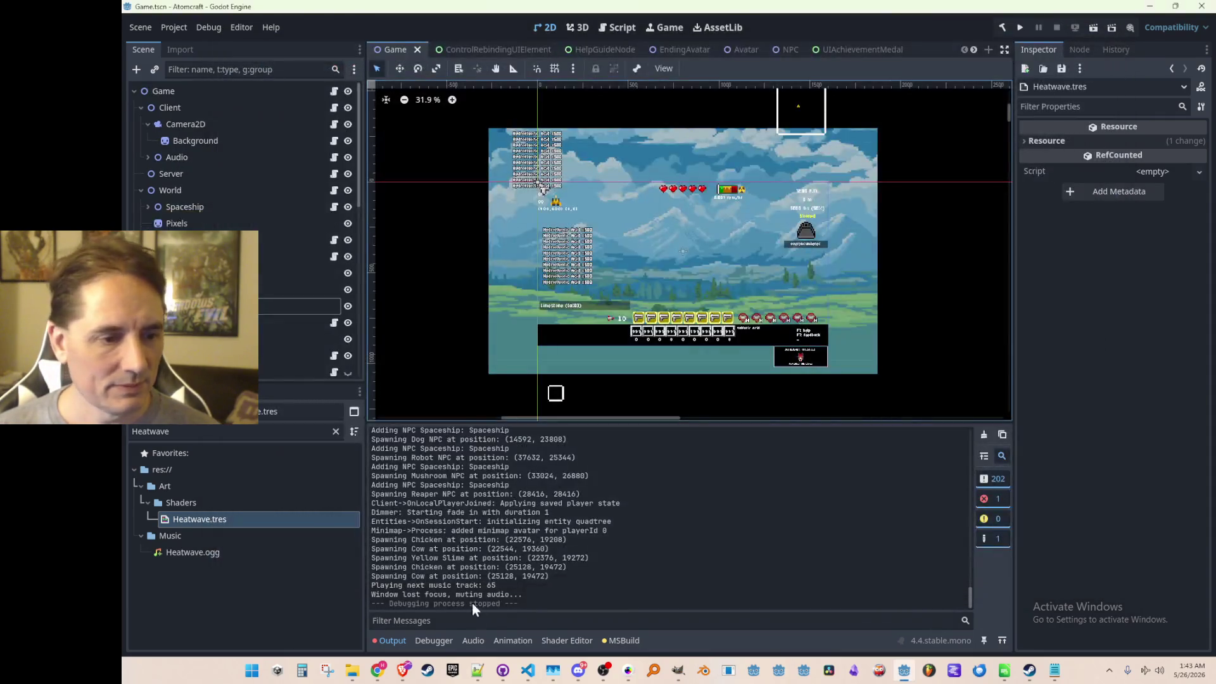
- Set Dirt PATTERN_SCALE on line 256 to 0.1f and run the project again
left_click(529, 671)
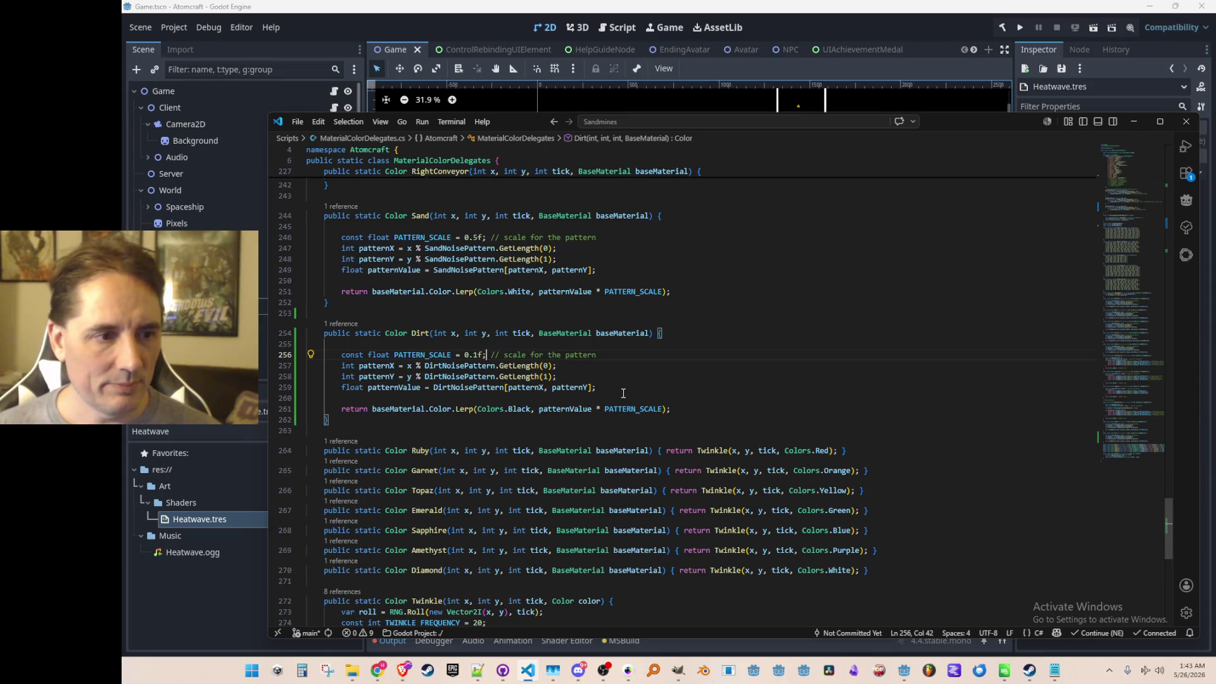
left_click(1019, 27)
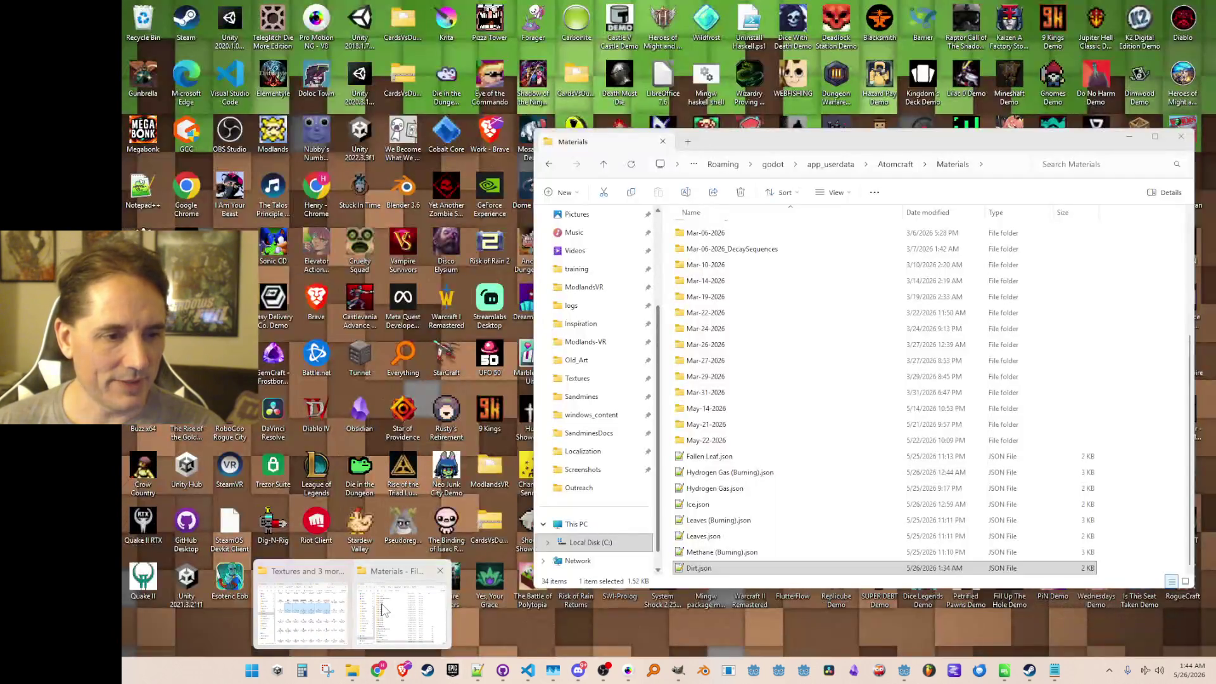
- Browse the Mar-04-2026_All archive folder and jump to the W files
mouse_move(352, 671)
left_click(402, 608)
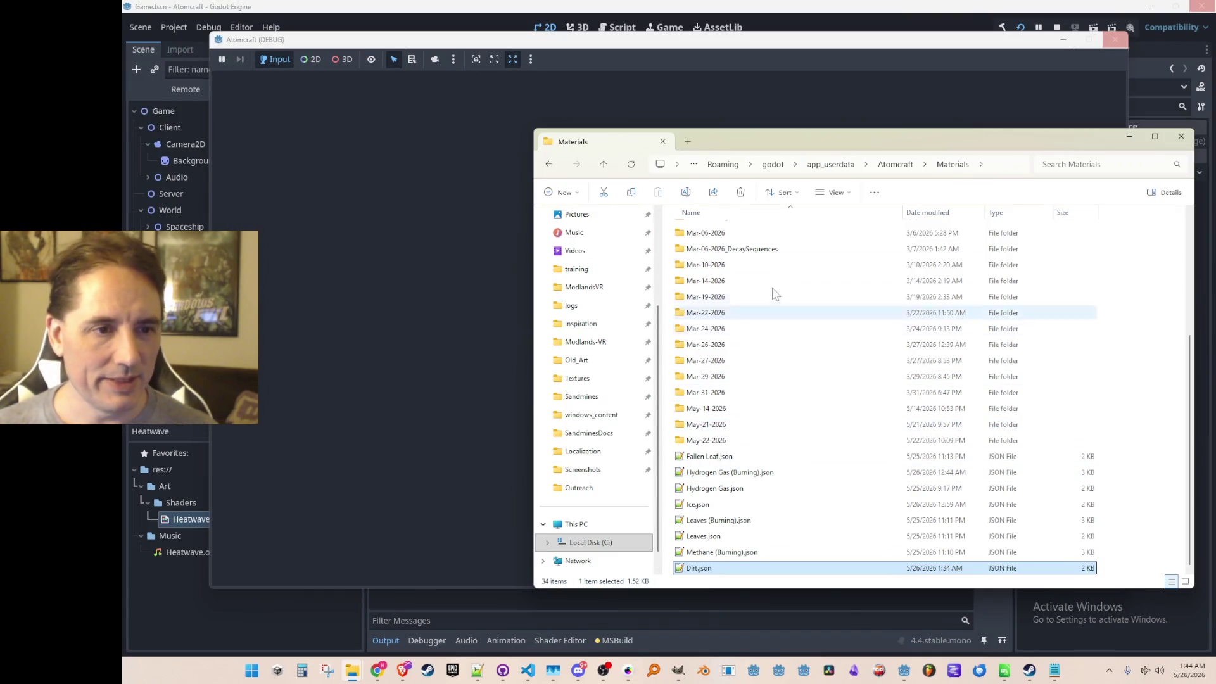
scroll(760, 285, "up", 1)
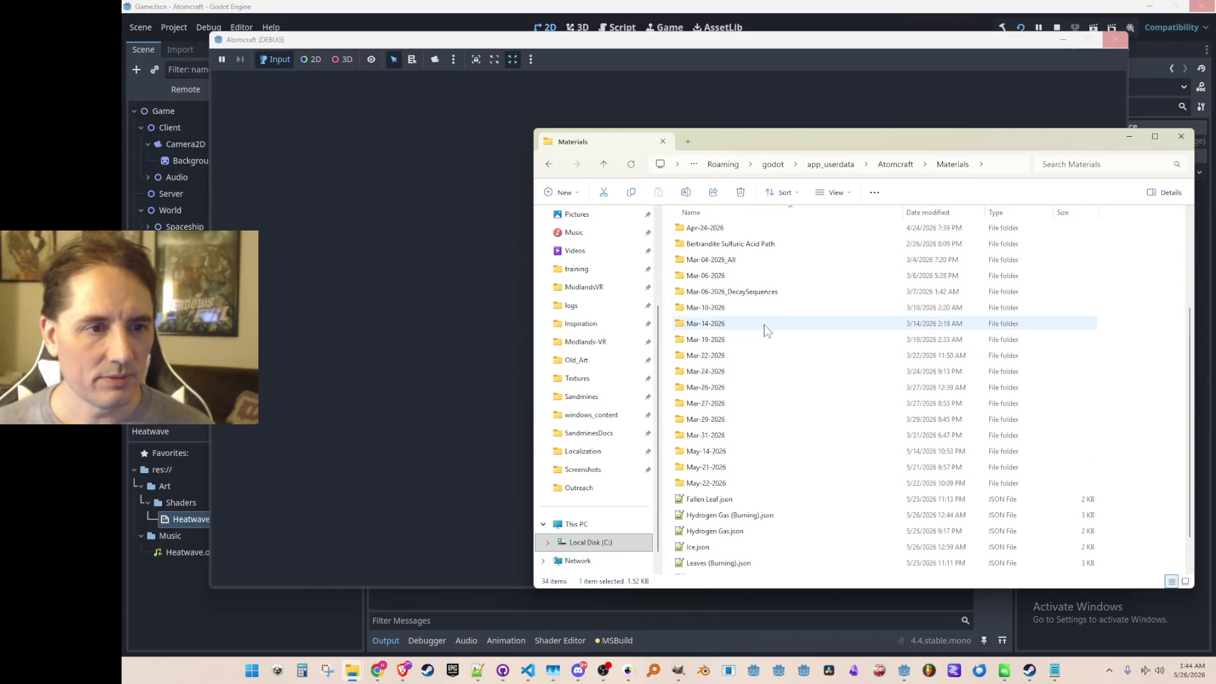
double_click(761, 309)
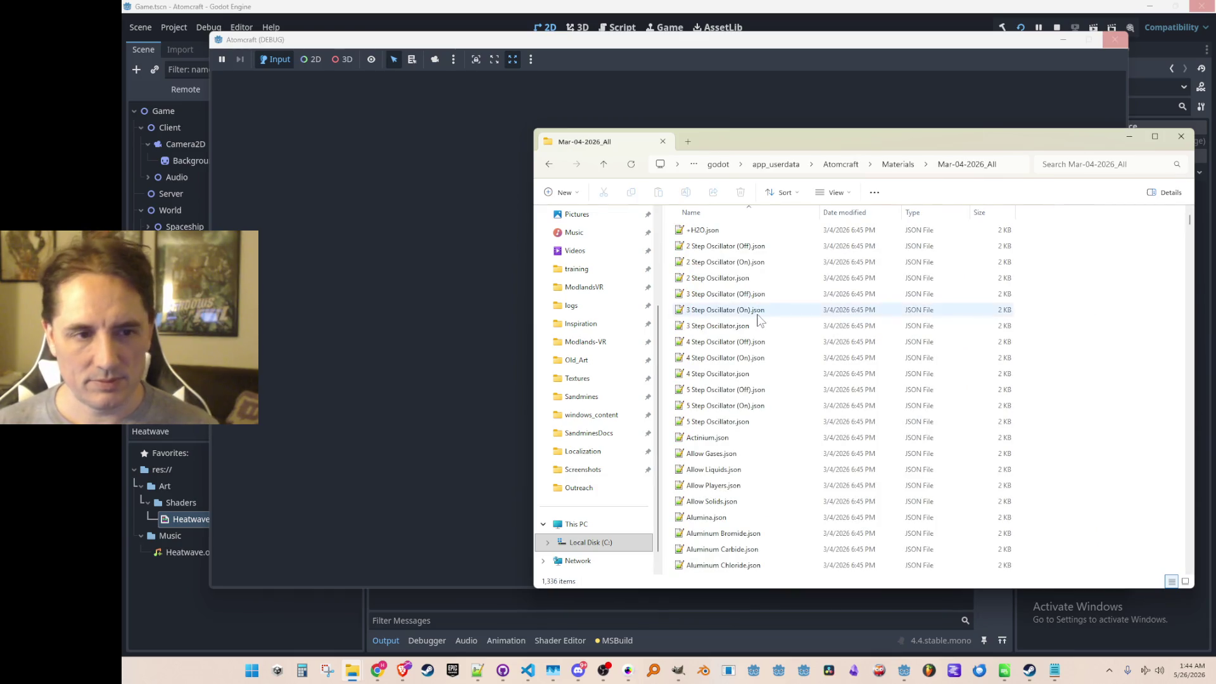
key("ctrl+v")
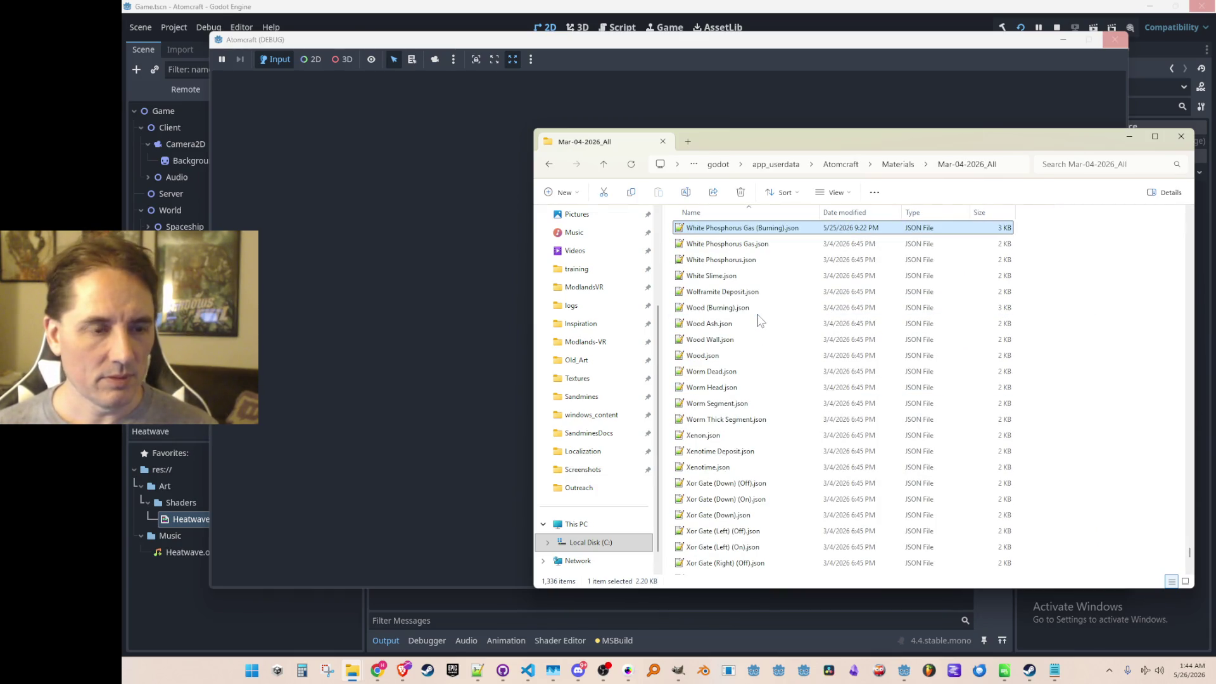
left_click(758, 228, "ctrl")
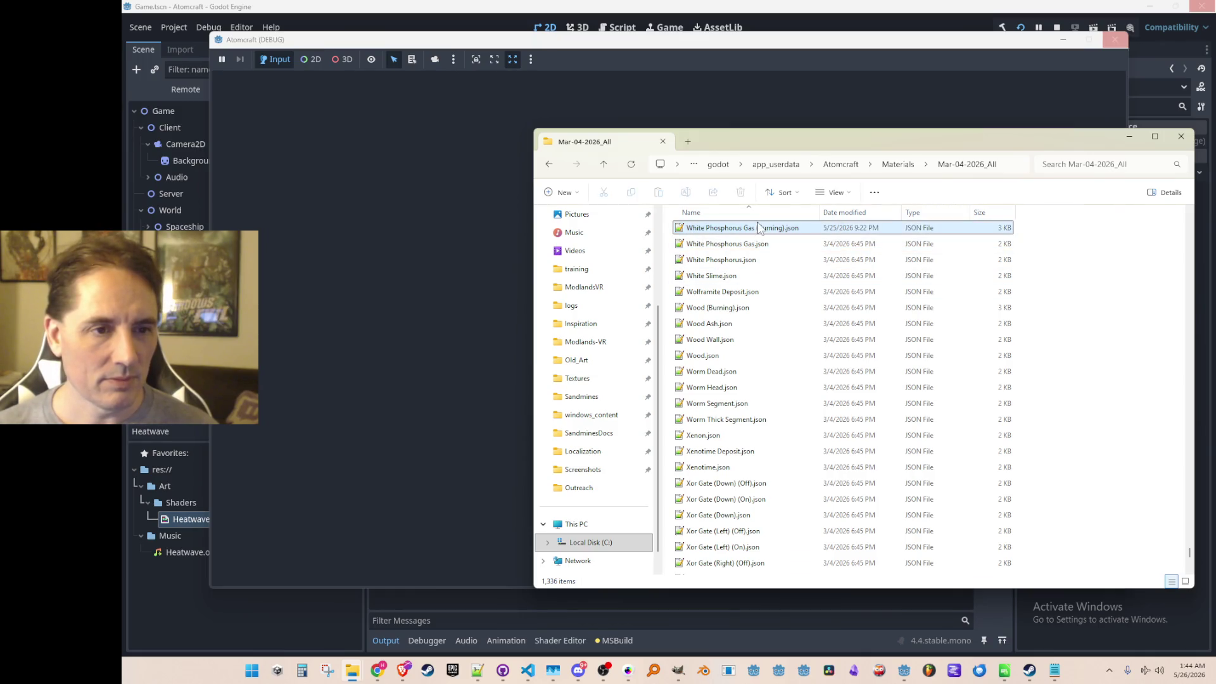
- Go back up to Materials and open Methane (Burning).json in Notepad++
left_click(605, 165)
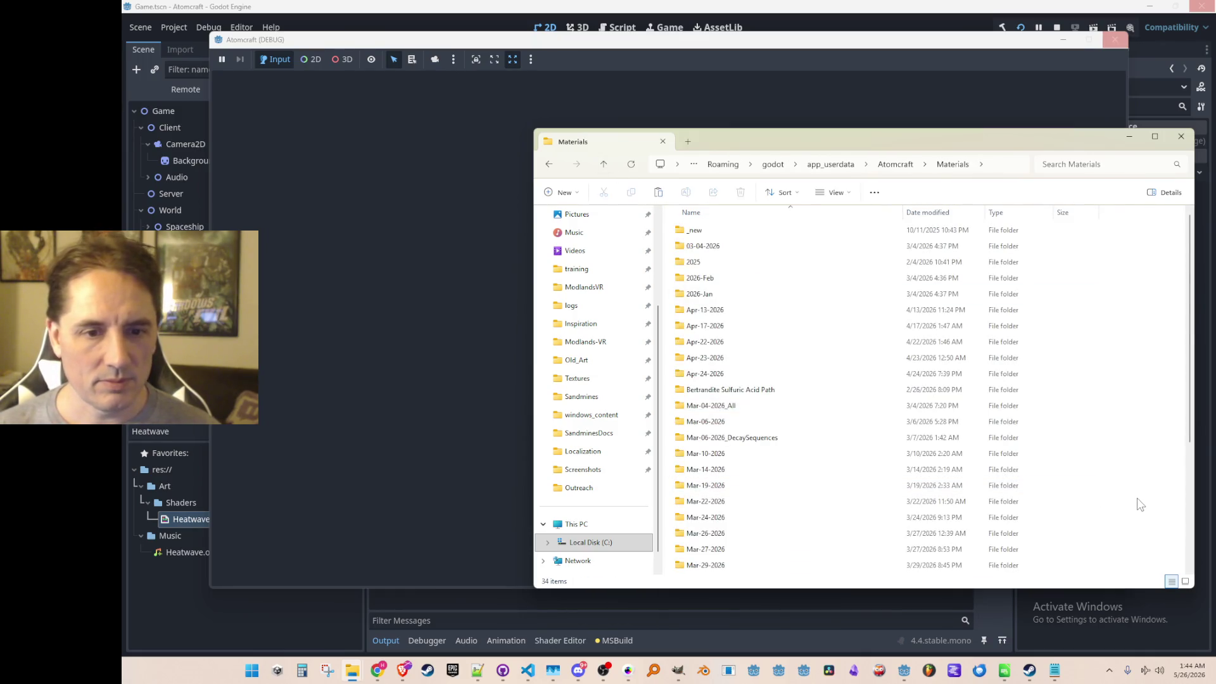
scroll(1142, 502, "down", 5)
double_click(722, 553)
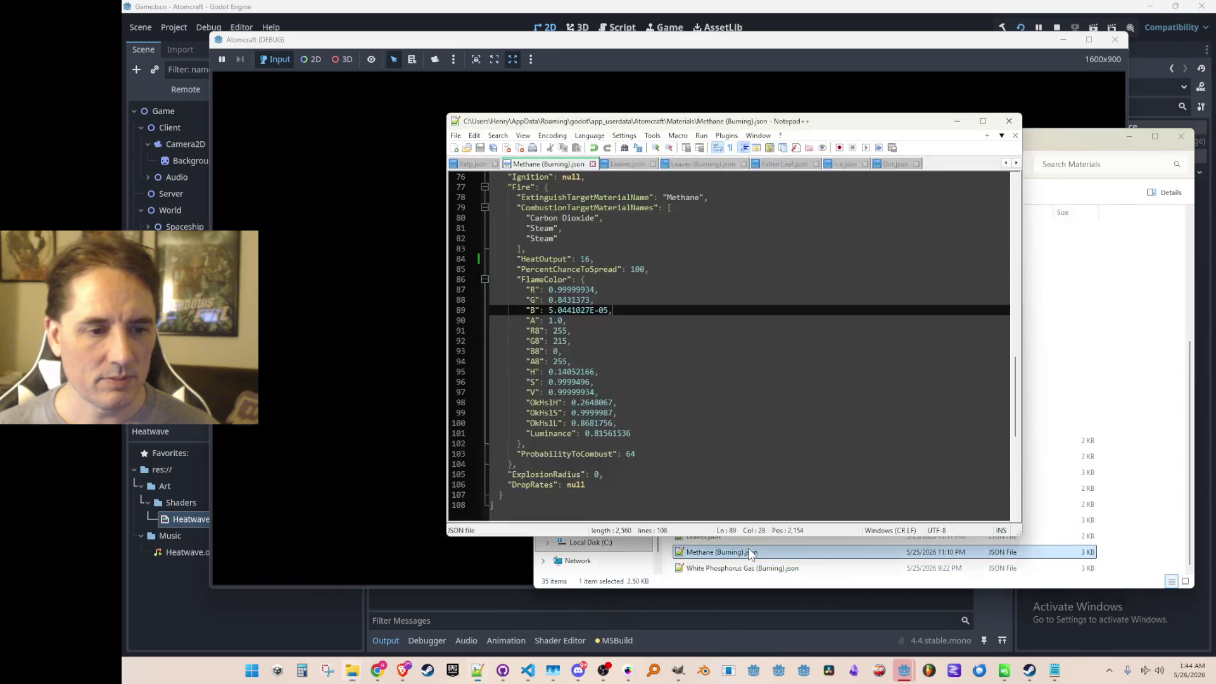
scroll(629, 276, "up", 2)
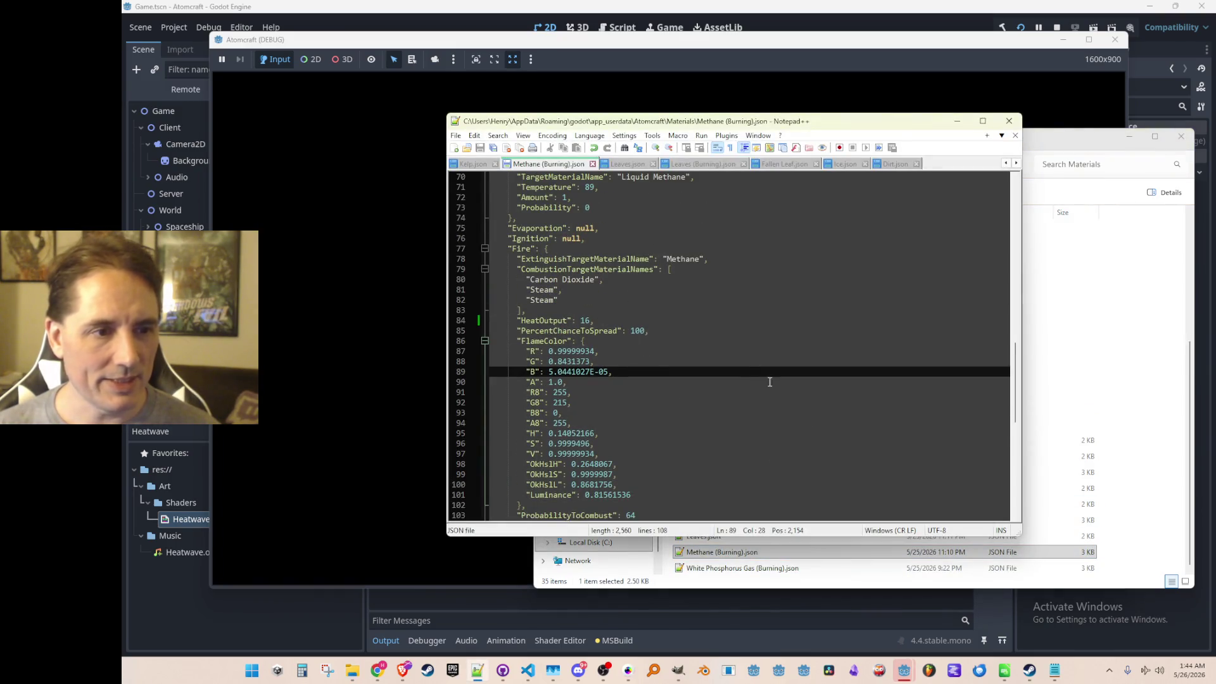
- Compare HeatOutput in White Phosphorus Gas, Methane and Hydrogen Gas (Burning) JSONs
double_click(724, 569)
scroll(738, 391, "down", 3)
scroll(738, 392, "down", 10)
scroll(751, 381, "down", 5)
scroll(751, 380, "down", 1)
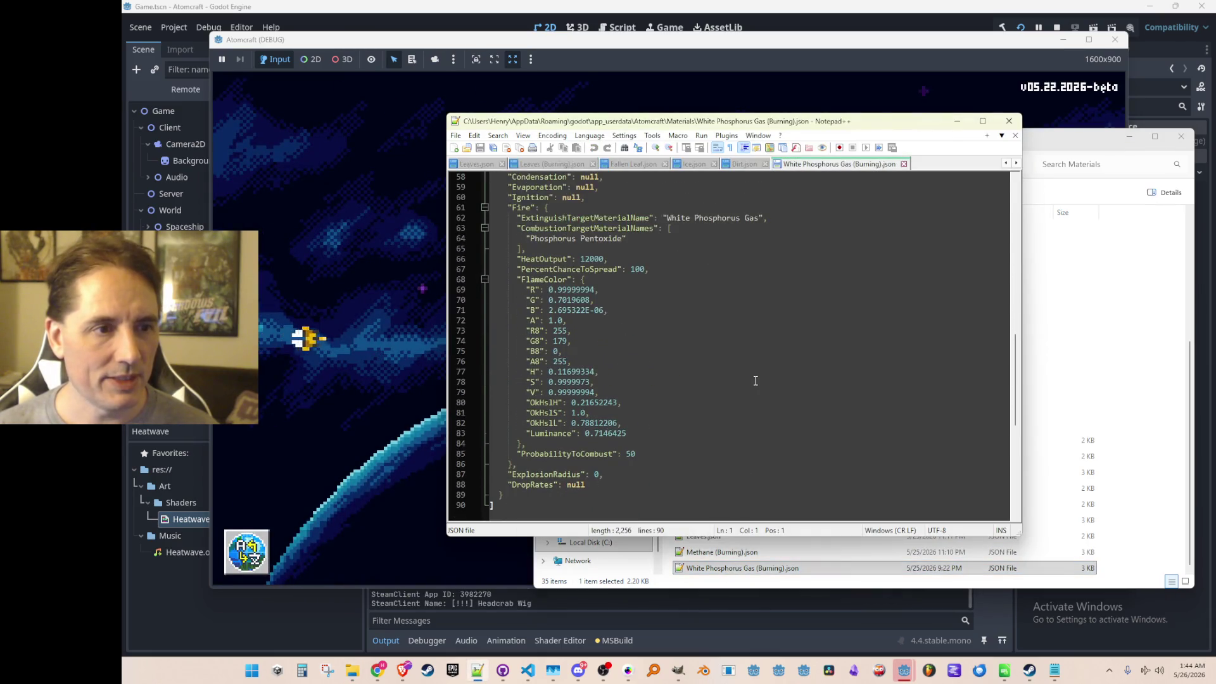
left_click(593, 259)
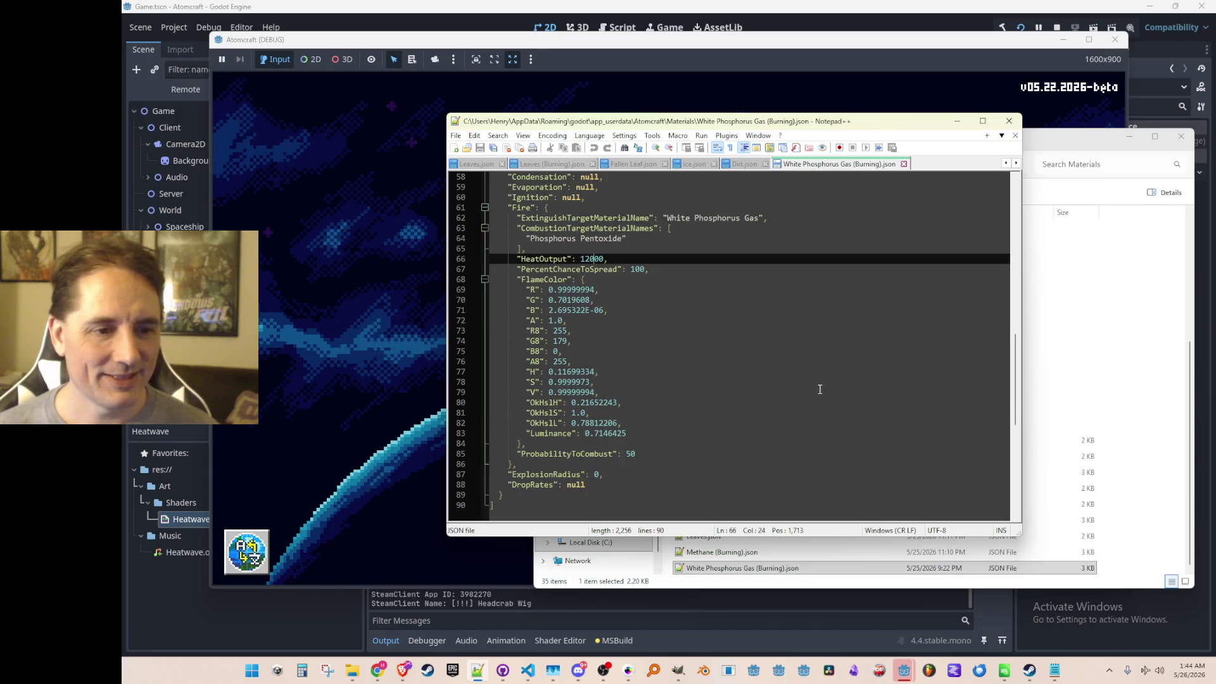
double_click(808, 551)
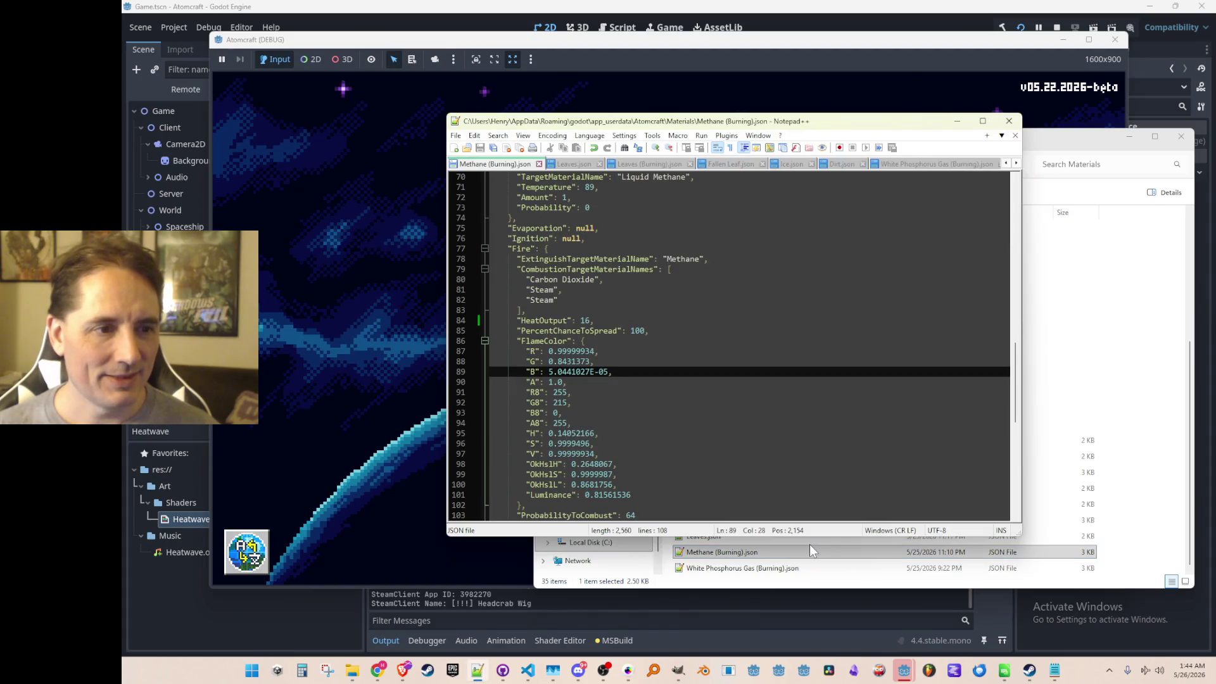
left_click(798, 558)
double_click(761, 471)
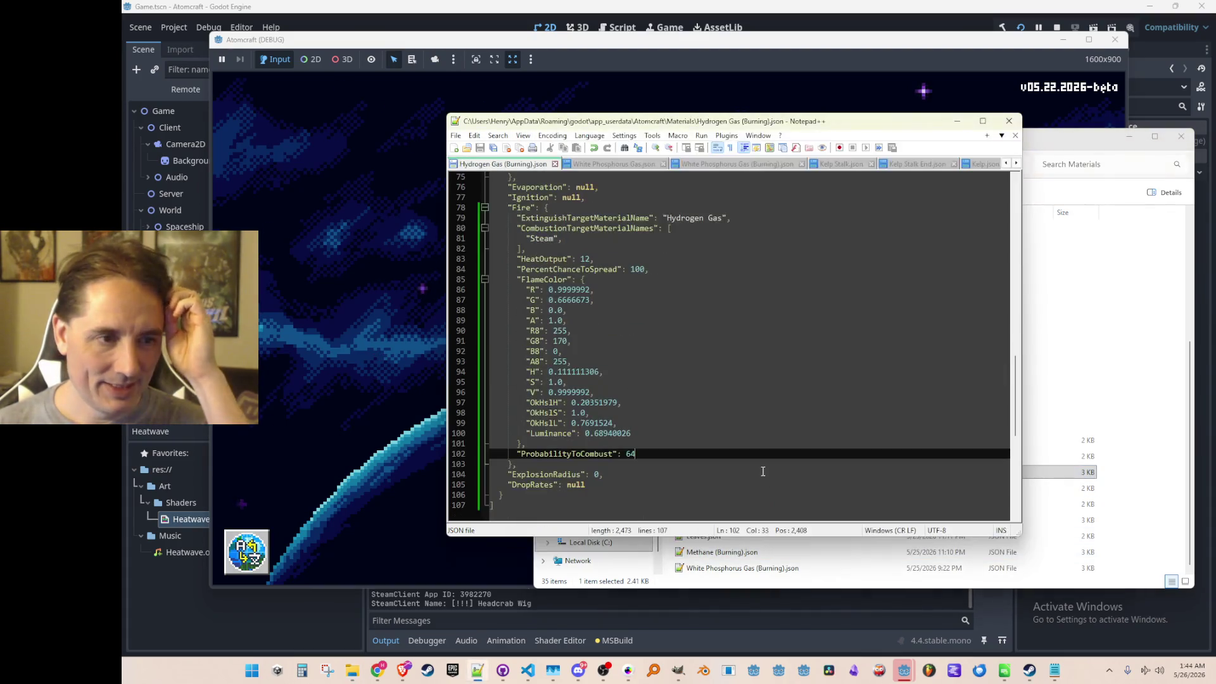
double_click(764, 567)
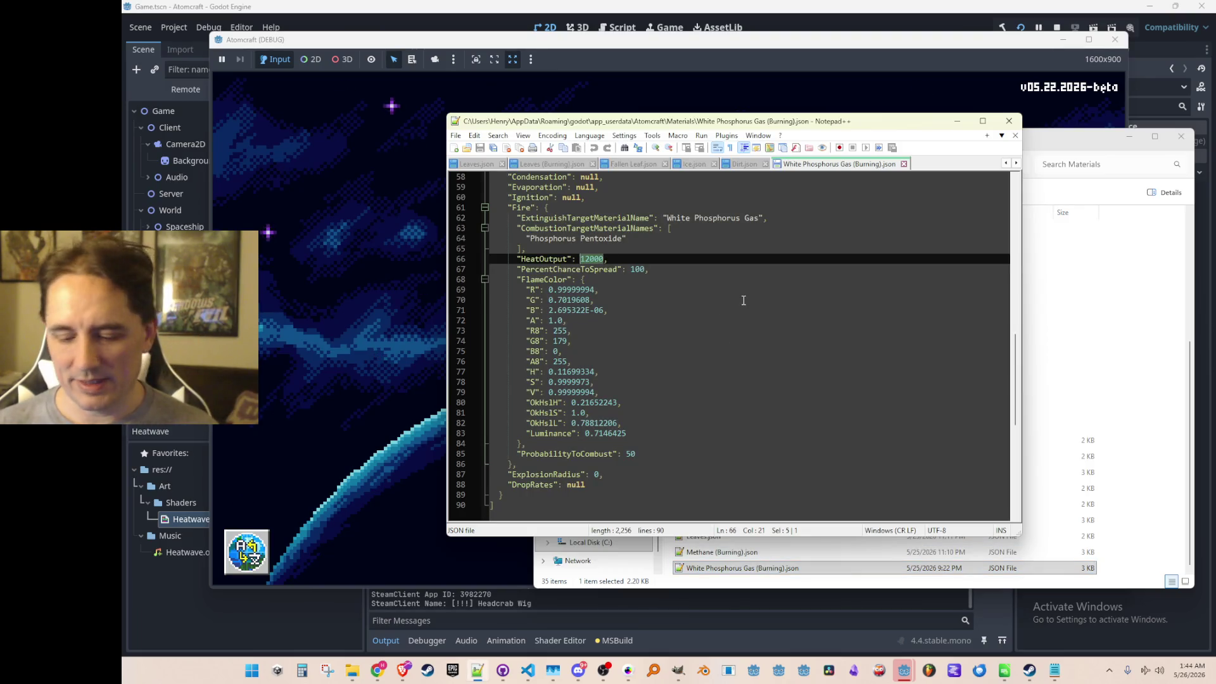
type("20")
- Save White Phosphorus HeatOutput as 20, recheck against Methane's 16, then minimize Notepad++
key("ctrl+s")
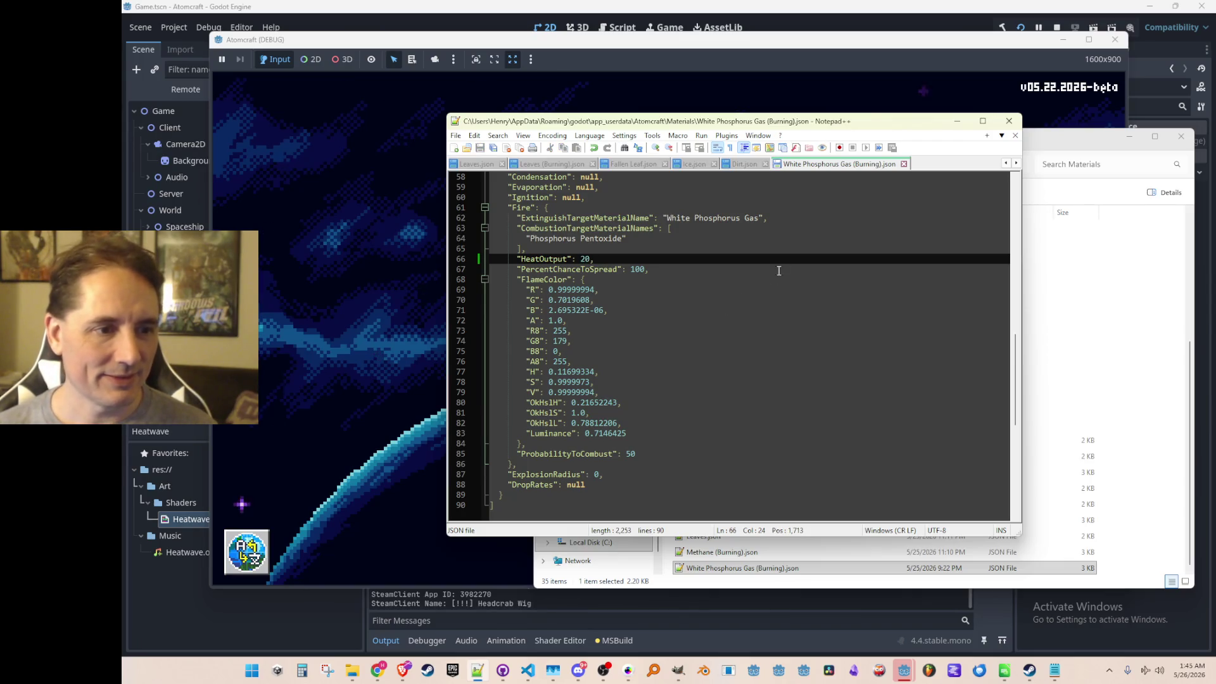
left_click(737, 570)
double_click(731, 551)
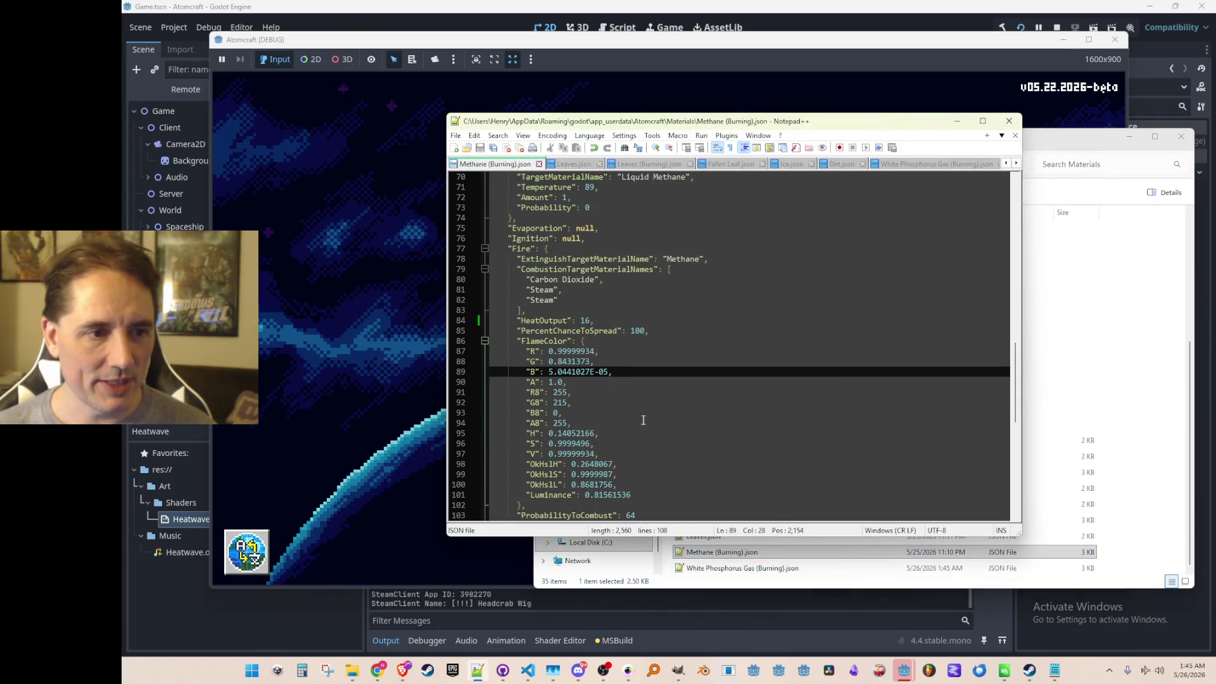
scroll(642, 420, "down", 2)
left_click(741, 568)
double_click(741, 568)
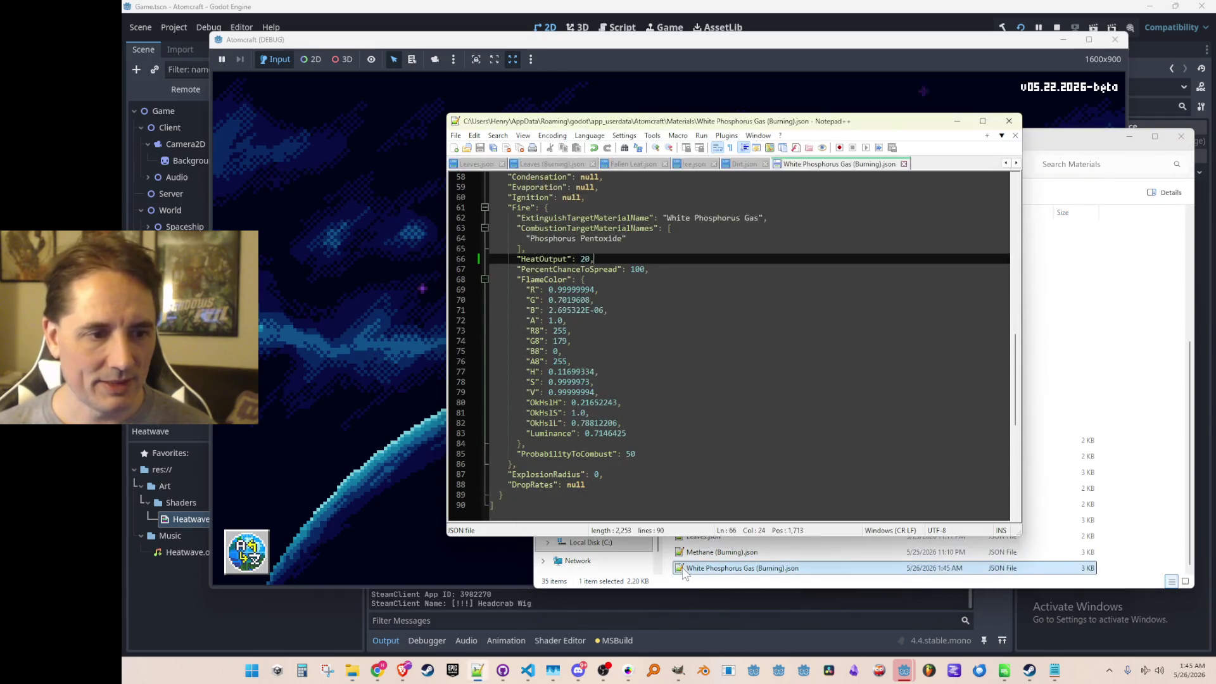
left_click(955, 121)
- Bring the game forward, choose a test profile and load the NPC TEST H world
left_click(922, 102)
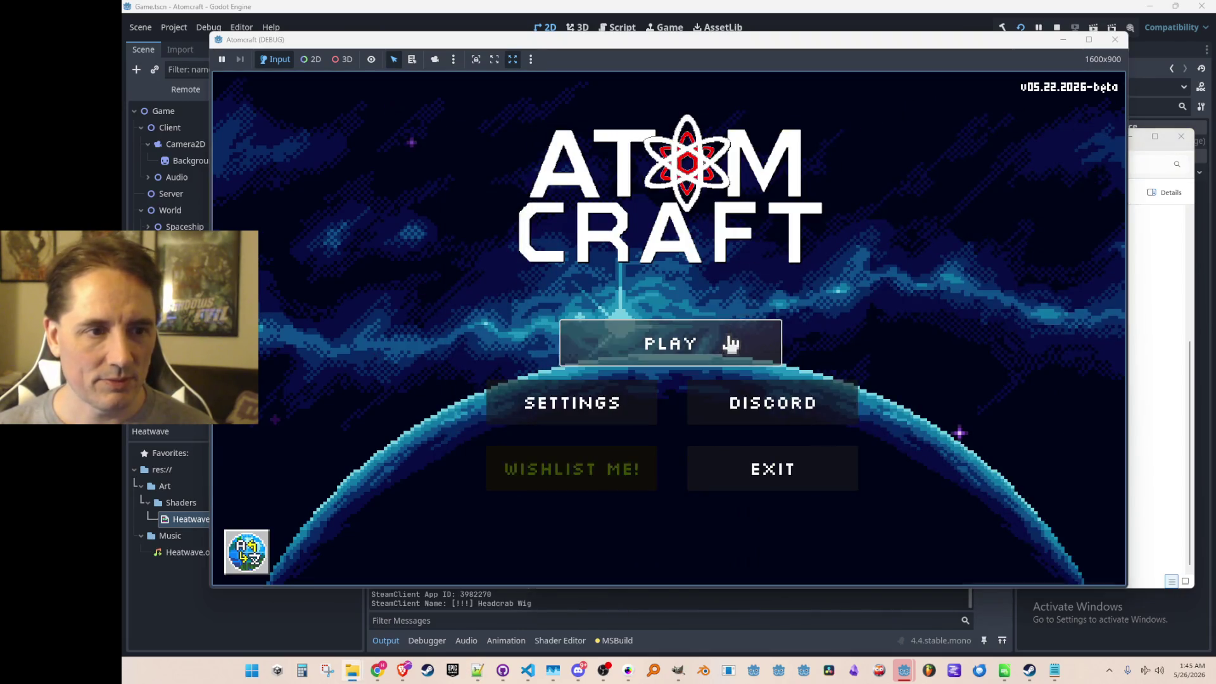
left_click(731, 345)
scroll(675, 317, "down", 3)
scroll(666, 318, "up", 2)
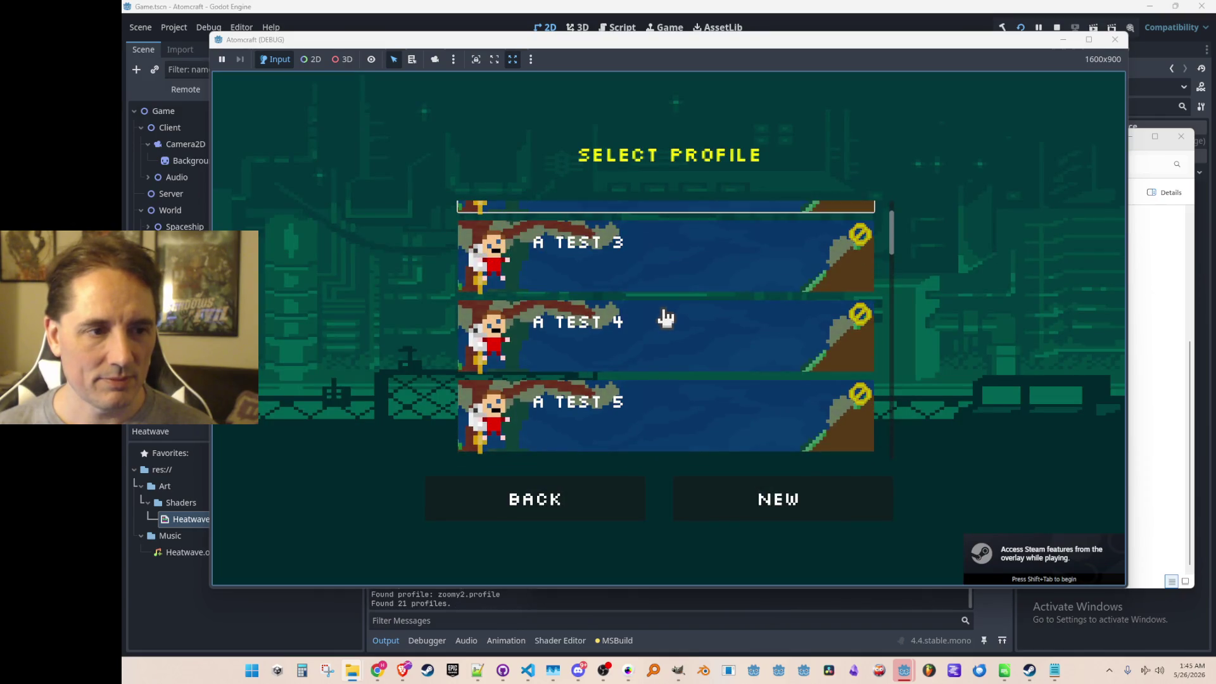
scroll(666, 318, "down", 1)
scroll(656, 343, "down", 1)
left_click(655, 399)
scroll(684, 351, "down", 1)
scroll(700, 314, "down", 3)
scroll(701, 309, "down", 3)
scroll(701, 309, "down", 3)
scroll(705, 306, "down", 4)
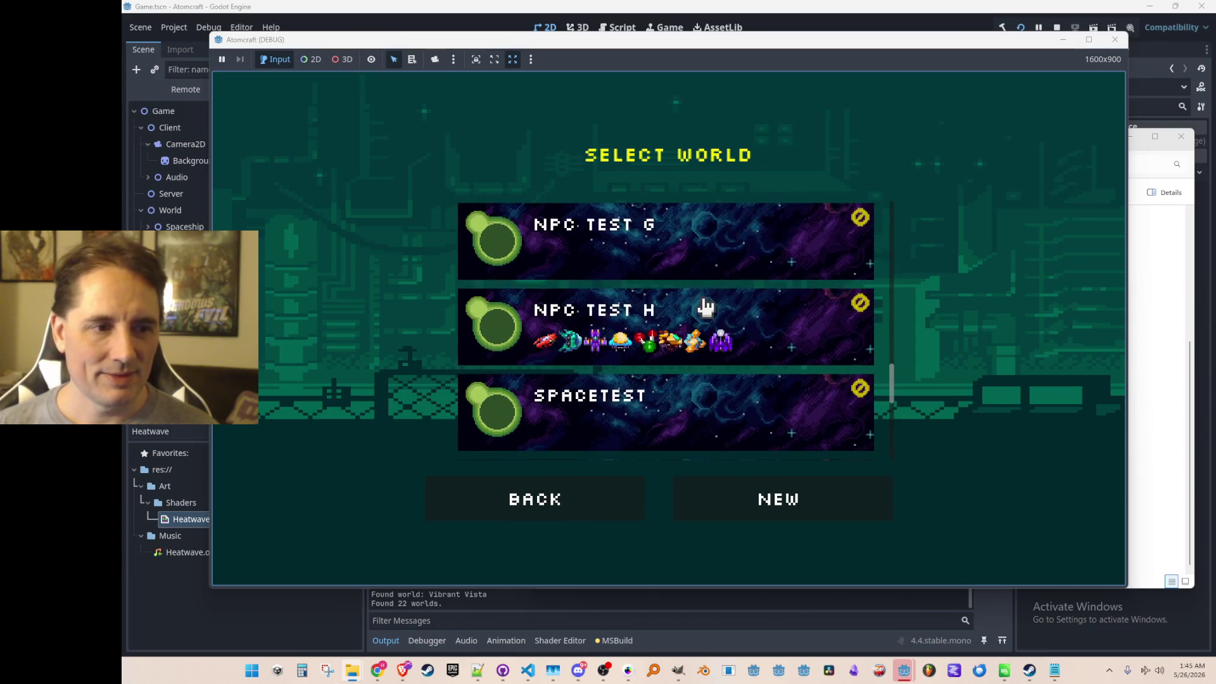
left_click(758, 310)
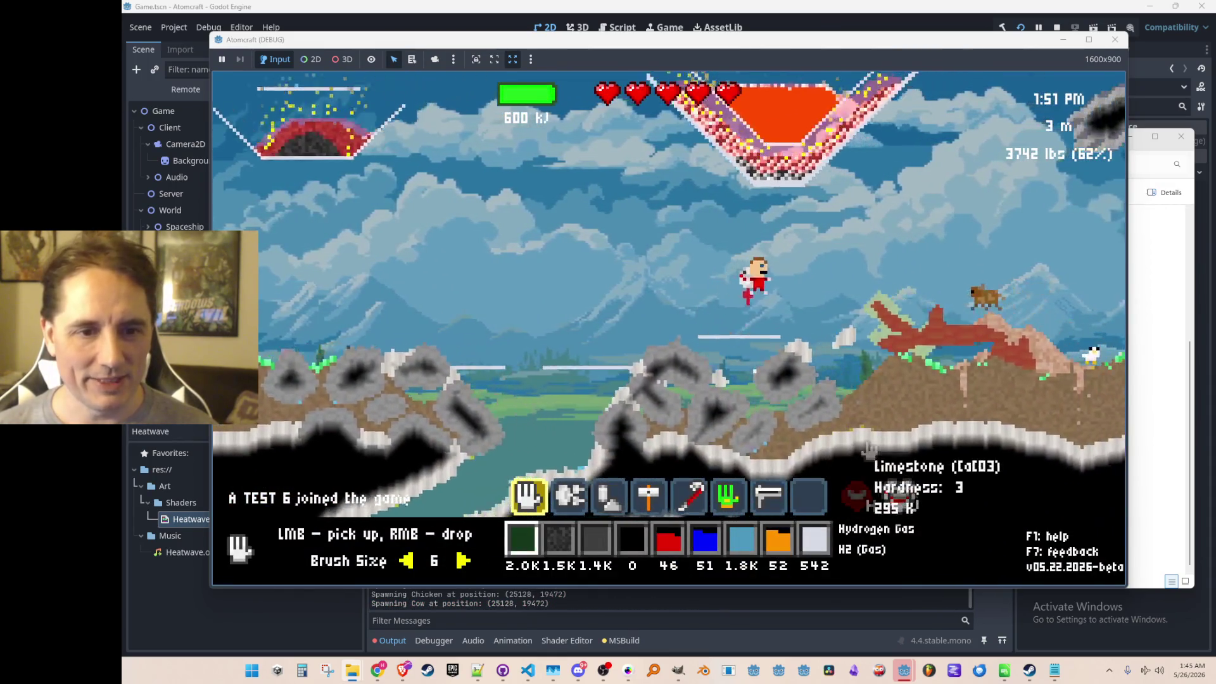
- Fly right and back left, then scoop the dirt mound into the inventory
key("d")
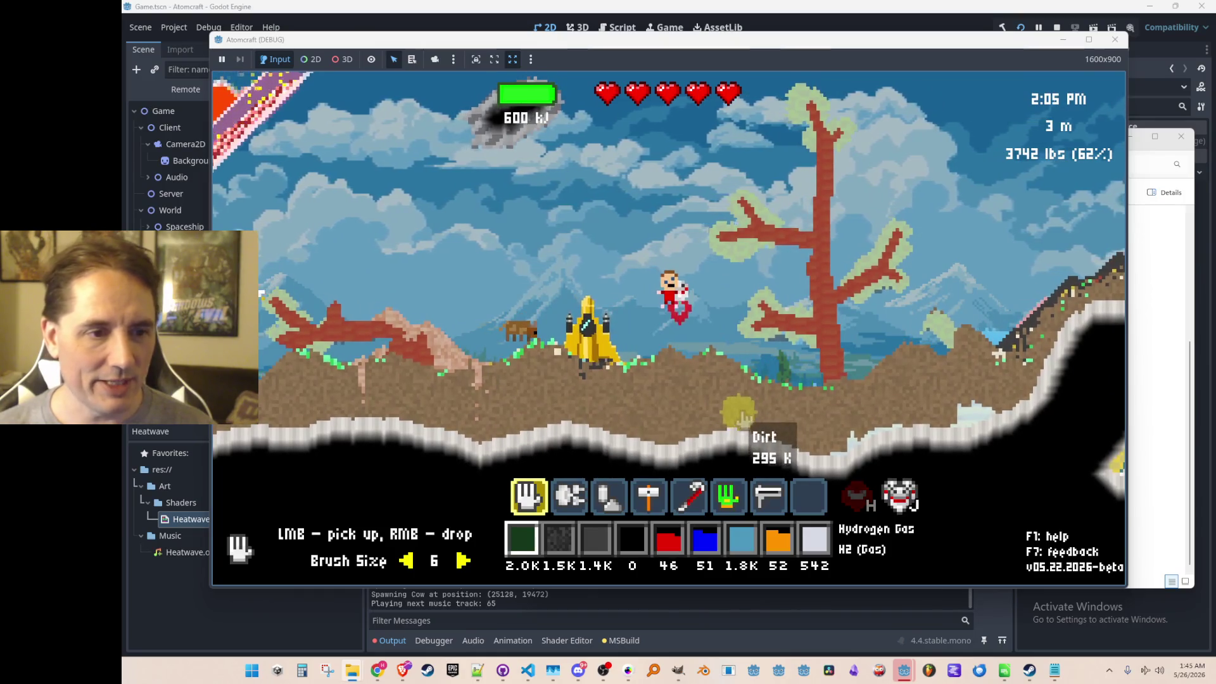
key("a")
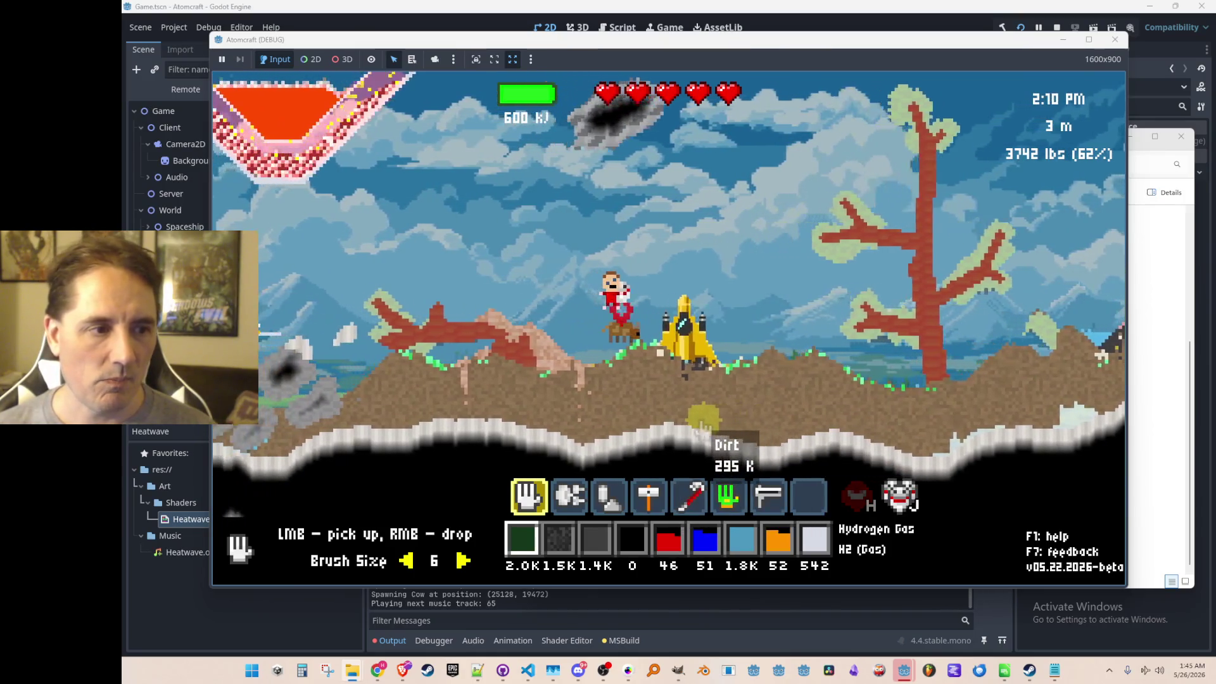
left_click(750, 390)
scroll(749, 375, "down", 1)
scroll(741, 342, "down", 2)
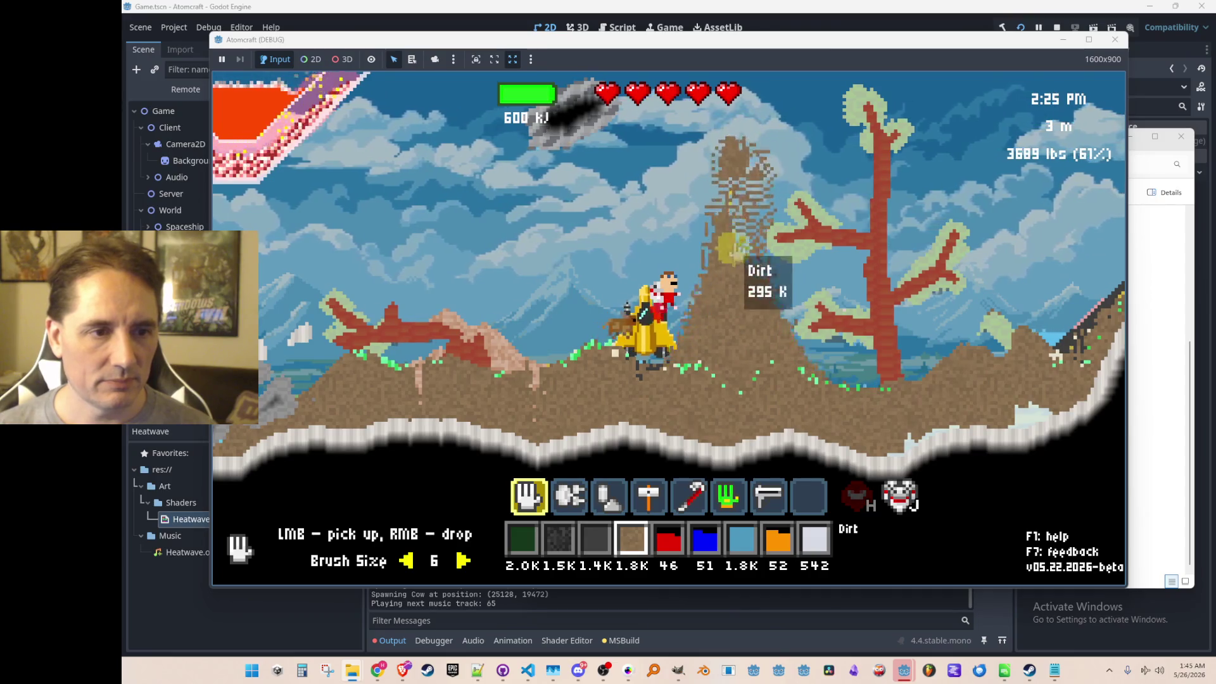
mouse_move(724, 336)
left_mouse_down()
mouse_move(665, 369)
mouse_move(789, 290)
left_mouse_up()
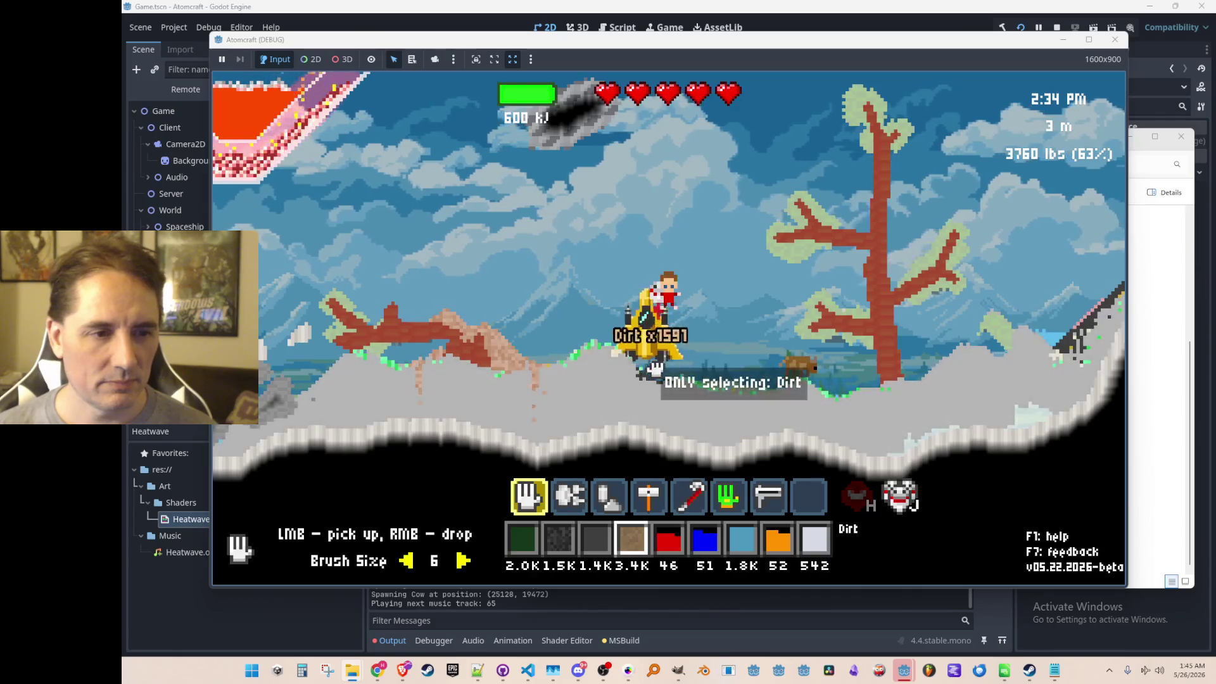
- Fly up out of the ship to the right and left, then stop the run with F8
key("space")
key("d")
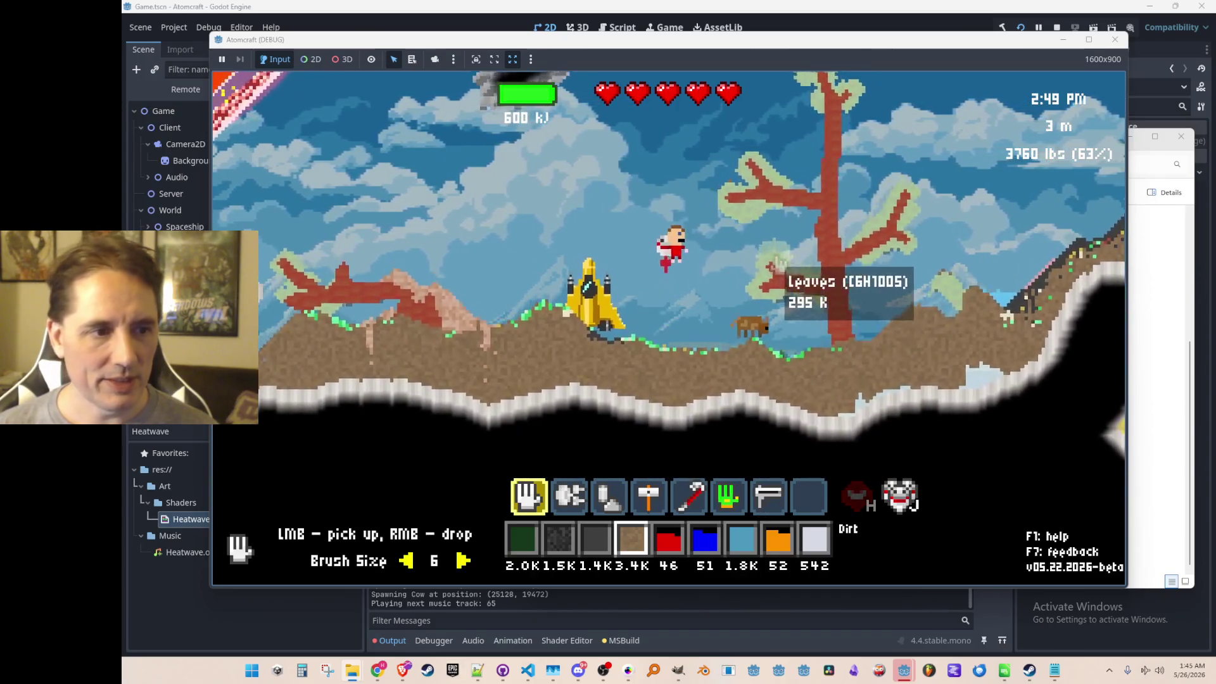
key("space")
key("a")
key("space")
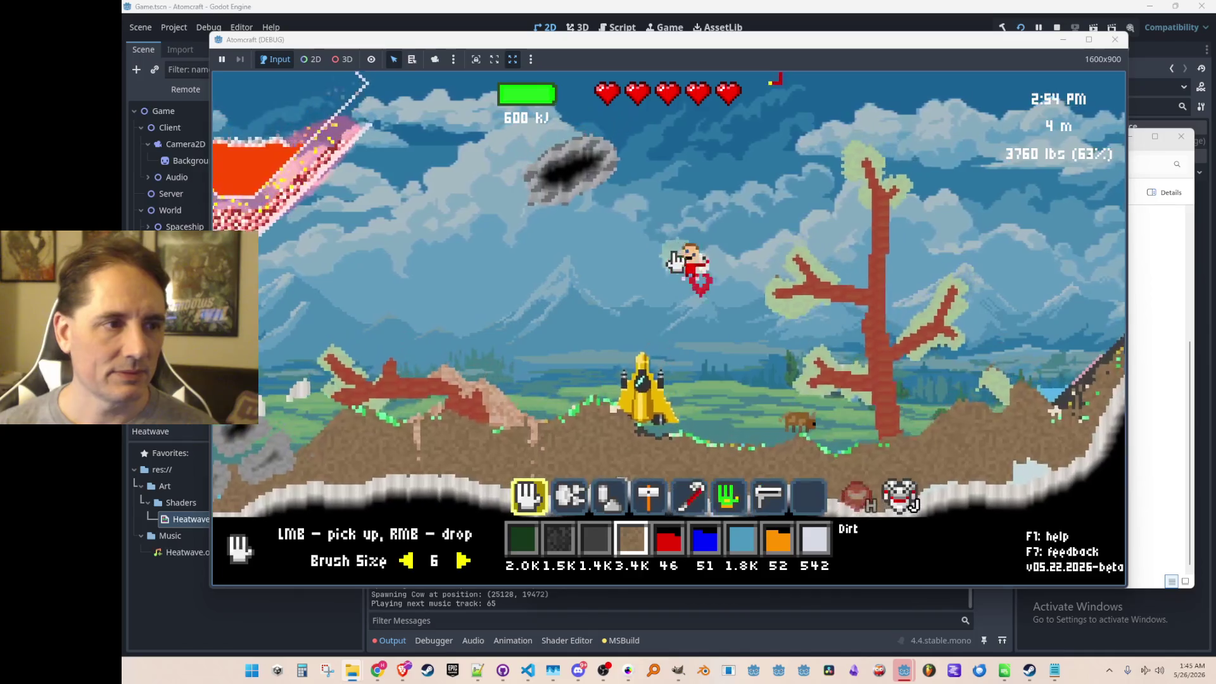
key("F8")
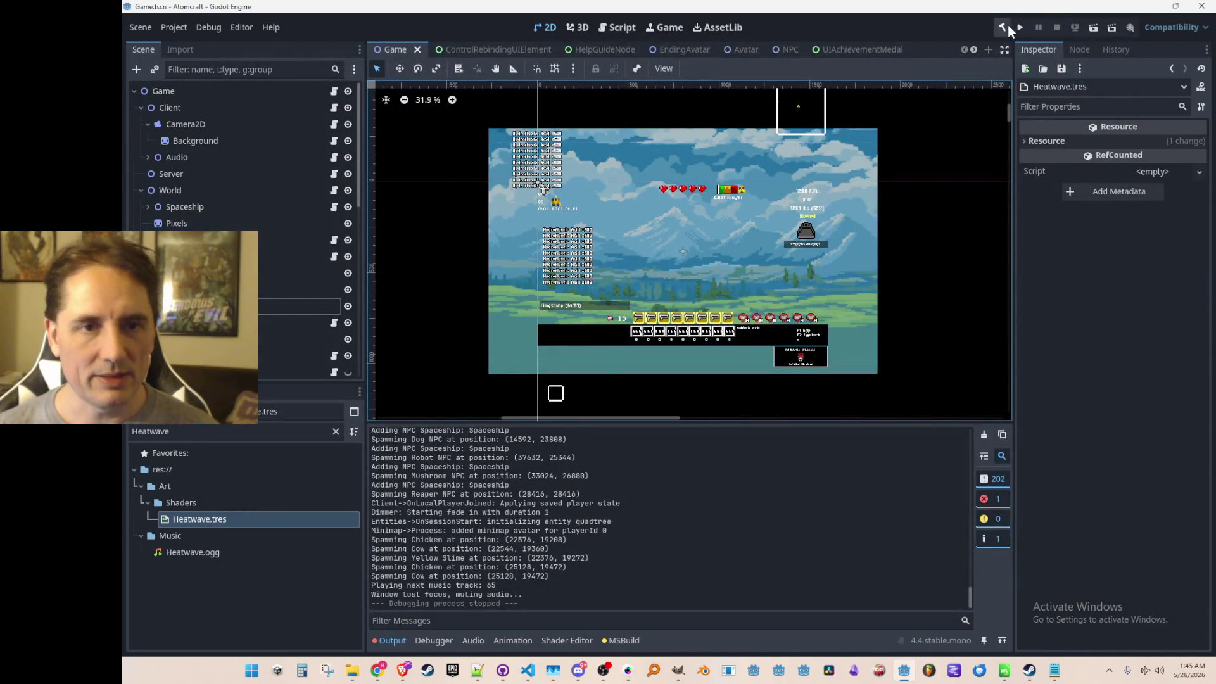
- Save the scene and run the project with F5 to reach the Atomcraft main menu
key("F5")
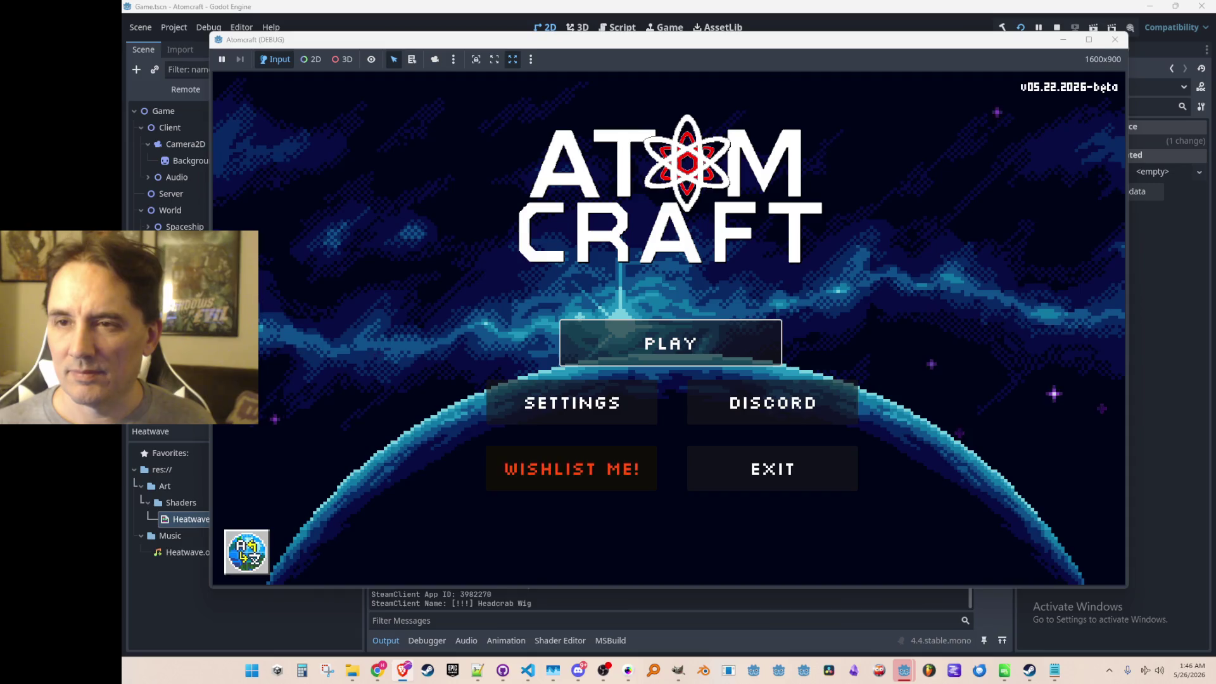
- Start playing, choose a test profile and load the NPC TEST H world
left_click(675, 349)
scroll(679, 324, "down", 3)
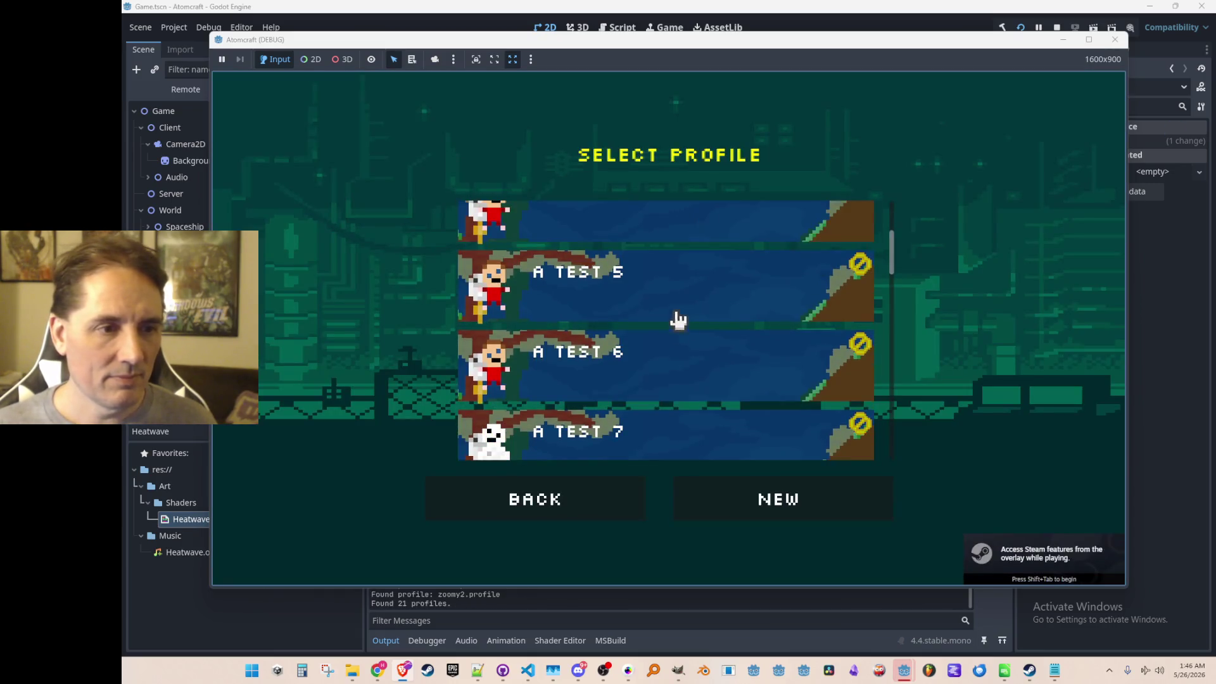
left_click(678, 320)
scroll(670, 353, "down", 3)
scroll(678, 339, "down", 3)
scroll(686, 332, "down", 3)
scroll(692, 335, "down", 2)
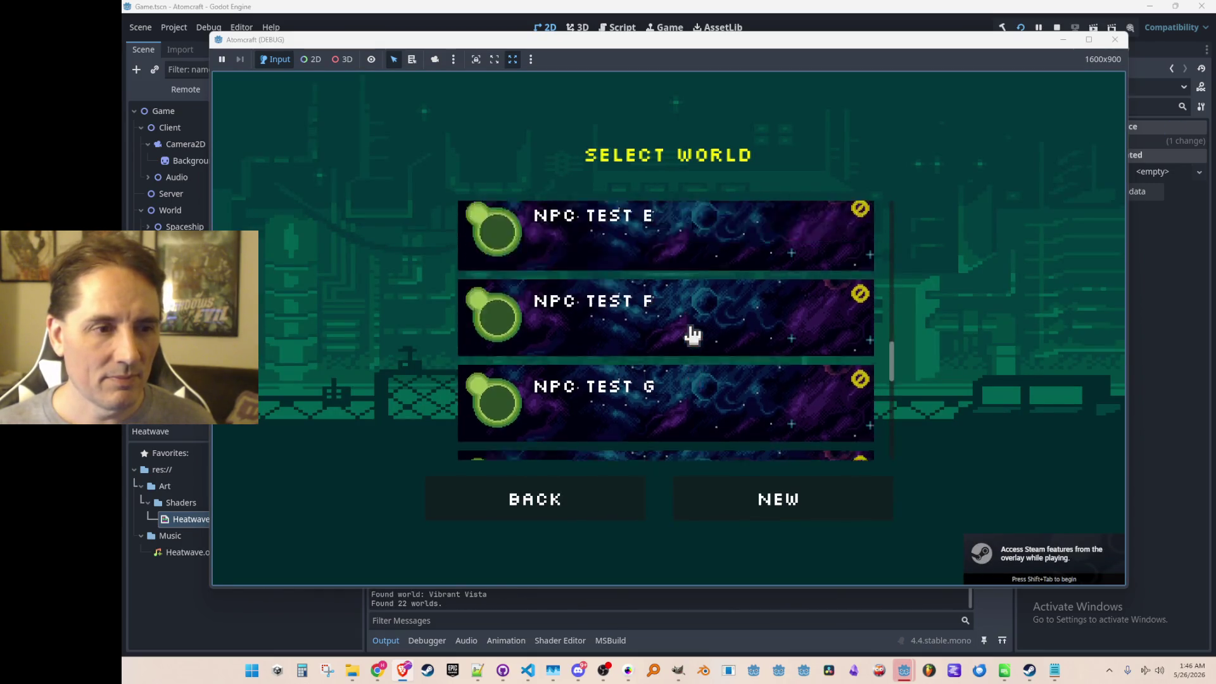
scroll(692, 334, "down", 1)
left_click(777, 387)
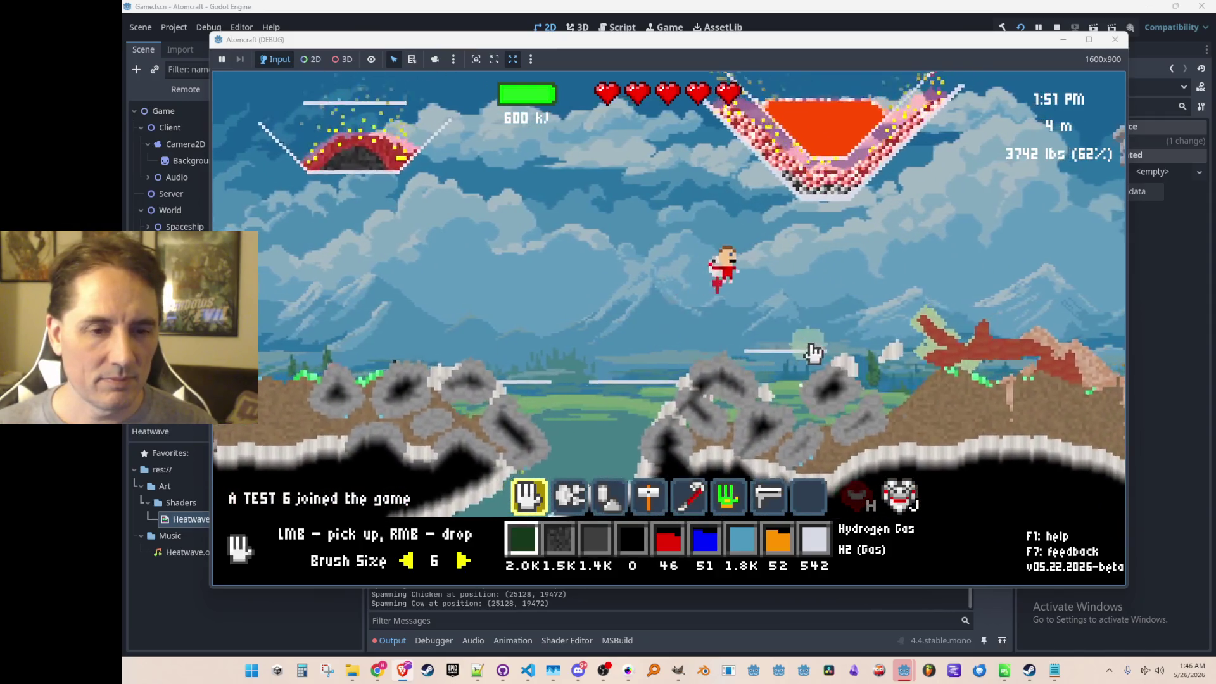
- Run export_all_materials in the console to write AllMaterials.json
key("Return")
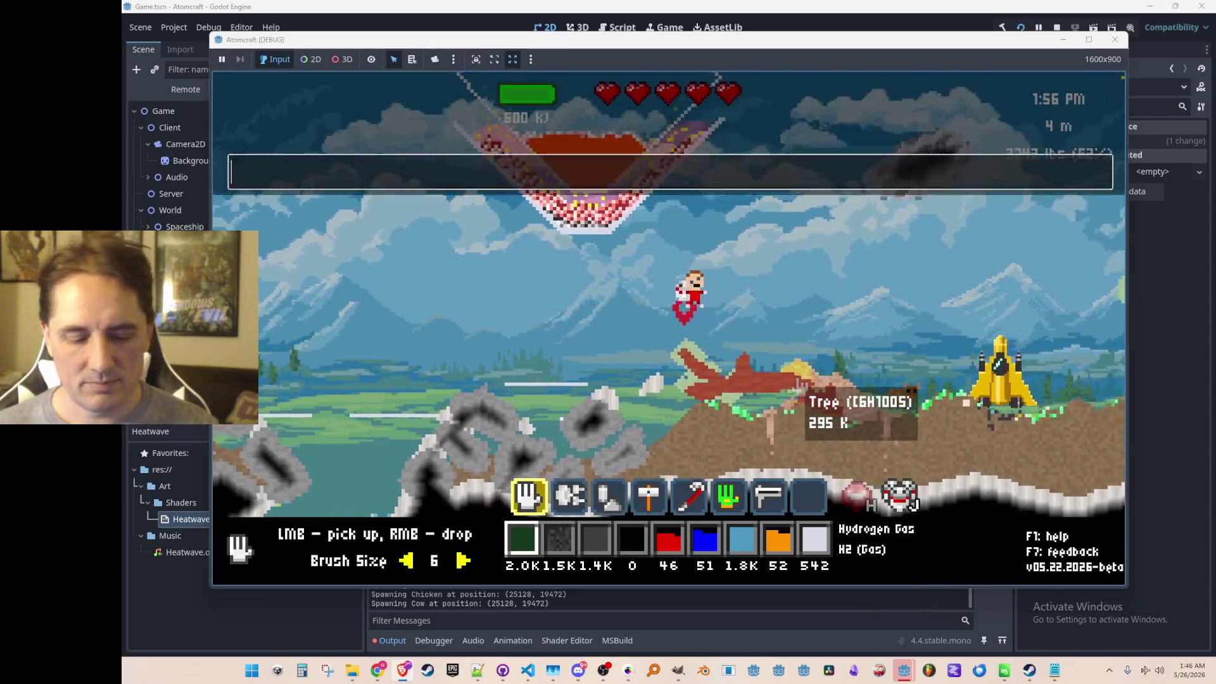
type("export_all_materials")
key("Return")
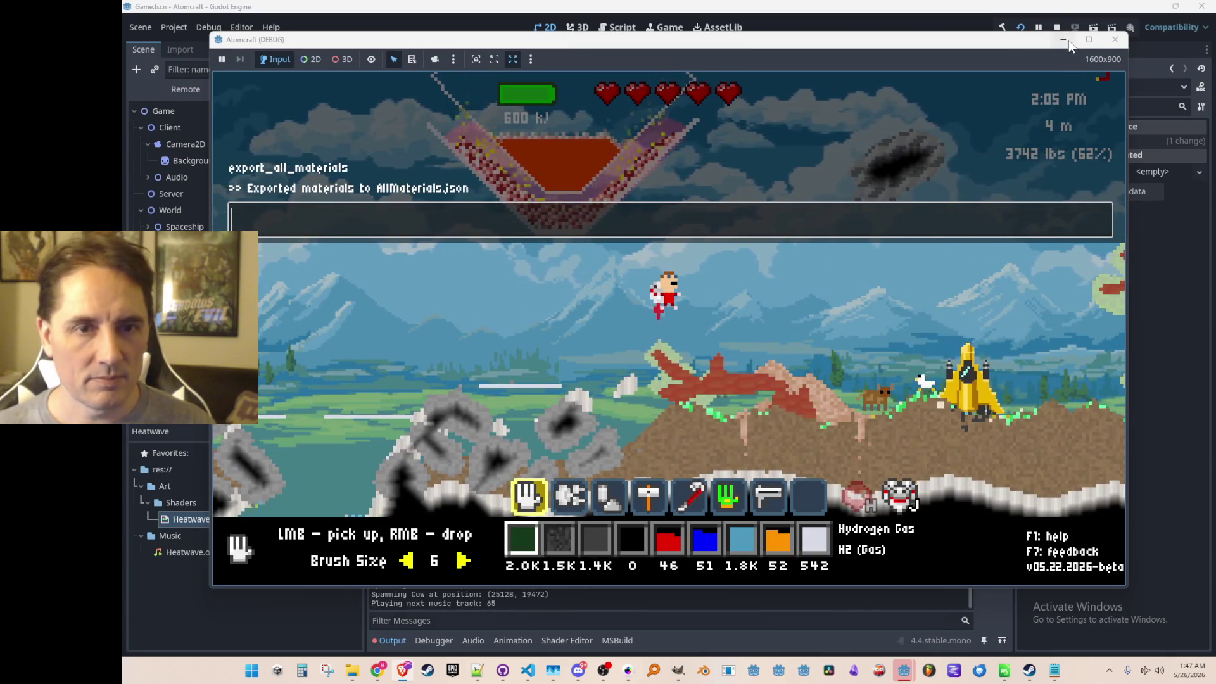
- Close the game and delete the old AllMaterials.json from the project's Data folder
left_click(1056, 26)
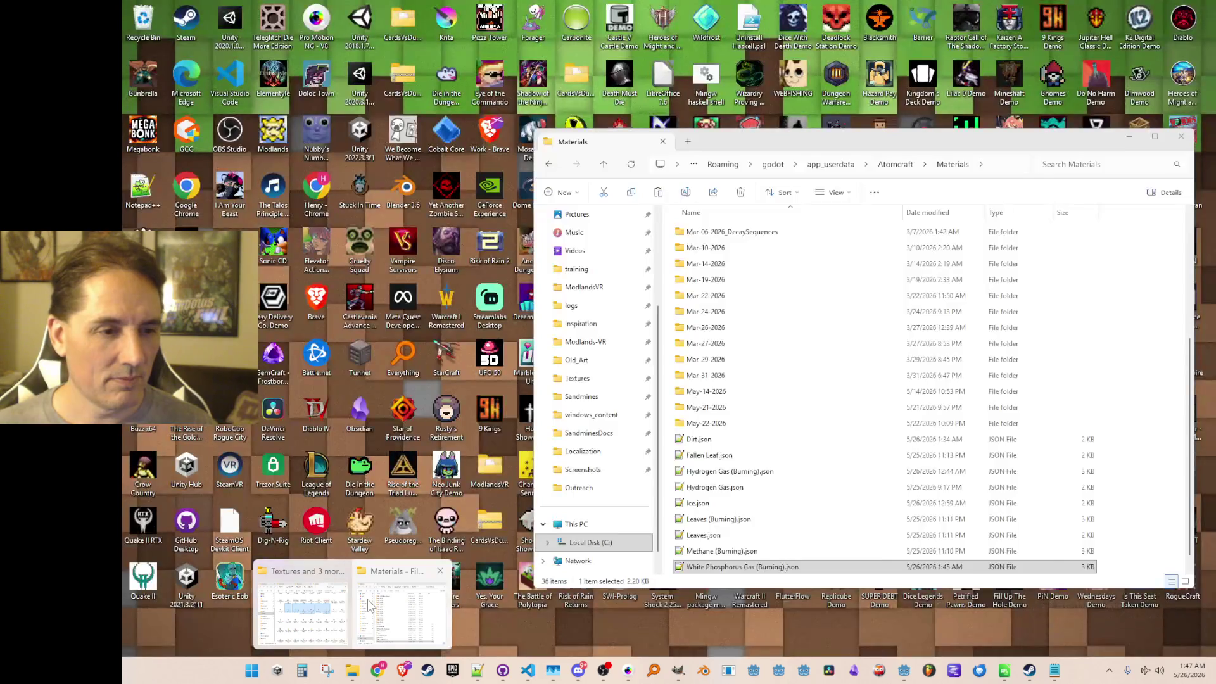
left_click(371, 605)
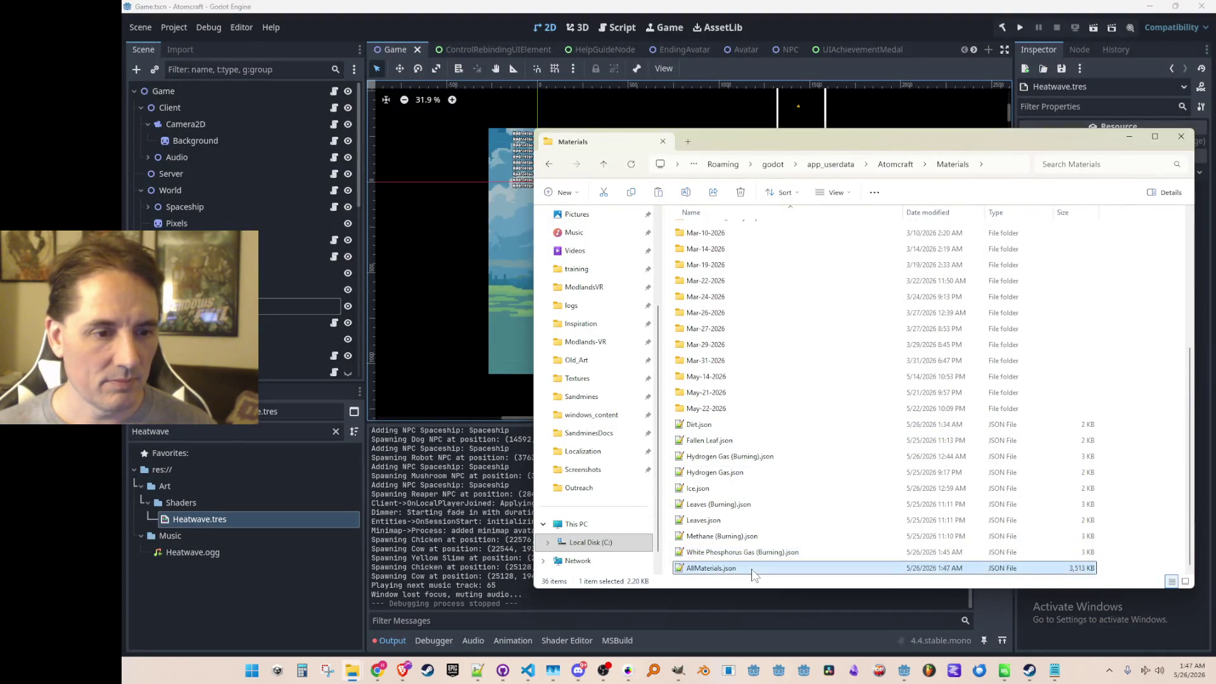
left_click(338, 431)
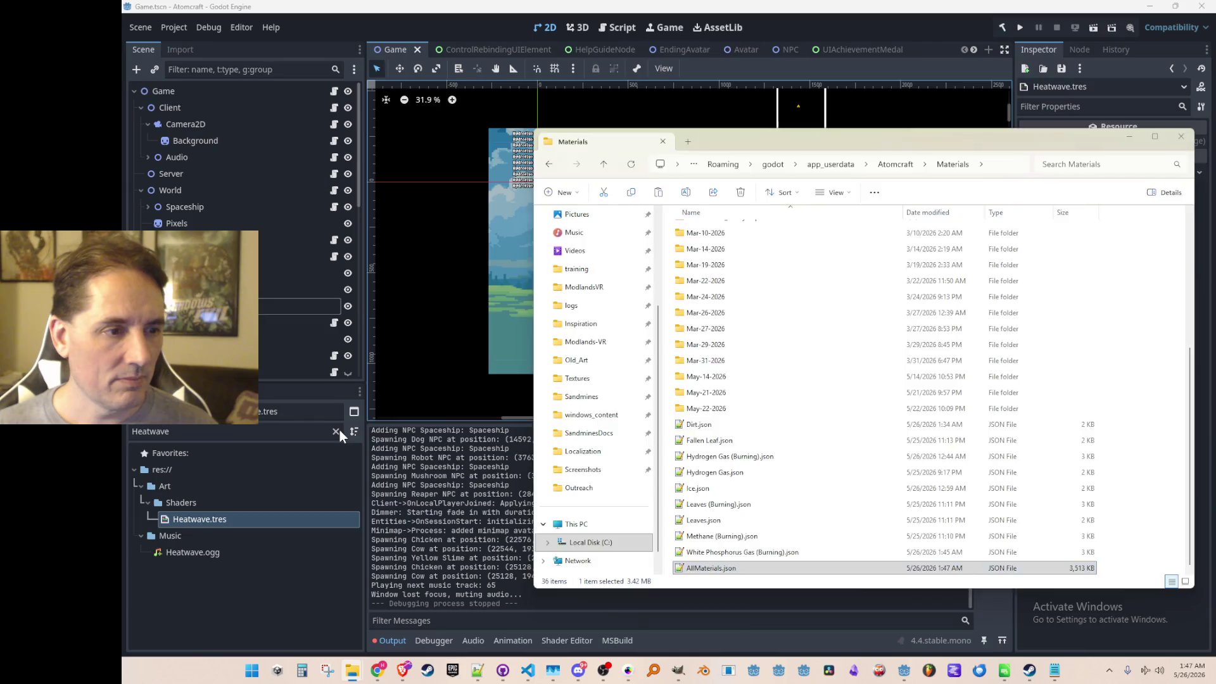
scroll(153, 570, "up", 5)
scroll(155, 561, "up", 5)
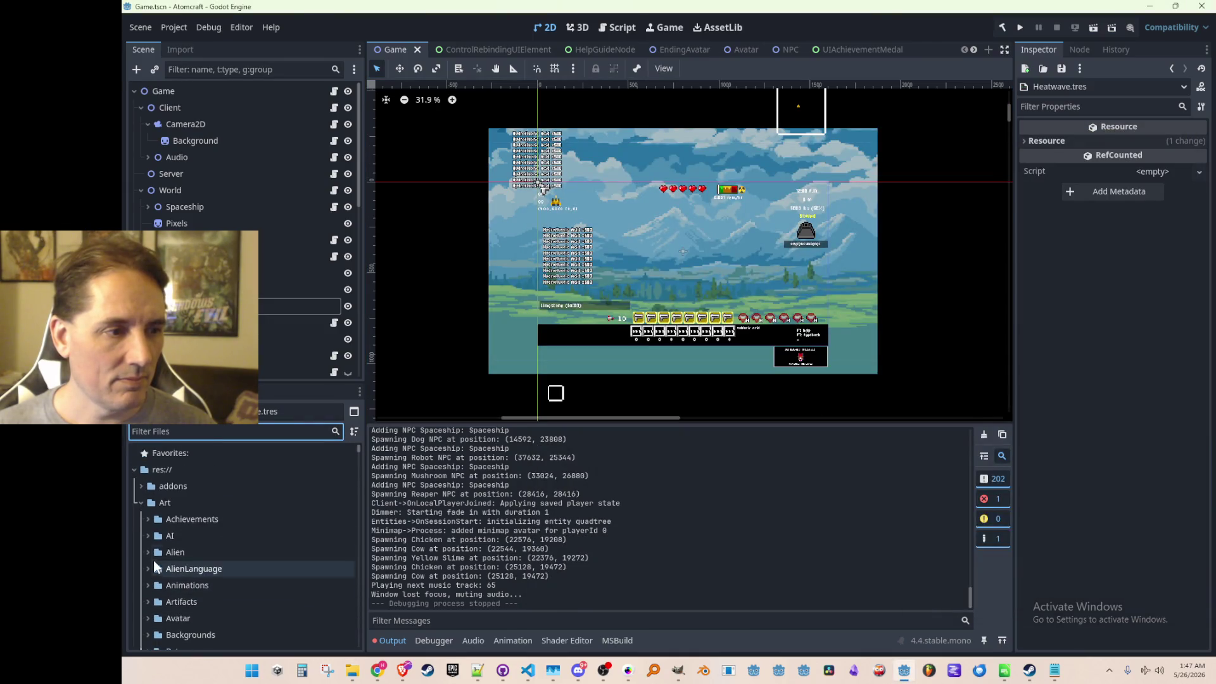
left_click(140, 504)
scroll(143, 520, "down", 1)
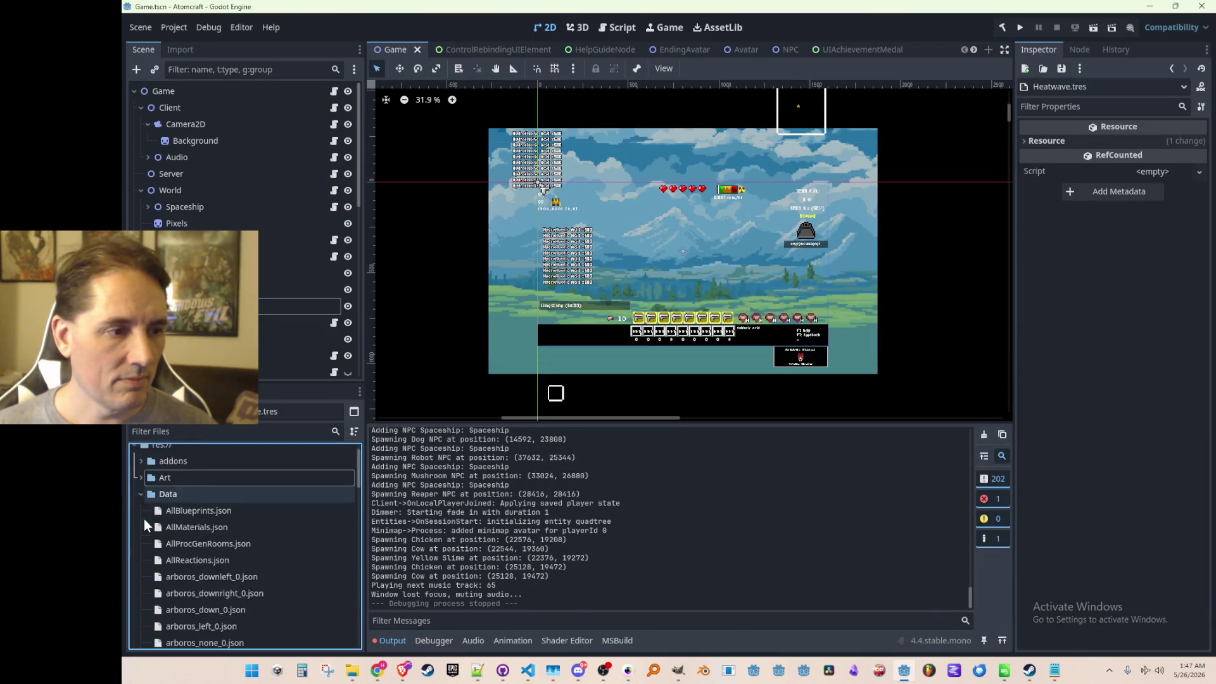
left_click(200, 531)
key("Delete")
key("Return")
left_click(171, 495)
- Delete AllMaterials.json from Materials and create a new May-26-2026 folder there
key("alt+Tab")
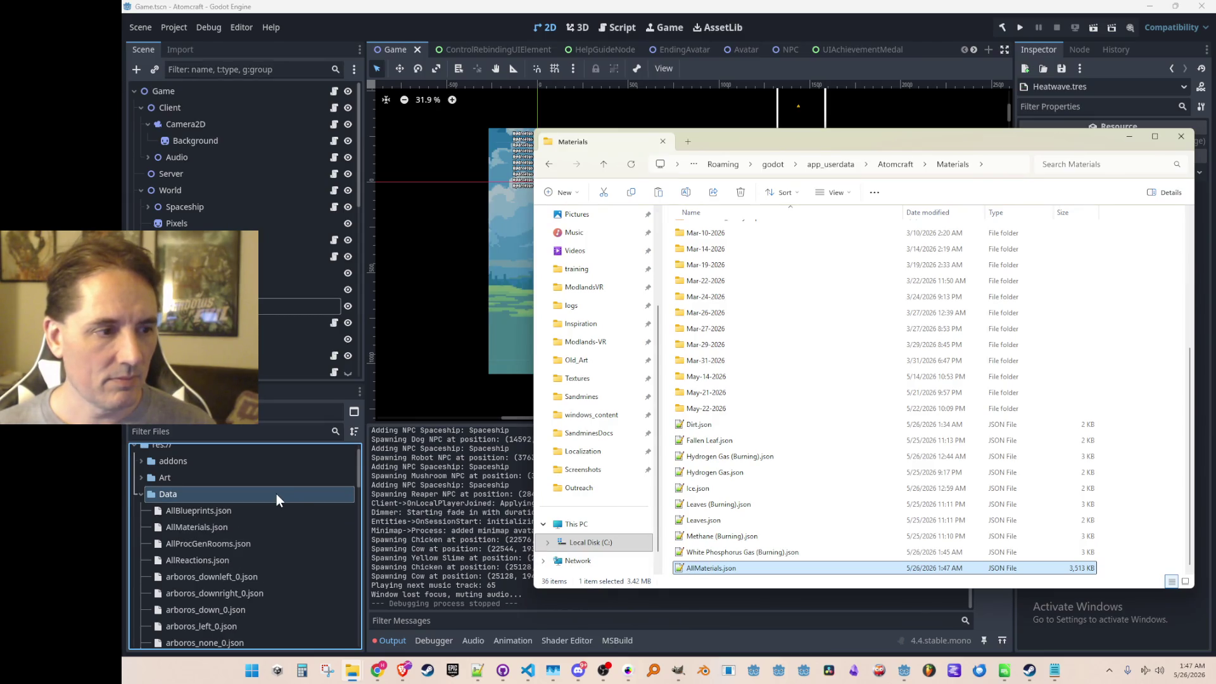
key("Delete")
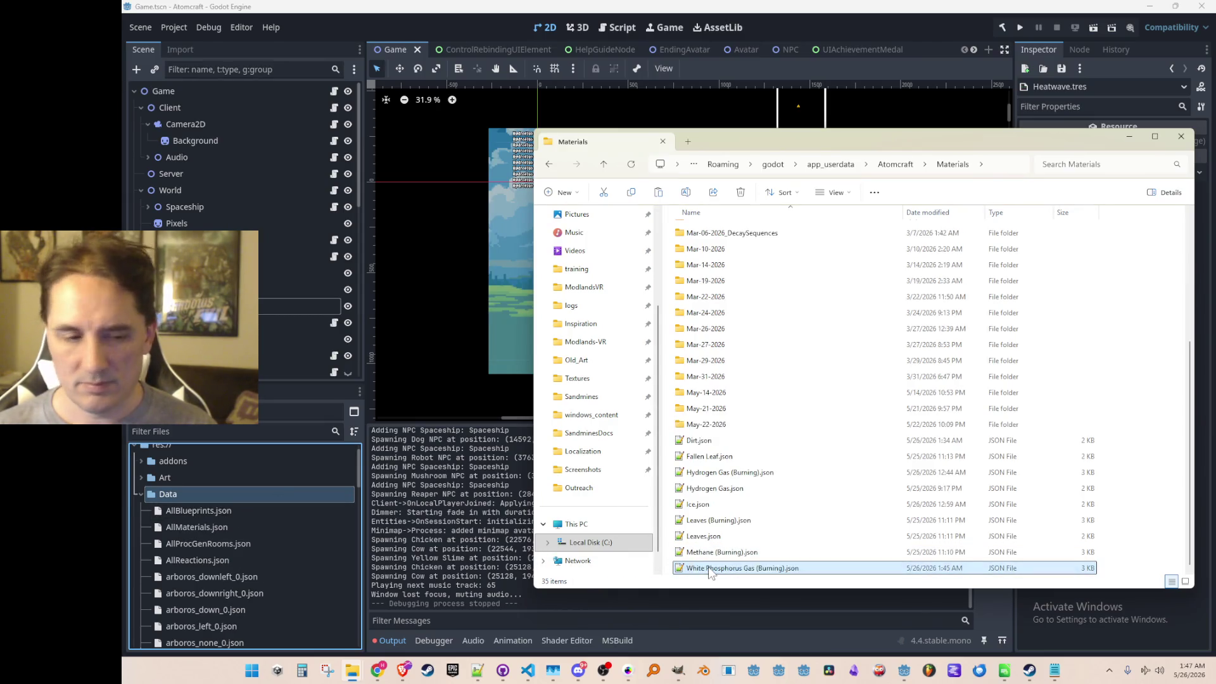
right_click(1139, 575)
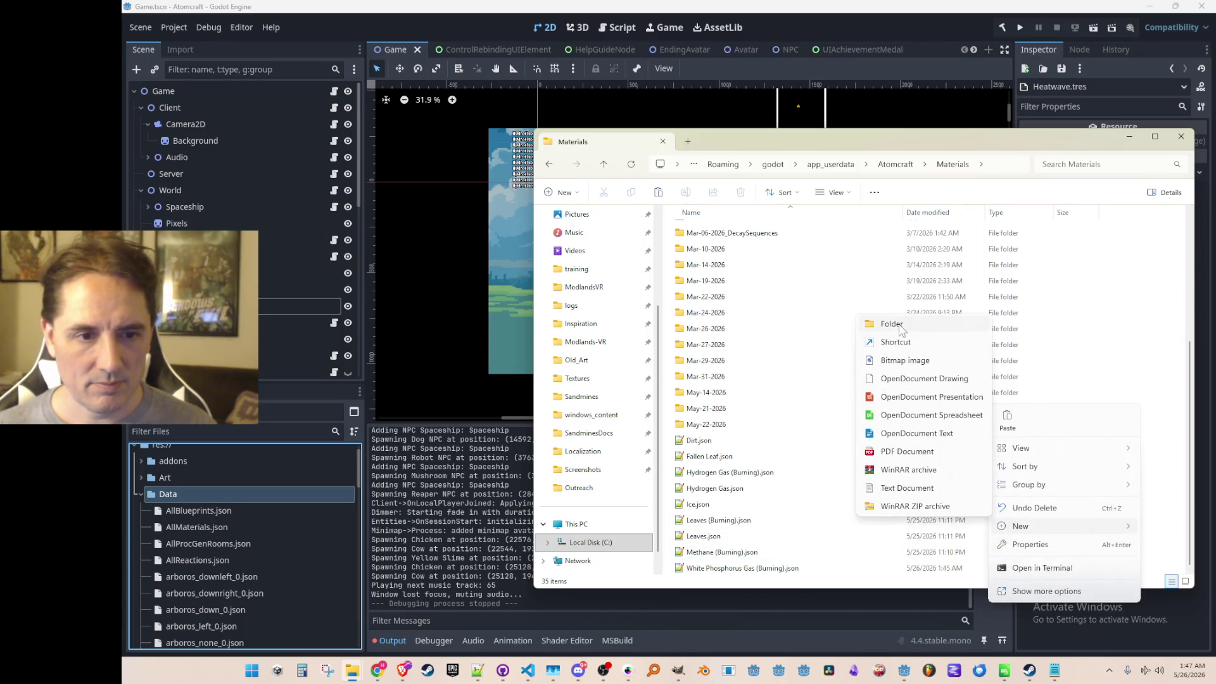
mouse_move(1020, 525)
left_click(912, 321)
type("May-26-2026")
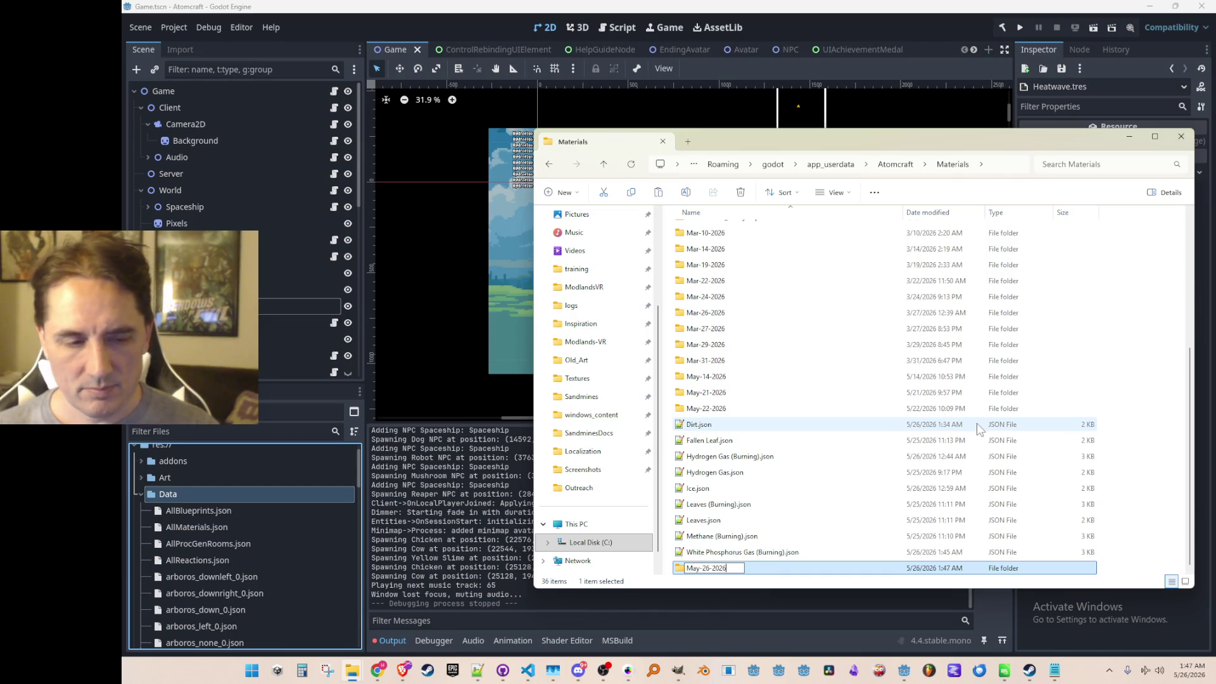
key("Return")
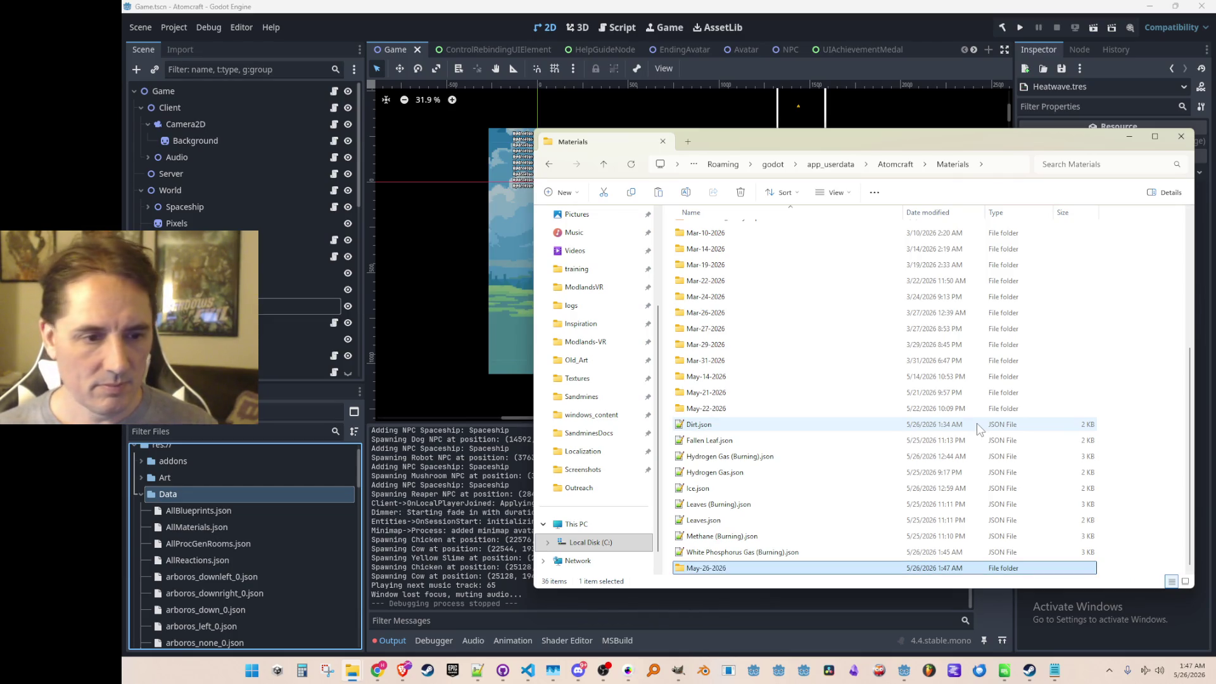
- Move the nine loose material JSONs into May-26-2026 and minimize File Explorer
left_click(741, 426)
left_click(758, 555, "shift")
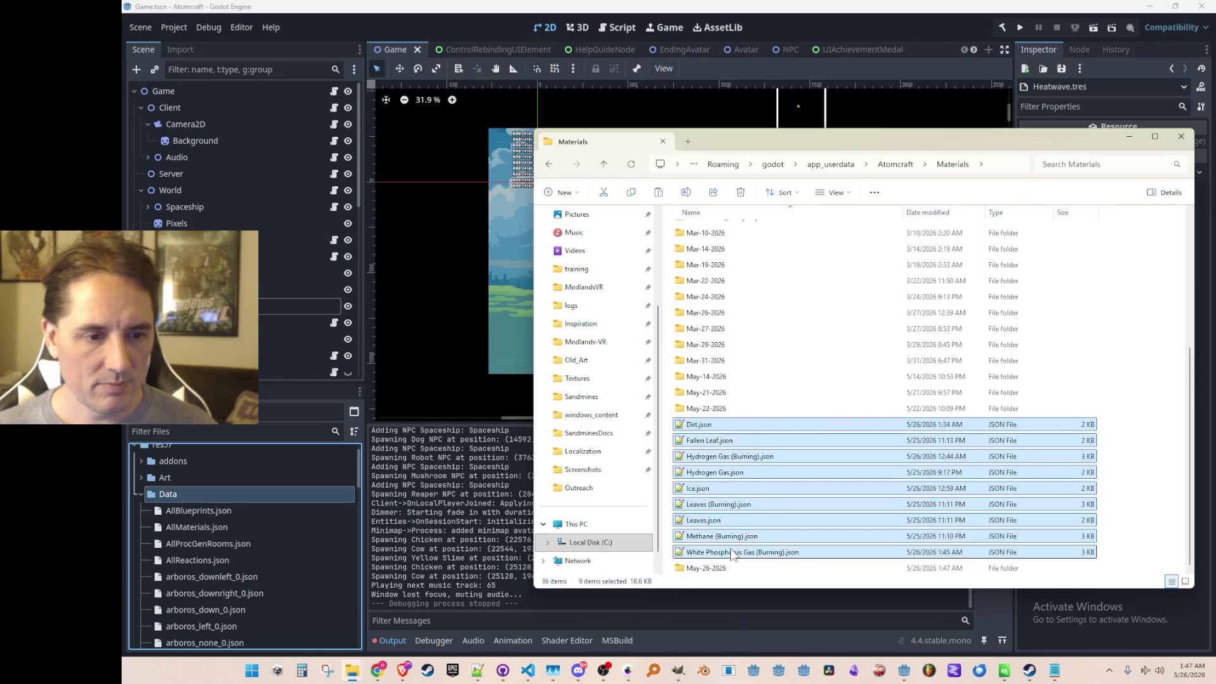
left_click_drag(758, 555, 722, 568)
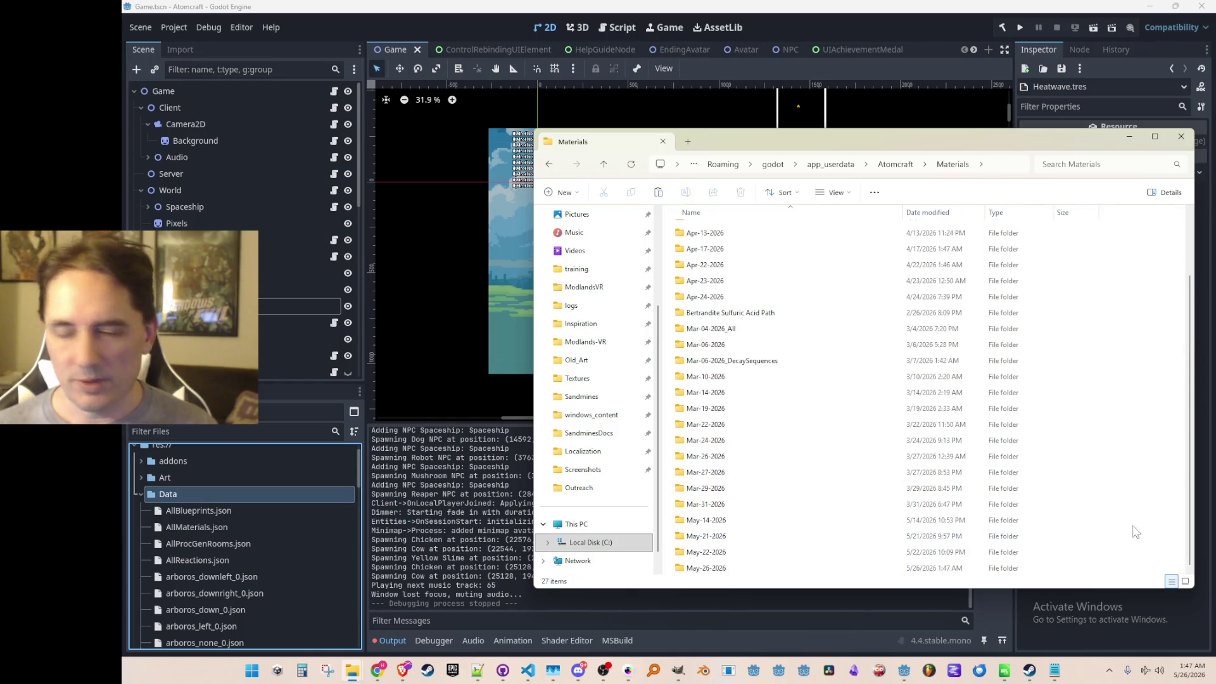
left_click(793, 568)
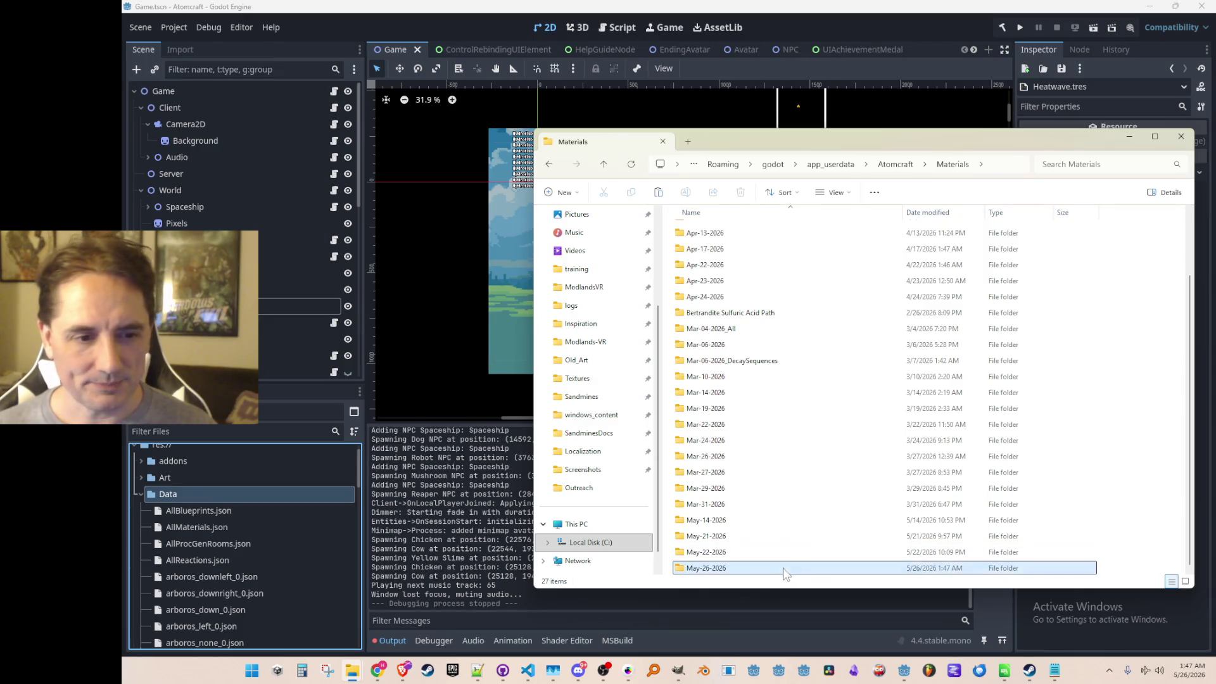
left_click(1131, 139)
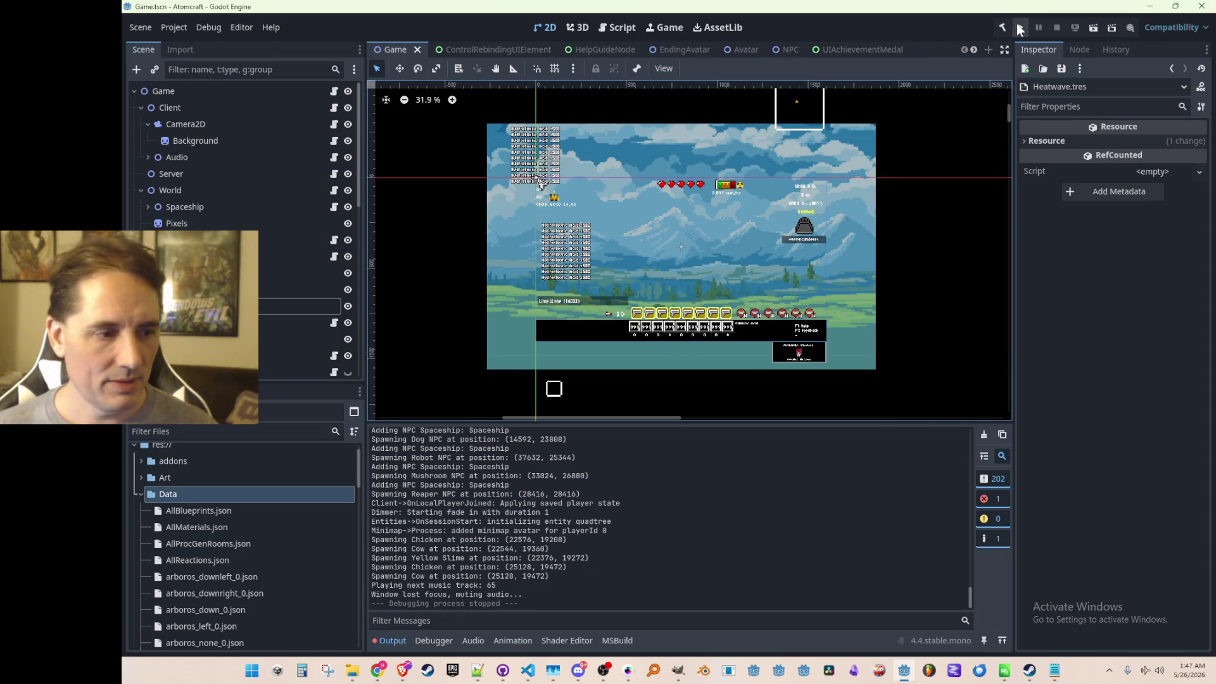
- Run the Atomcraft project from the Godot toolbar so its title menu appears
left_click(1019, 27)
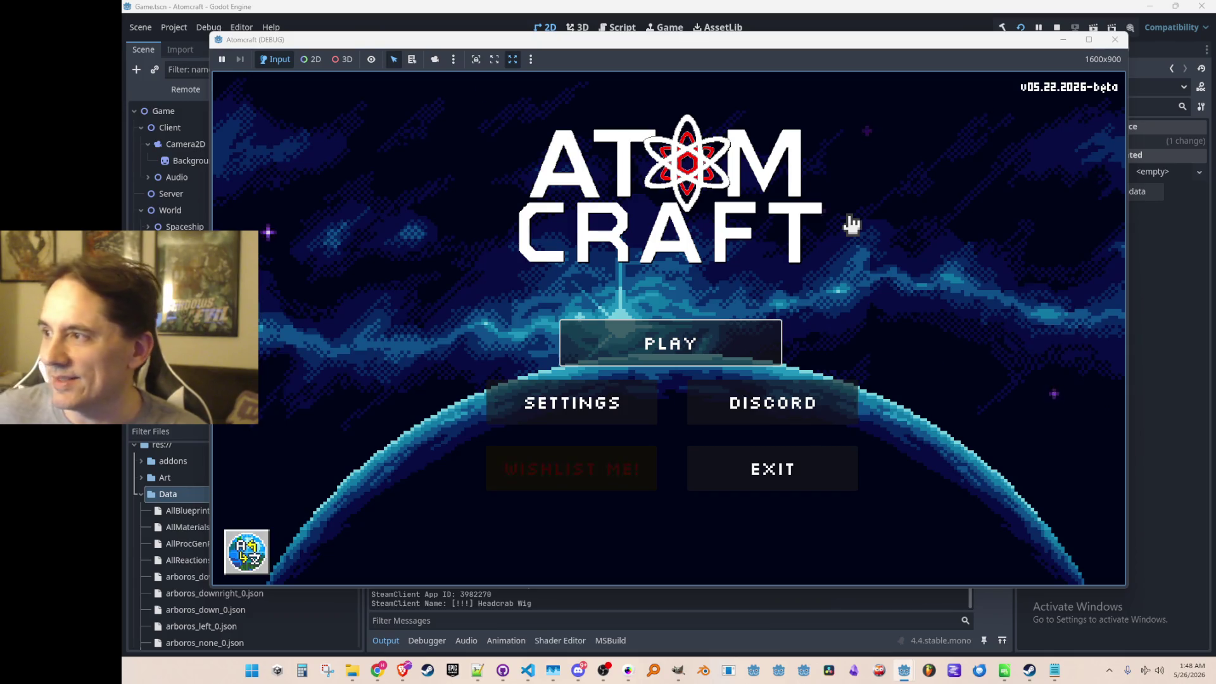
- Start a play session as profile A Test 6 in the NPC Test H world
left_click(742, 344)
scroll(708, 299, "down", 3)
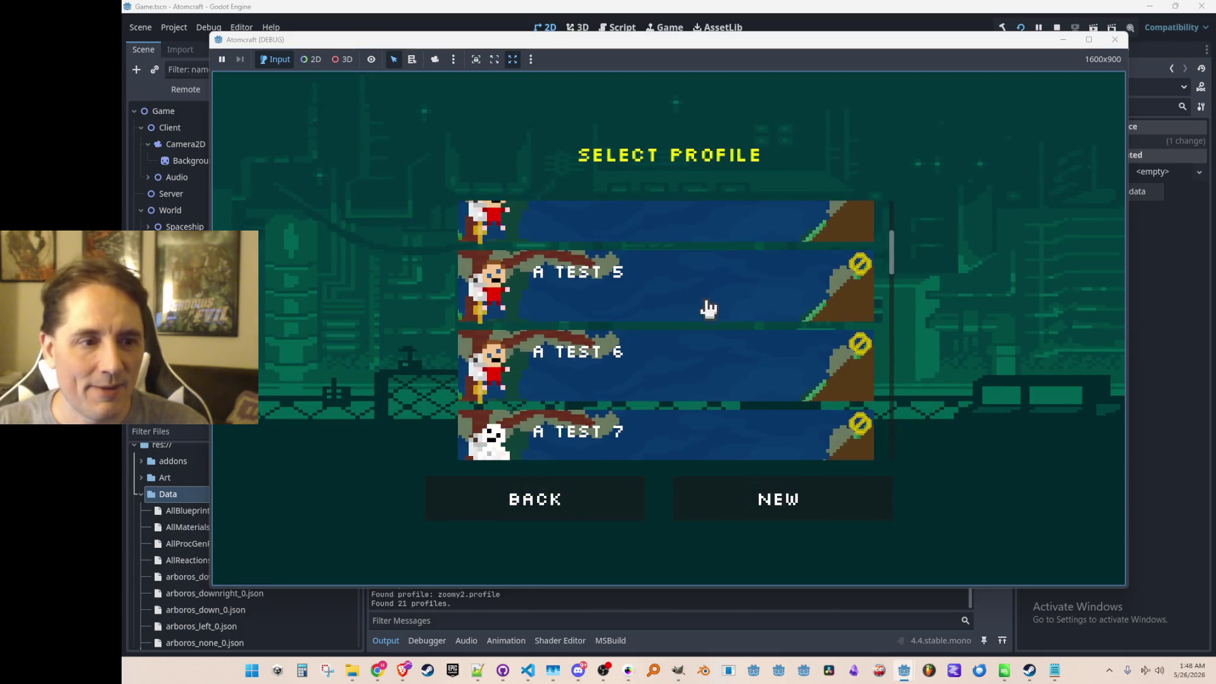
left_click(701, 375)
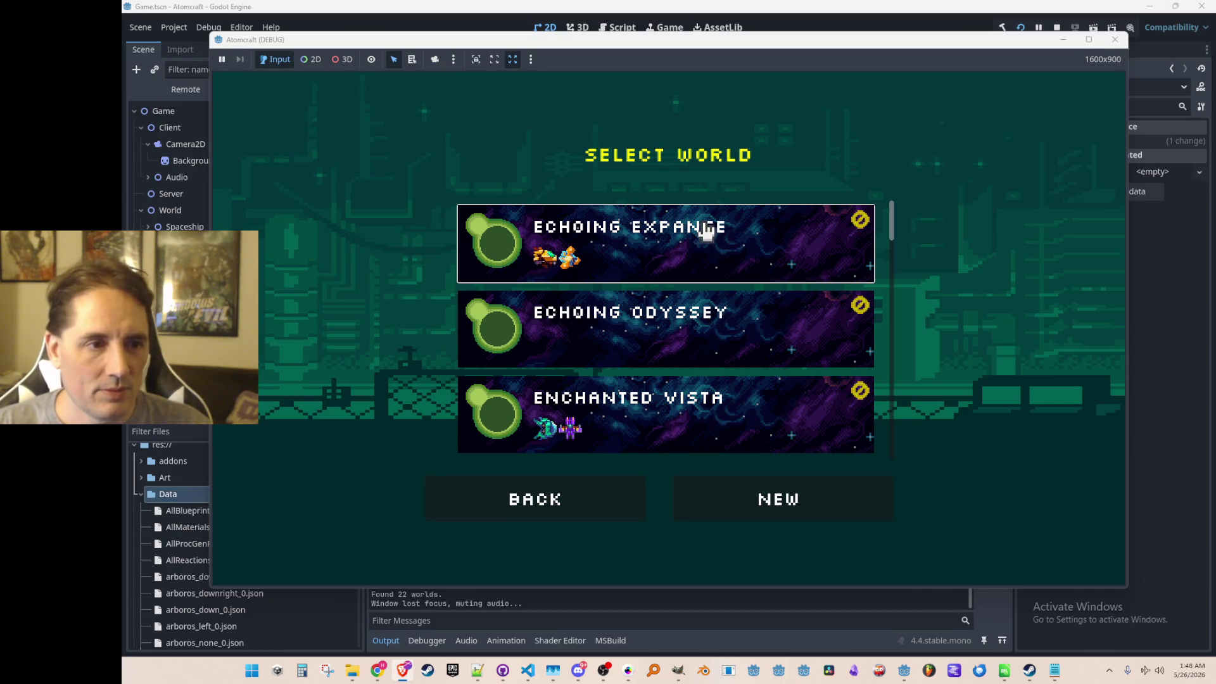
scroll(733, 320, "down", 5)
scroll(749, 325, "down", 5)
scroll(749, 328, "down", 5)
scroll(746, 325, "down", 3)
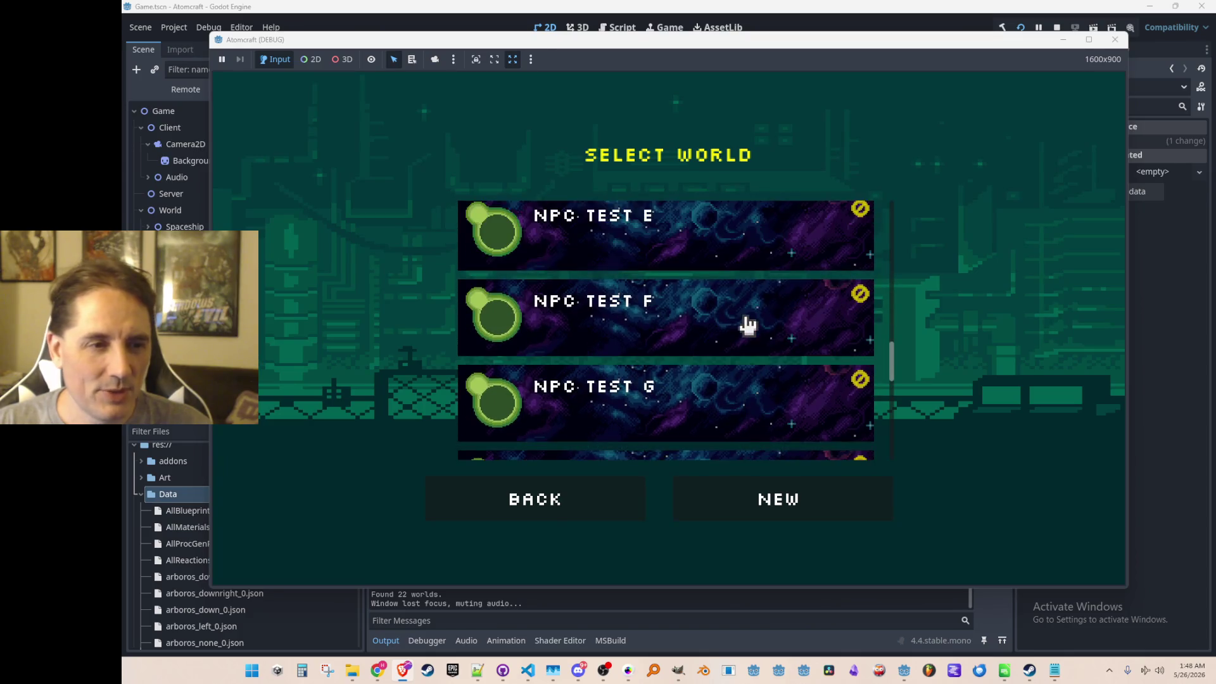
scroll(740, 332, "down", 3)
left_click(916, 335)
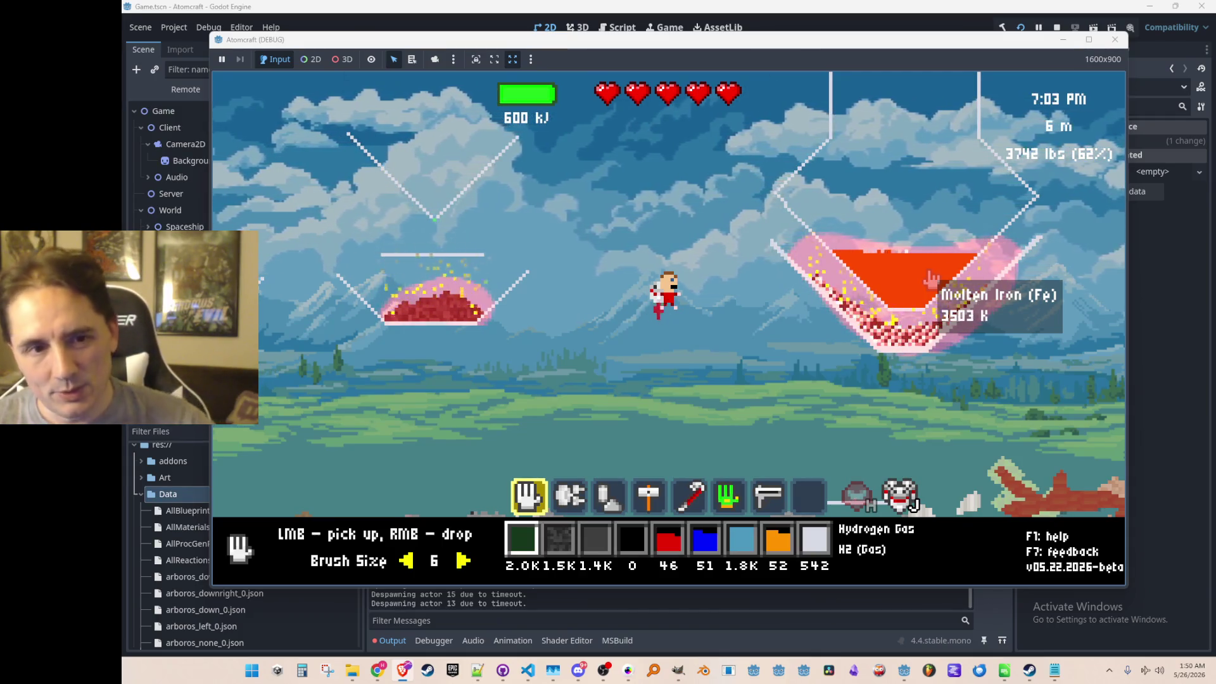
- Fly the character around the test world and bring up the in-game command console
key("s")
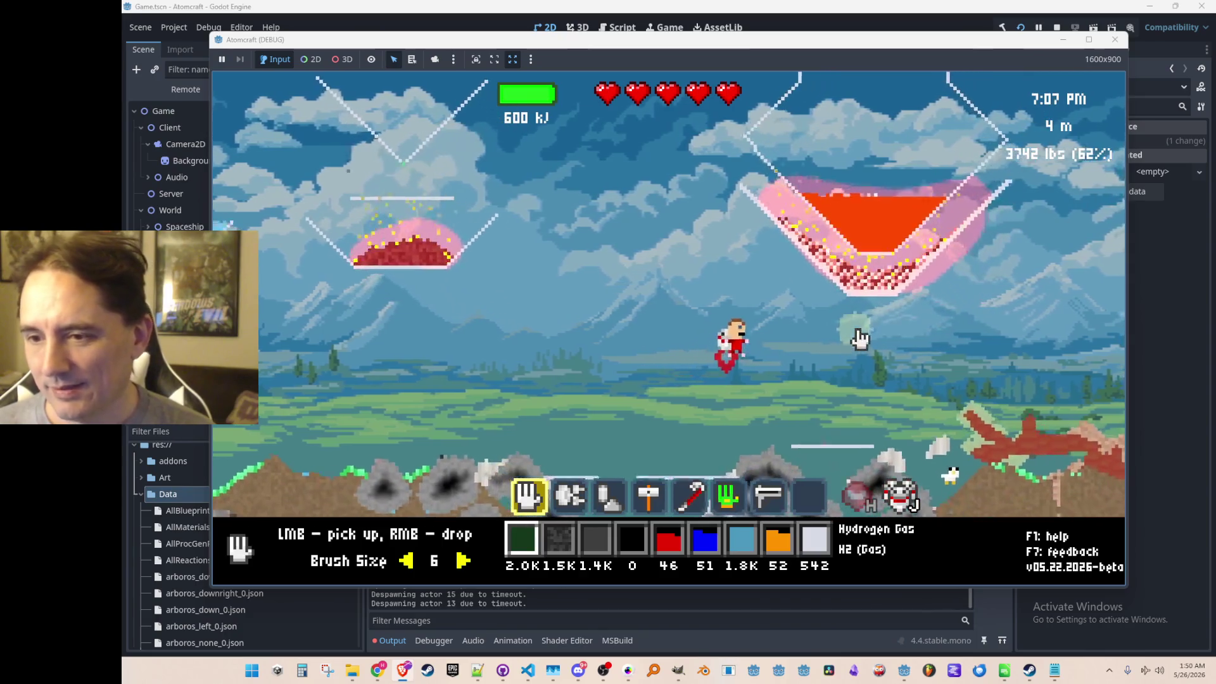
key("d")
key("w")
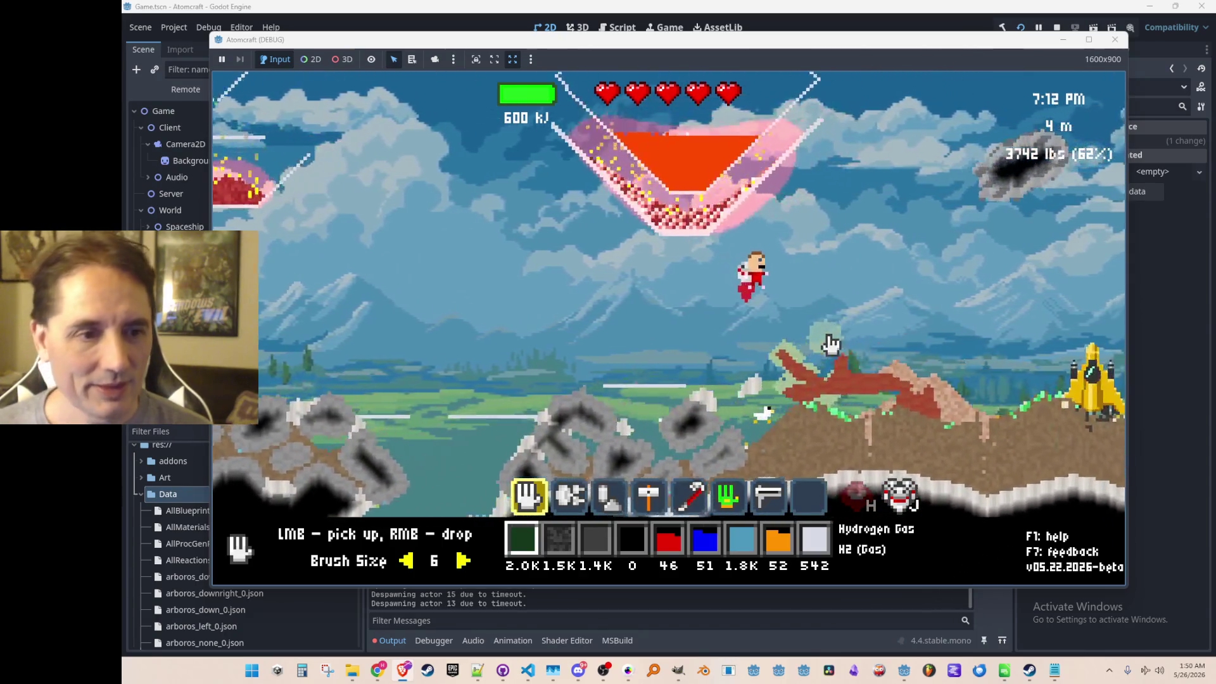
key("grave")
type("export_indiv_materials")
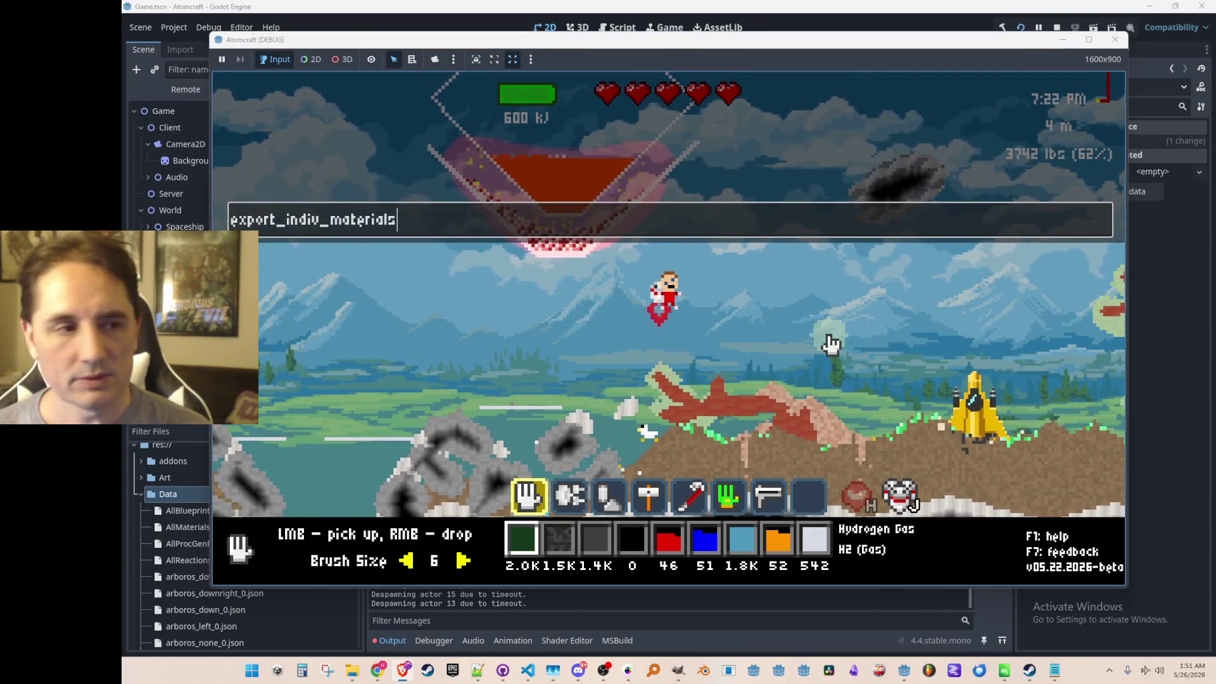
- Run export_indiv_materials from the console, then jetpack up and left across the world
key("grave")
key("a")
key("w")
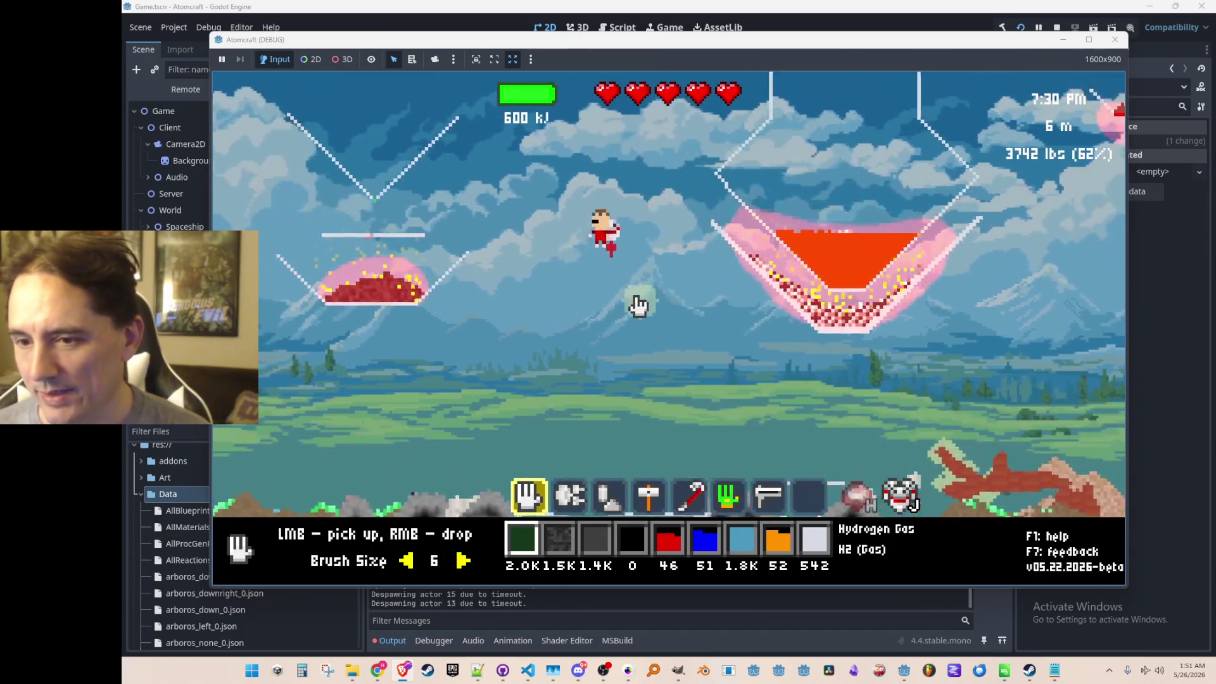
key("w")
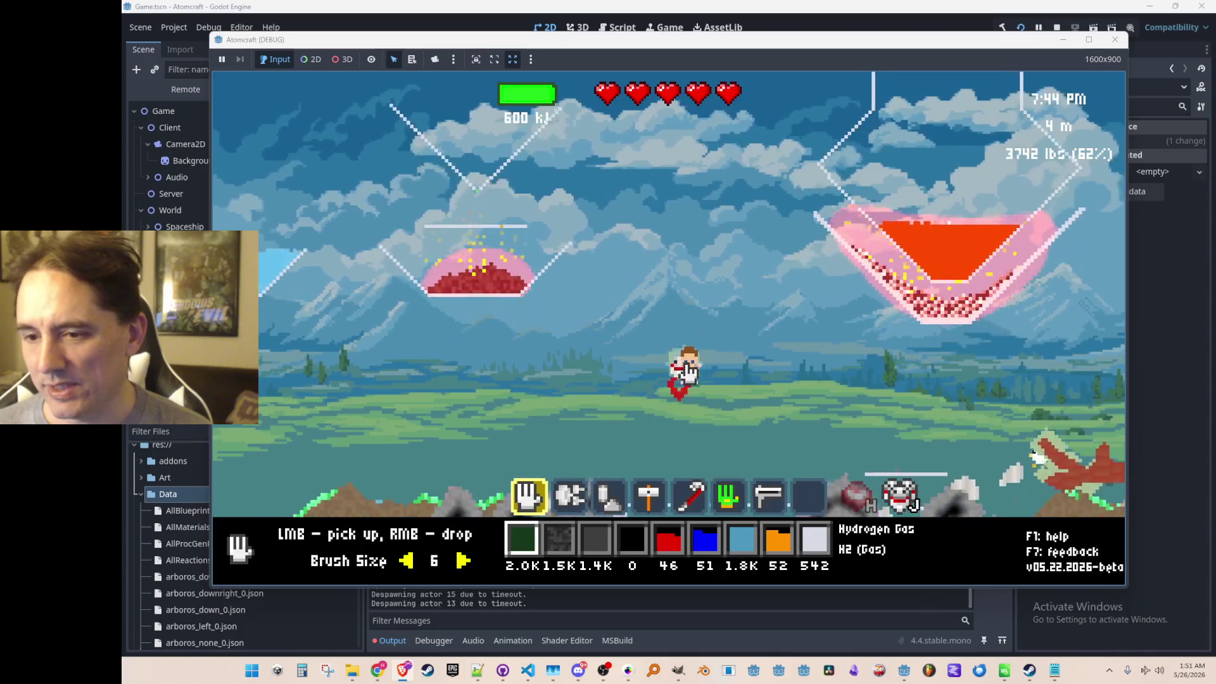
key("w")
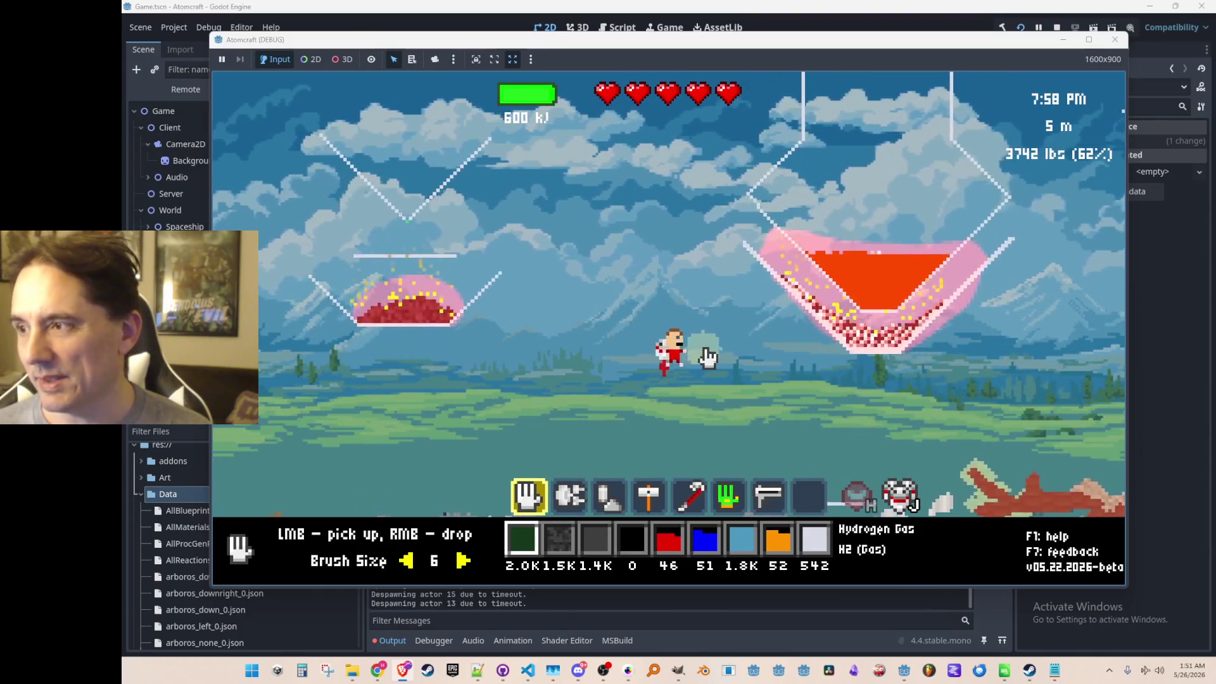
key("w")
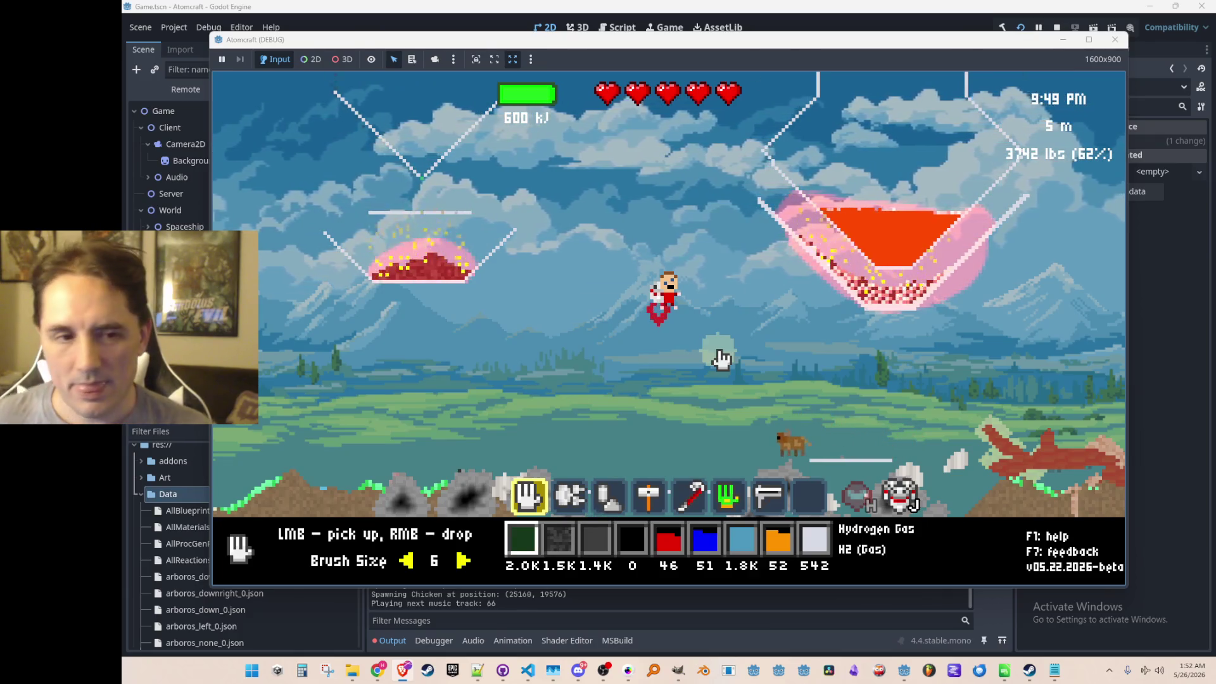
- Drag-collect the coal from the pink bowl and quit the running game with F8
left_click_drag(888, 337, 796, 302)
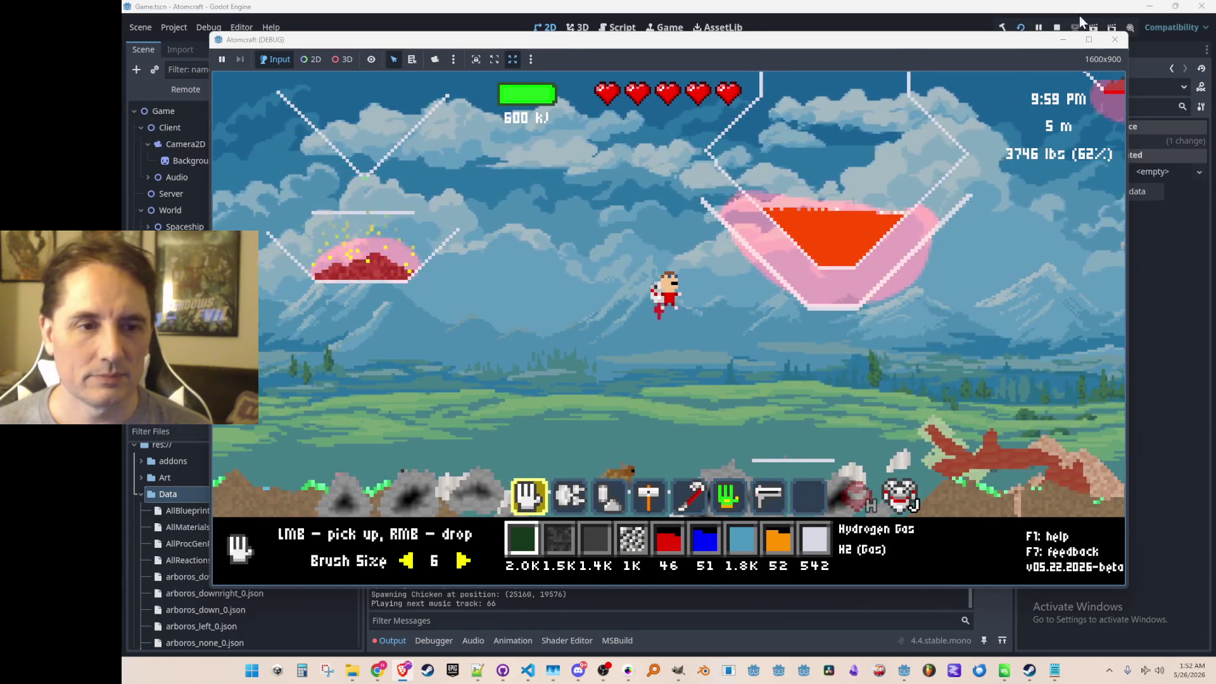
key("F8")
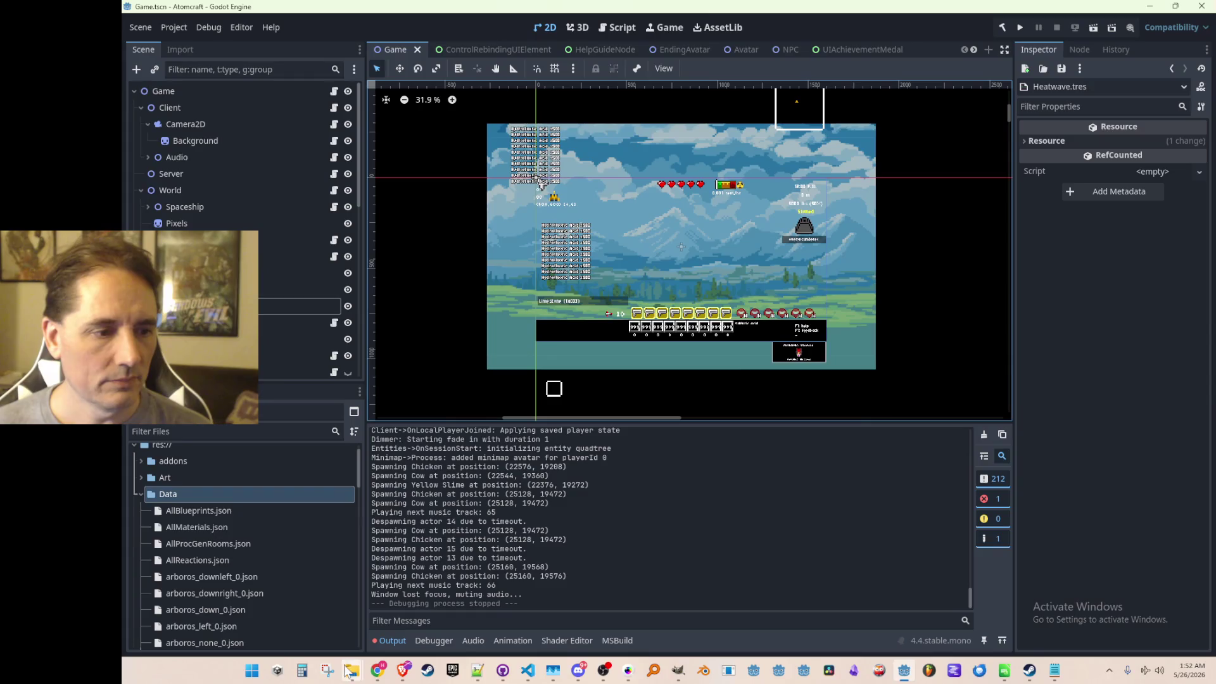
mouse_move(352, 671)
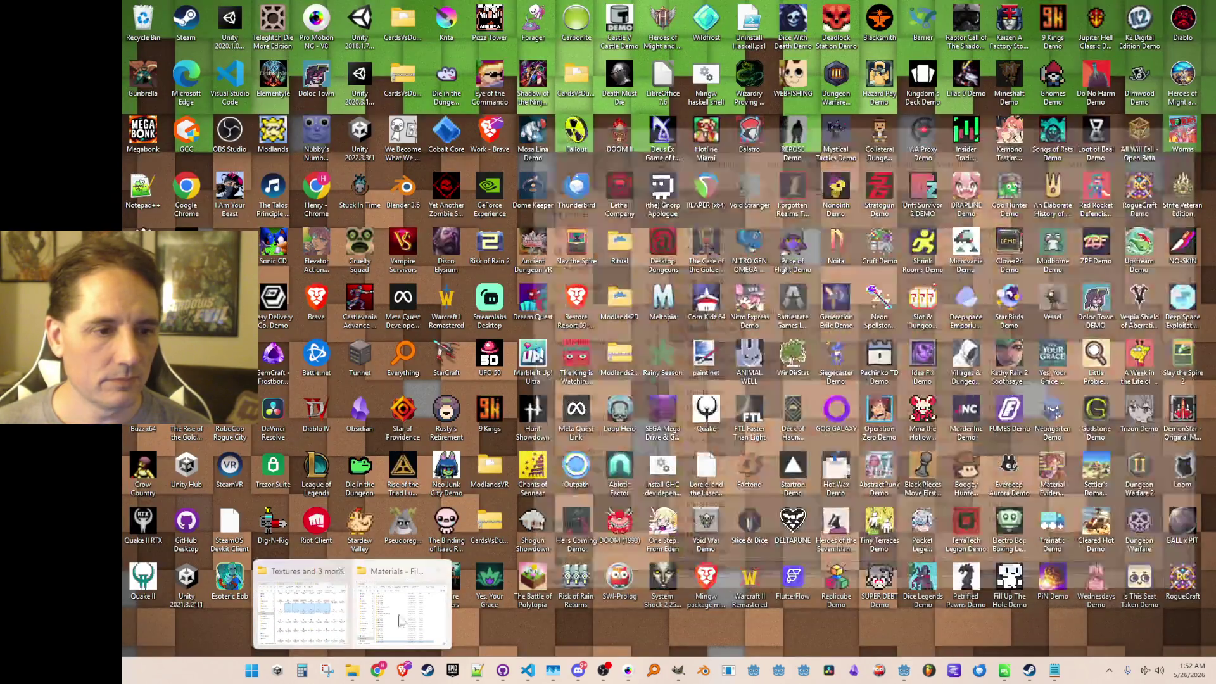
- Open the re-exported Xenotime.json in Notepad++ and reload its new contents
left_click(400, 623)
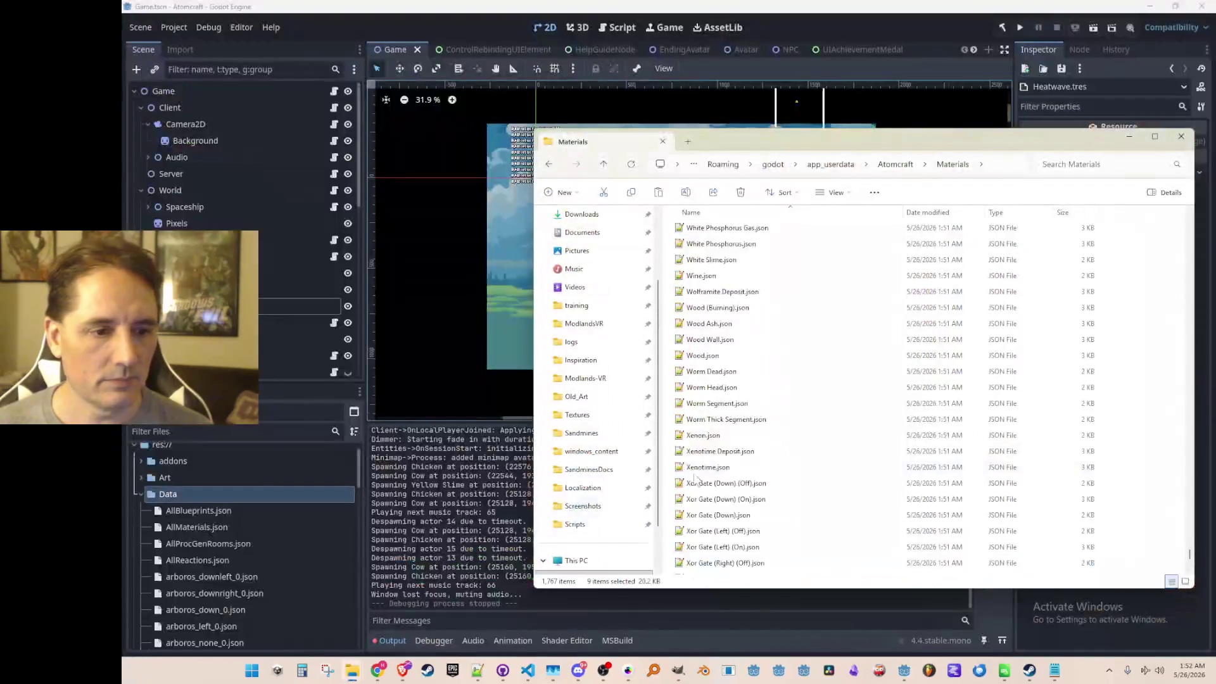
scroll(760, 427, "down", 5)
left_click(708, 372)
double_click(723, 374)
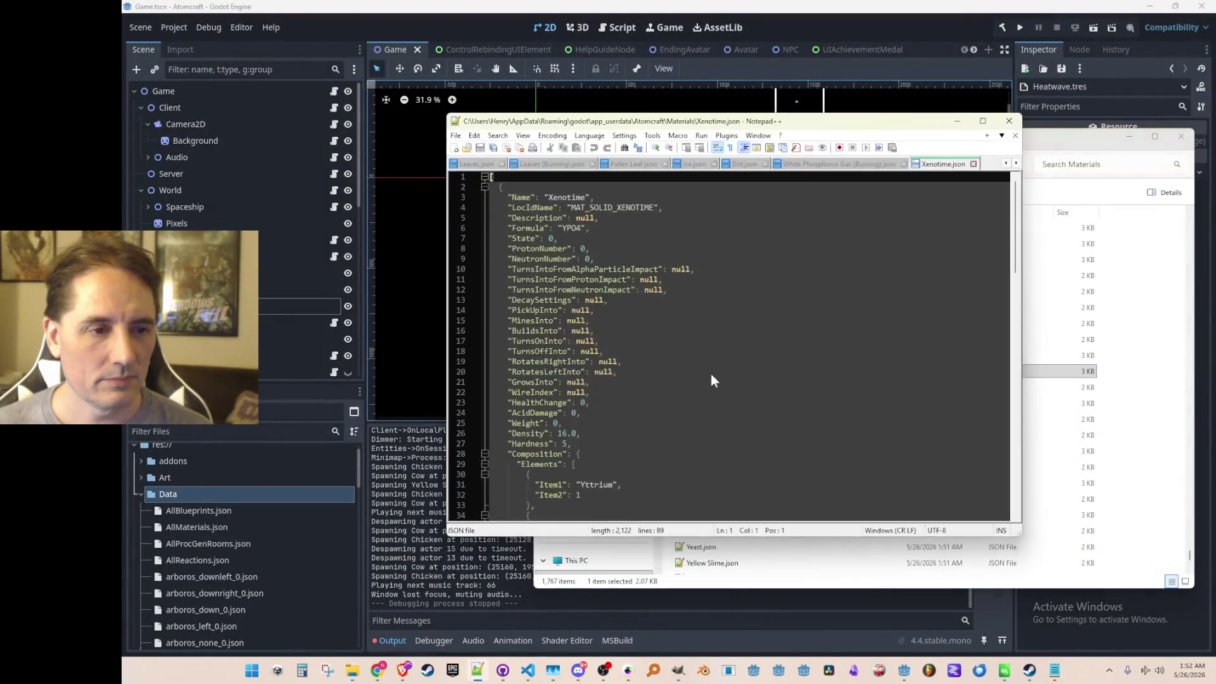
left_click(711, 384)
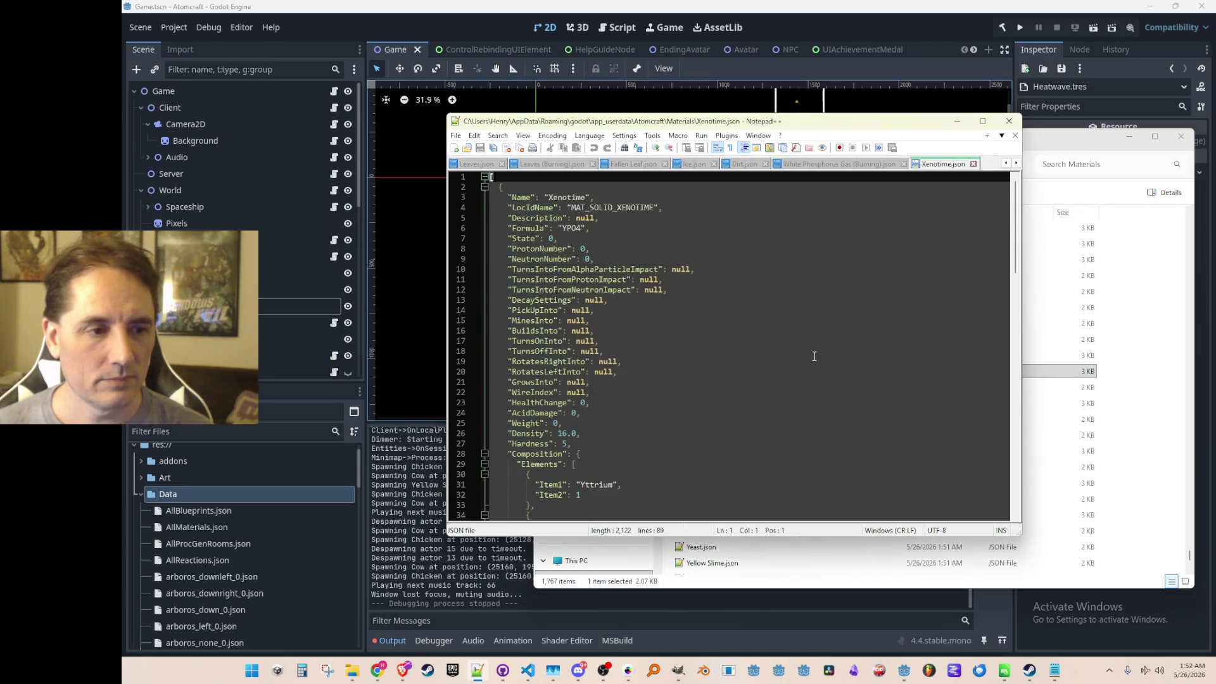
scroll(917, 294, "down", 12)
scroll(917, 318, "down", 6)
scroll(905, 318, "down", 3)
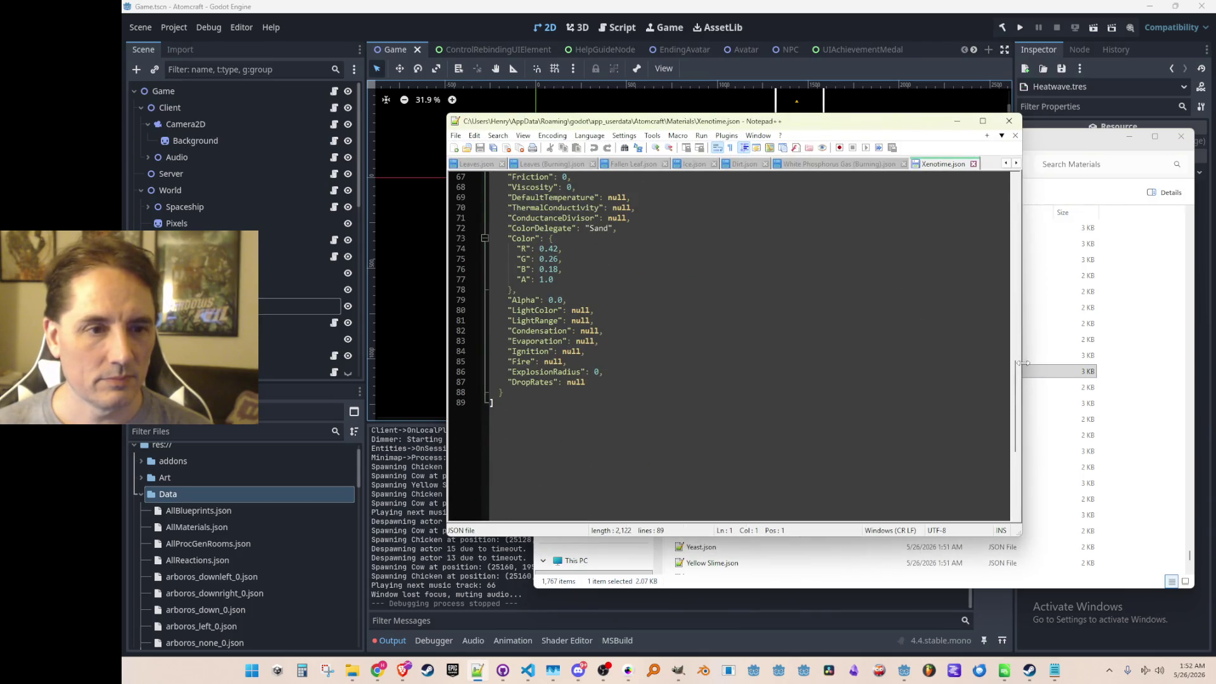
- Review White Phosphorus Gas (Burning).json's Ignition line, then minimize Notepad++
left_click(1022, 364)
scroll(774, 328, "up", 5)
left_click(774, 325)
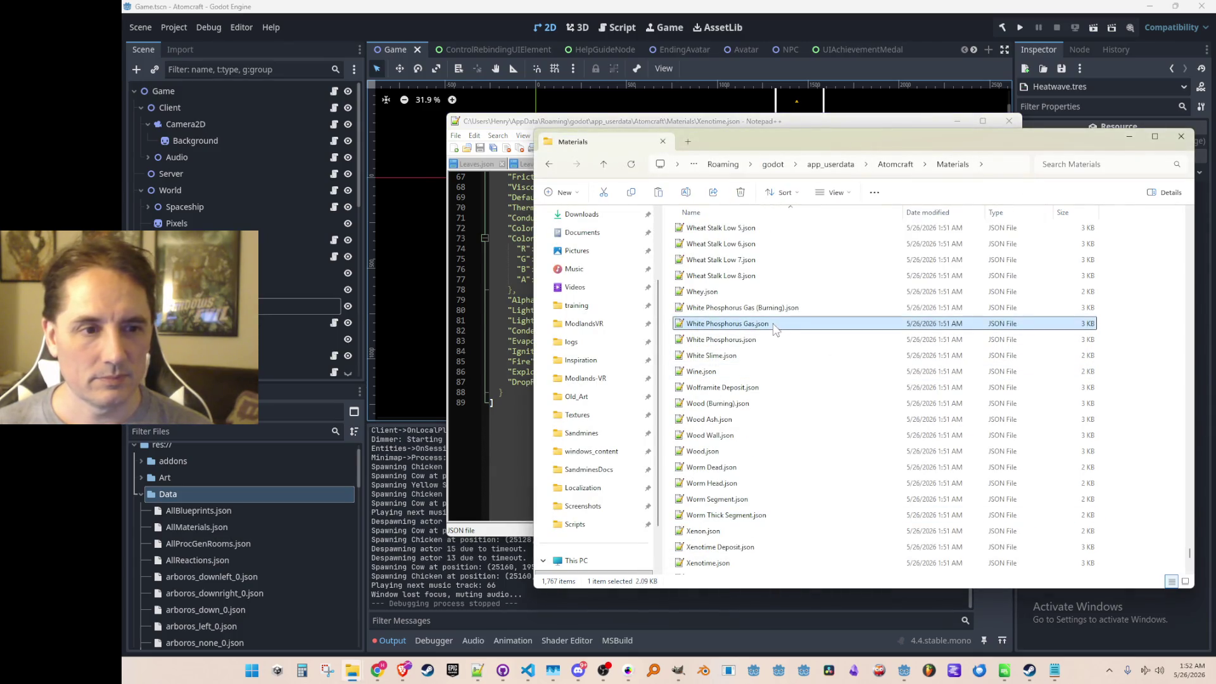
double_click(765, 308)
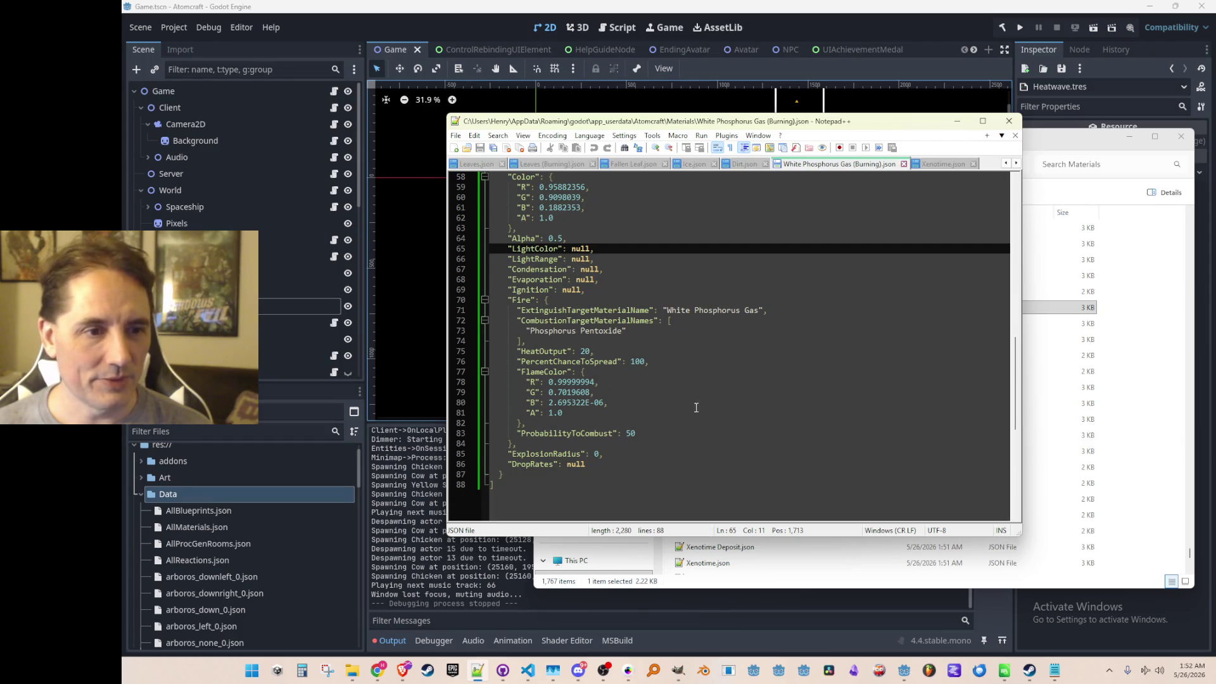
left_click(824, 290)
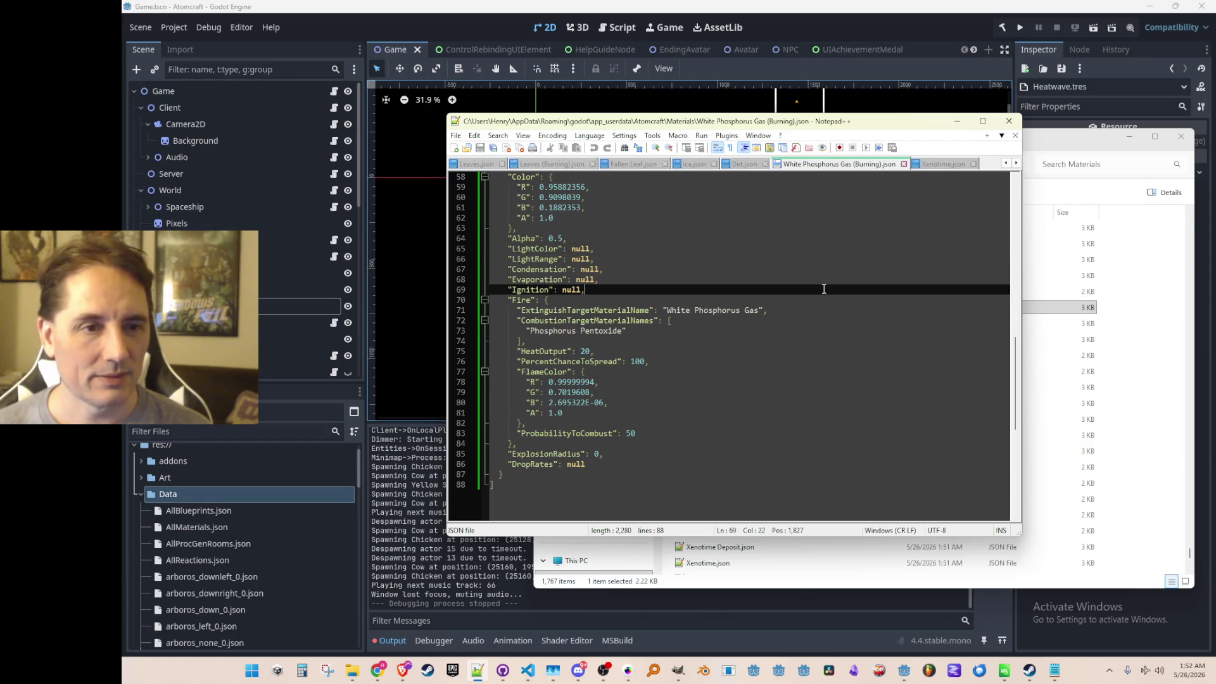
left_click(956, 121)
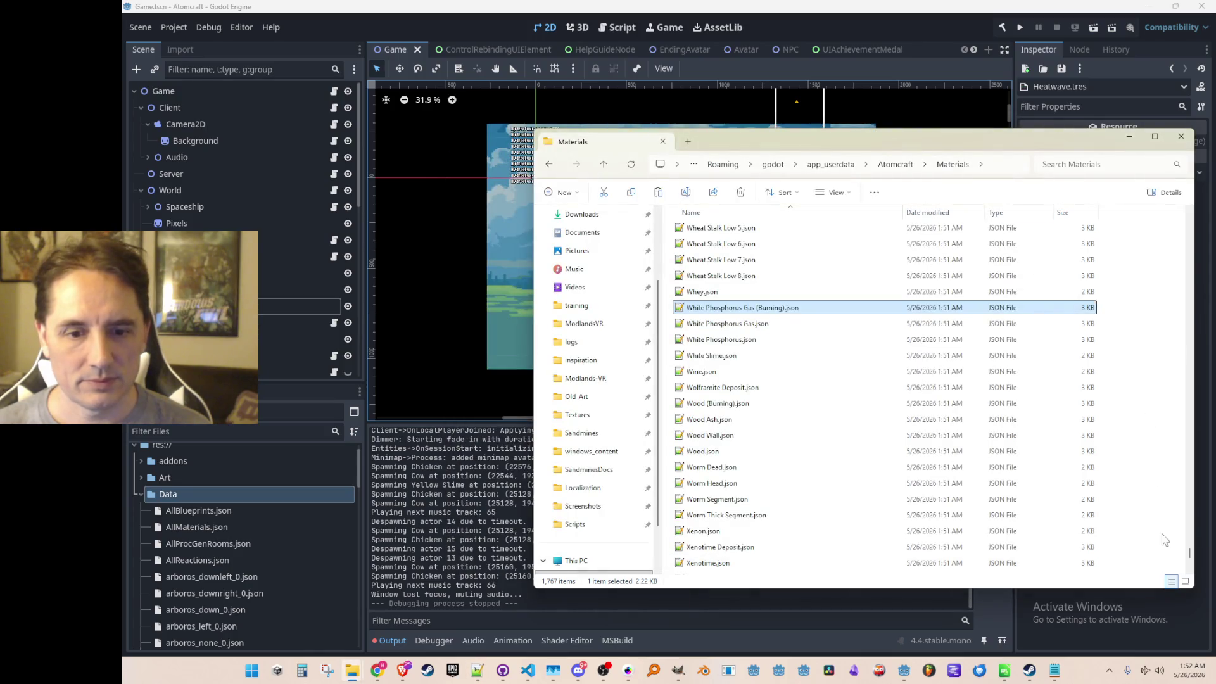
mouse_move(1188, 555)
left_mouse_down()
mouse_move(1188, 308)
mouse_move(1157, 232)
left_mouse_up()
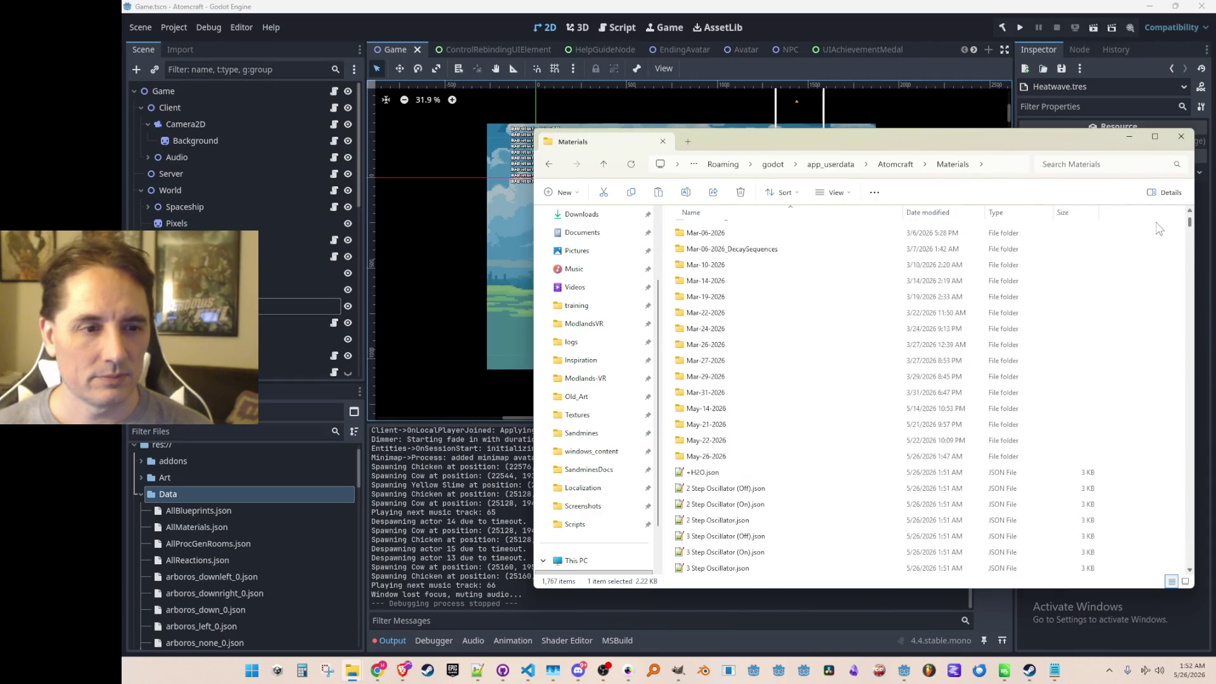
scroll(1131, 383, "up", 3)
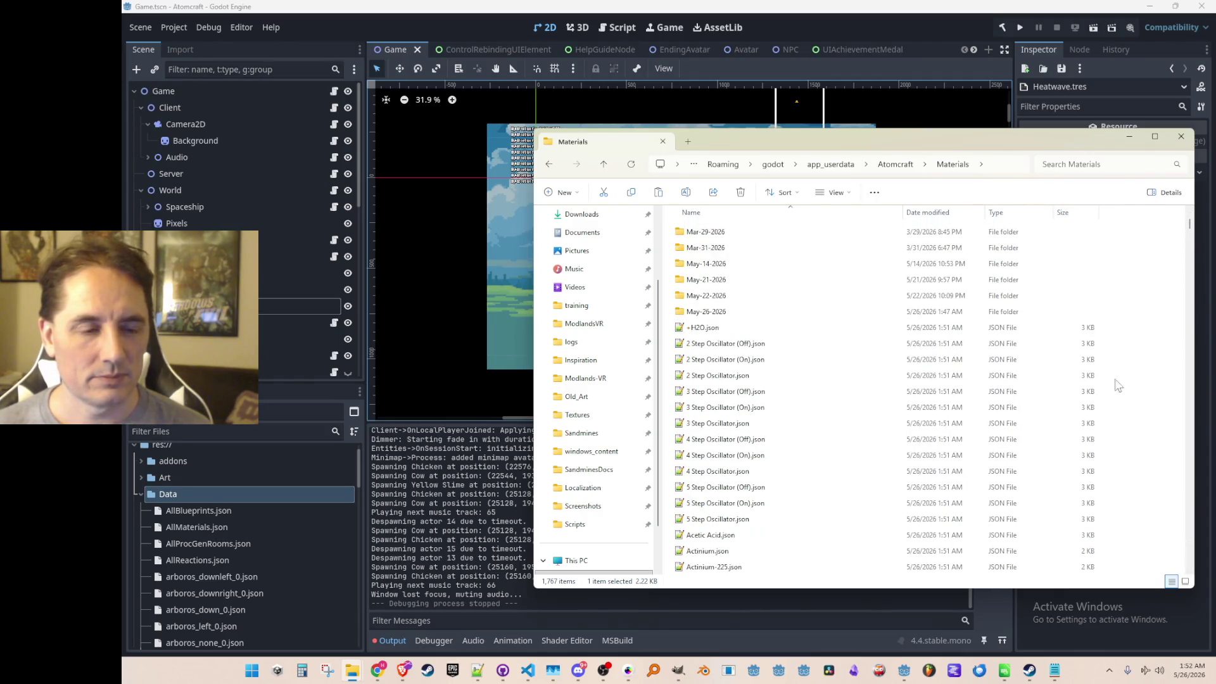
- Create a new folder named May-26-2026_ALL inside the Materials folder
right_click(1146, 367)
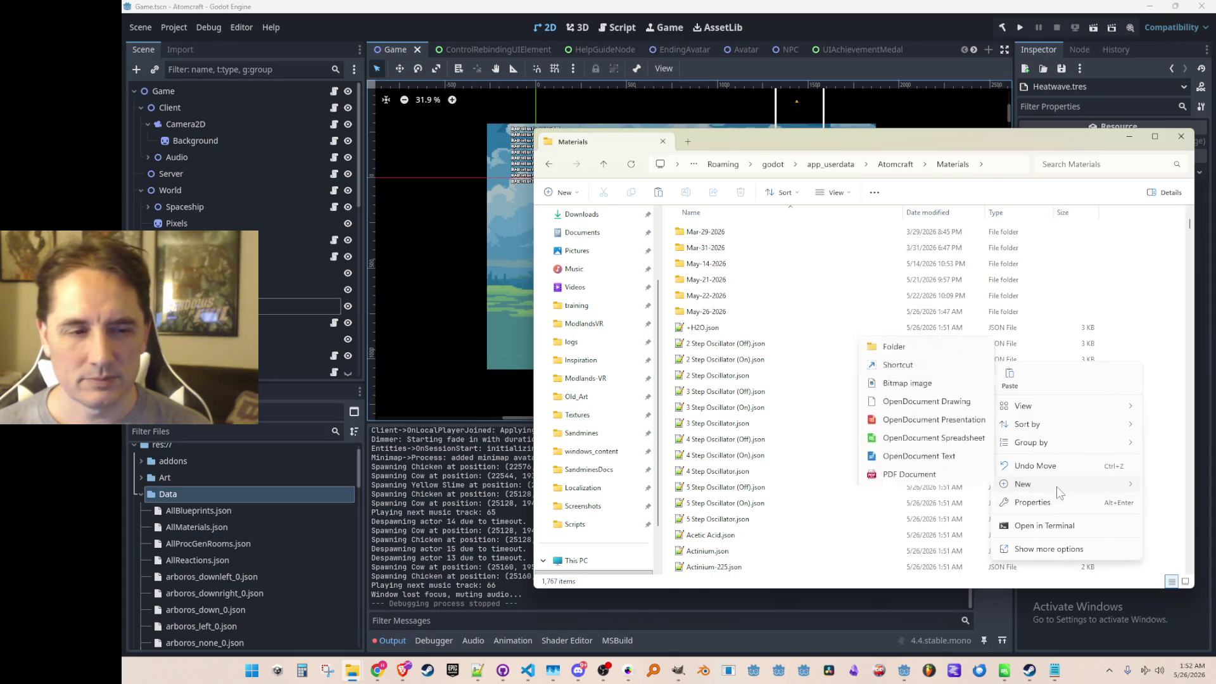
left_click(936, 280)
type("May-26-2026_ALL")
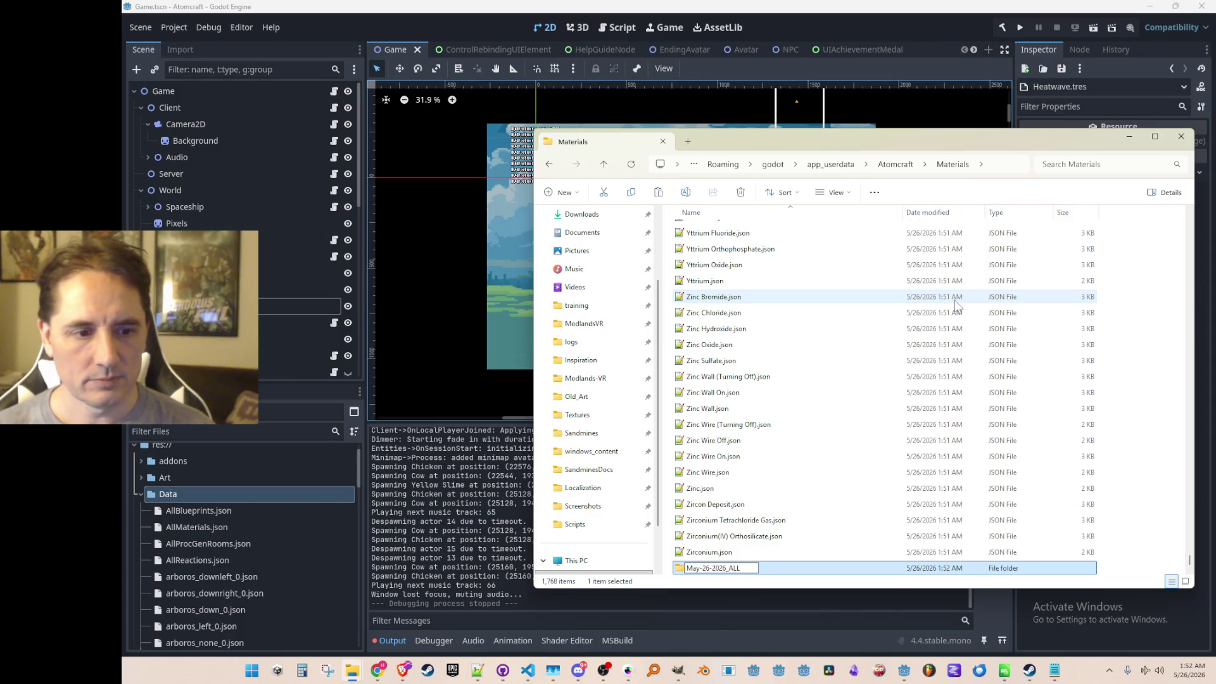
key("Return")
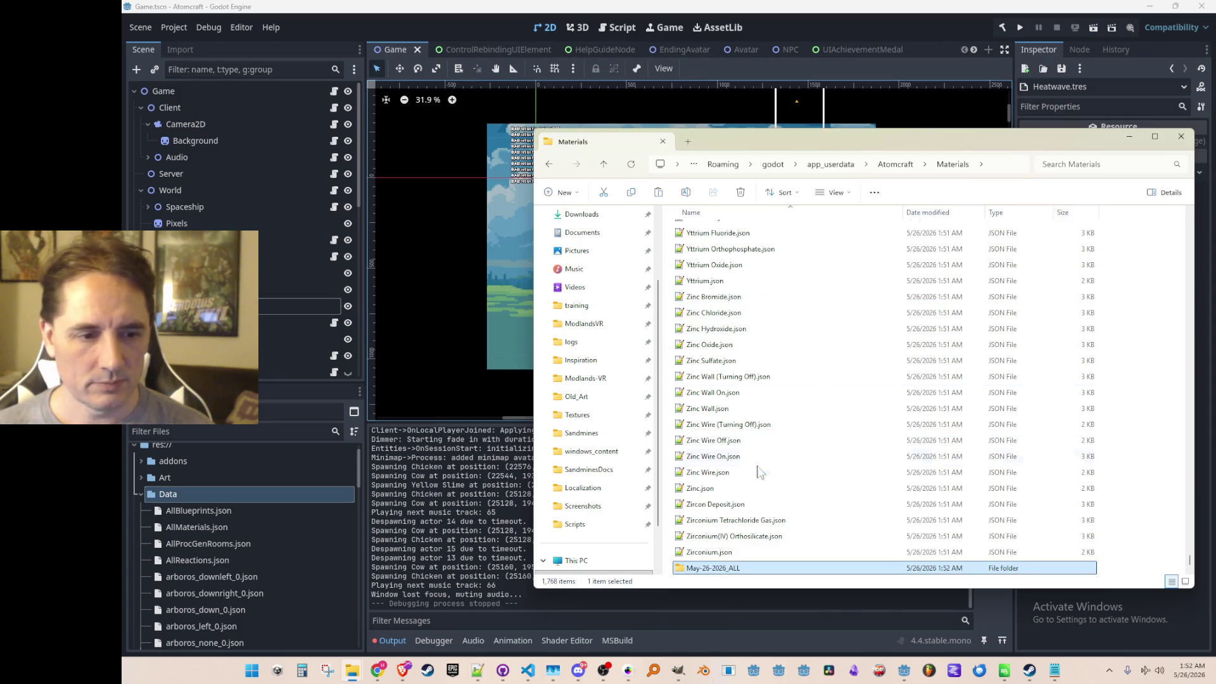
scroll(893, 480, "down", 2)
scroll(855, 499, "down", 2)
- Select every loose JSON from +H2O.json onward for the May-26-2026_ALL folder, then return to Godot
left_click(758, 397)
key("shift+End")
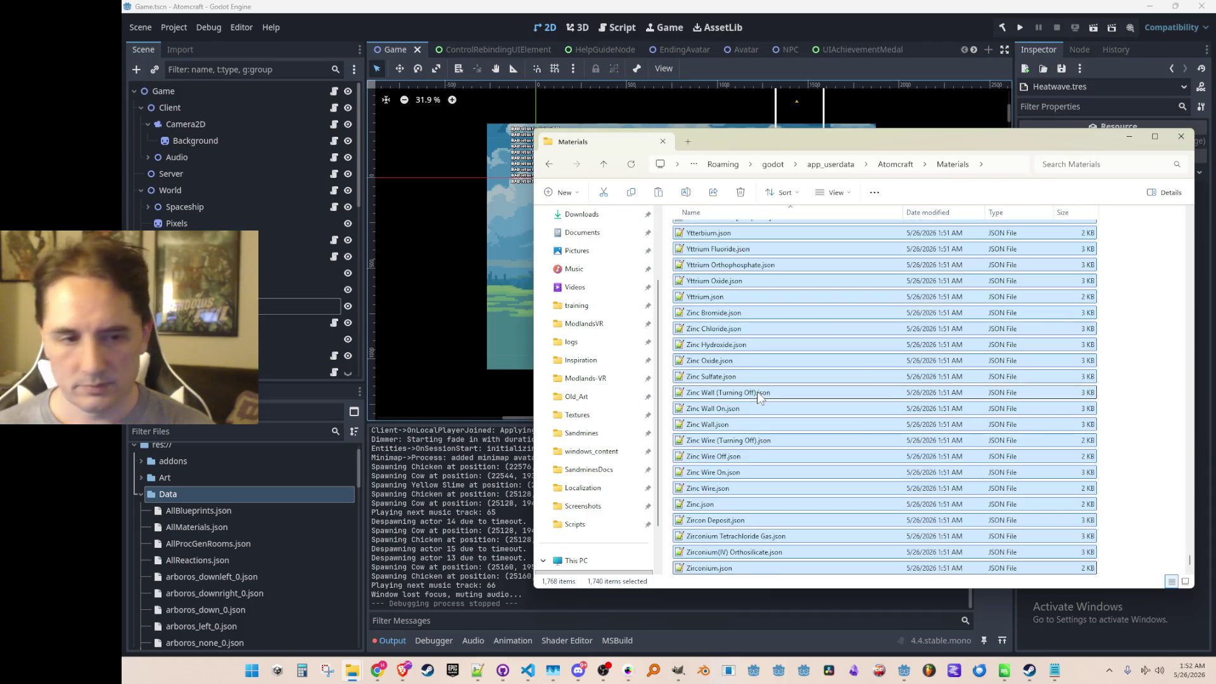
left_click_drag(1190, 565, 1160, 245)
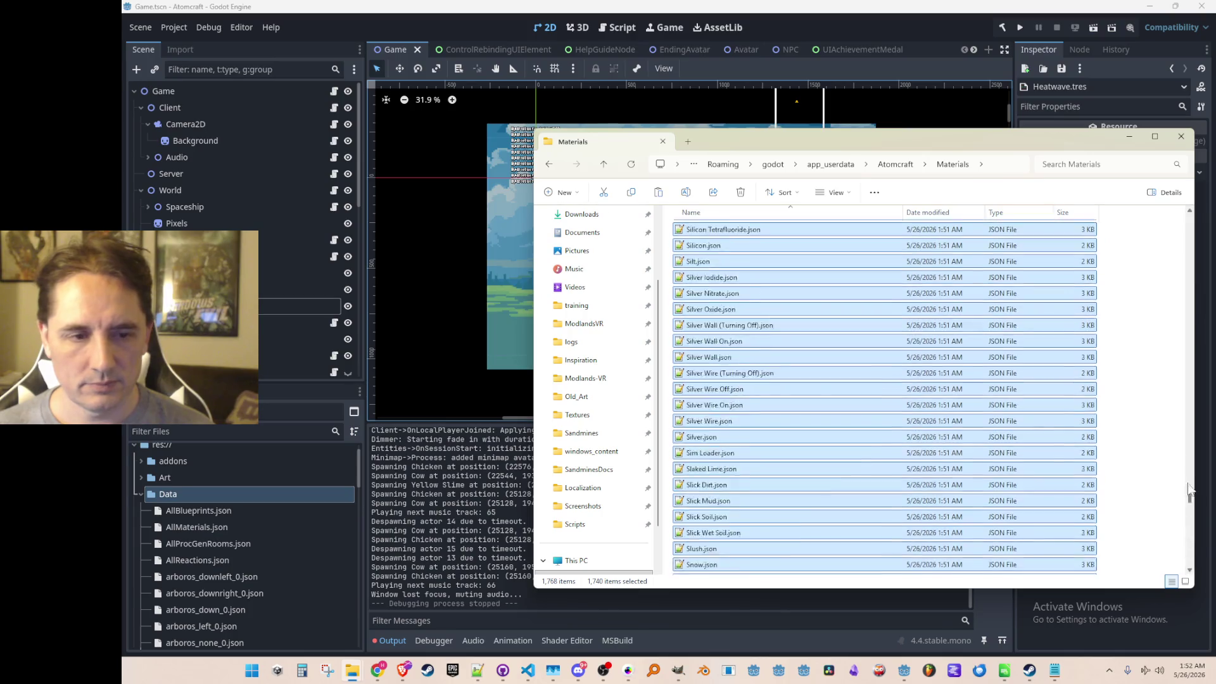
scroll(1160, 244, "up", 5)
scroll(1143, 257, "up", 5)
scroll(1097, 365, "up", 5)
scroll(734, 458, "up", 3)
scroll(733, 459, "down", 3)
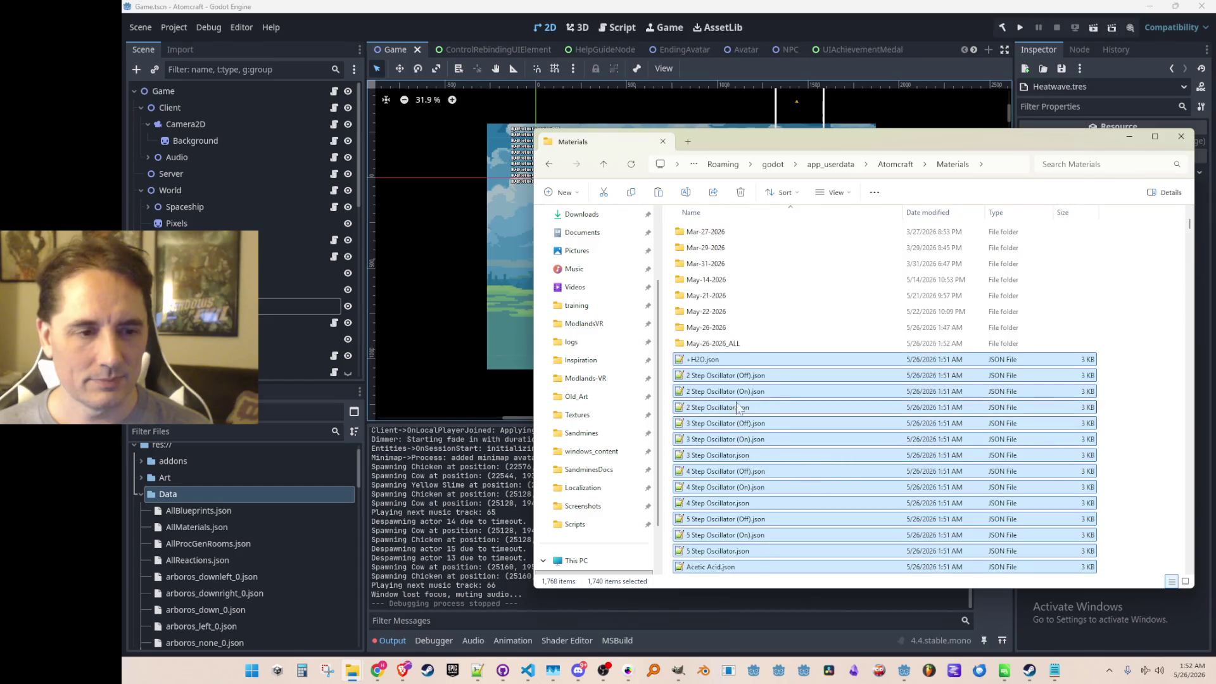
left_click_drag(732, 361, 738, 345)
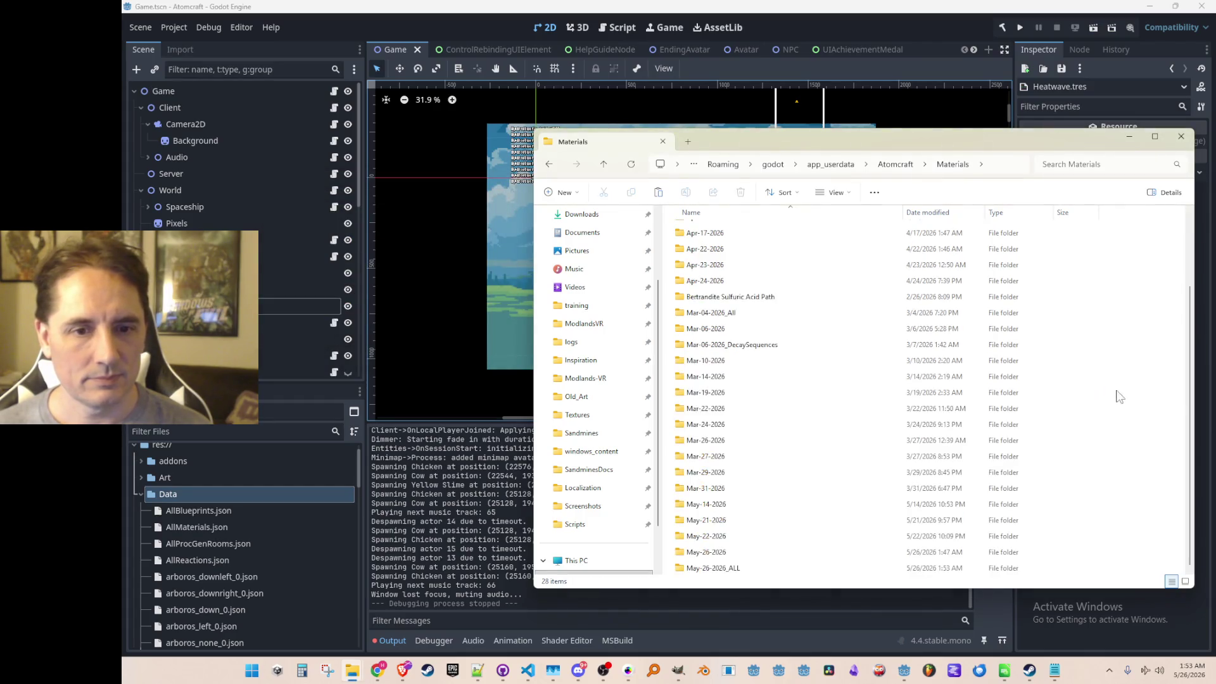
left_click(1093, 569)
left_click(957, 29)
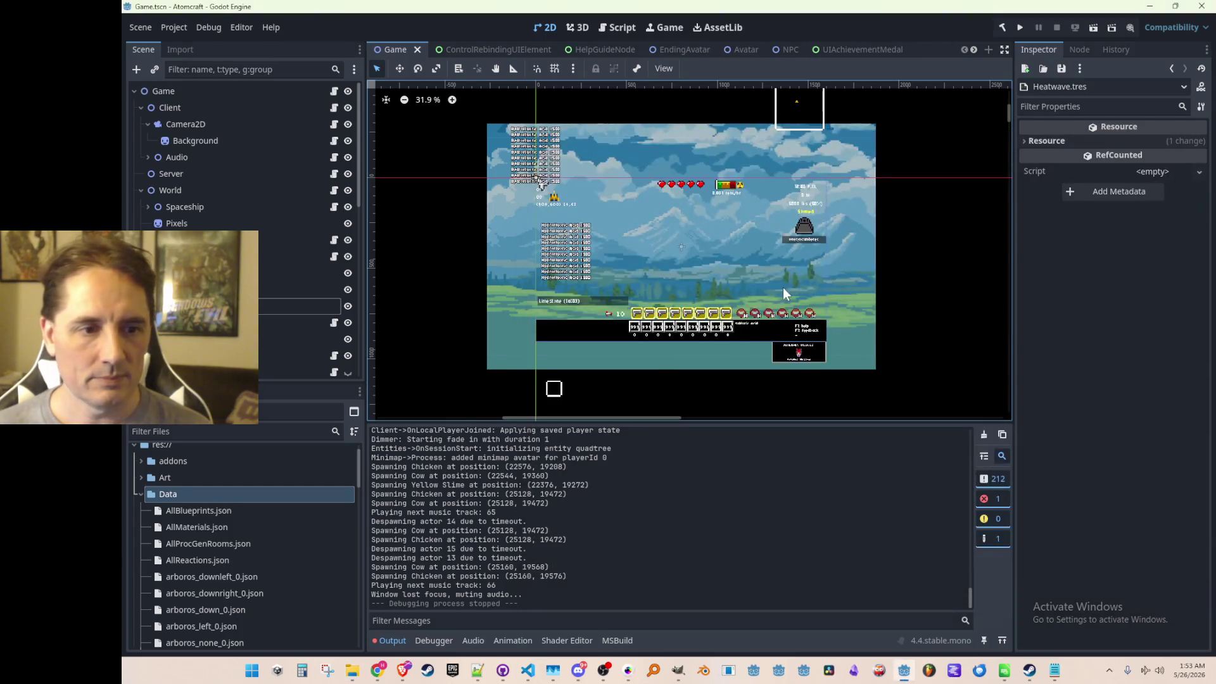
- Bring VS Code forward and look over the FireSaveData field in MaterialType.cs
left_click(528, 671)
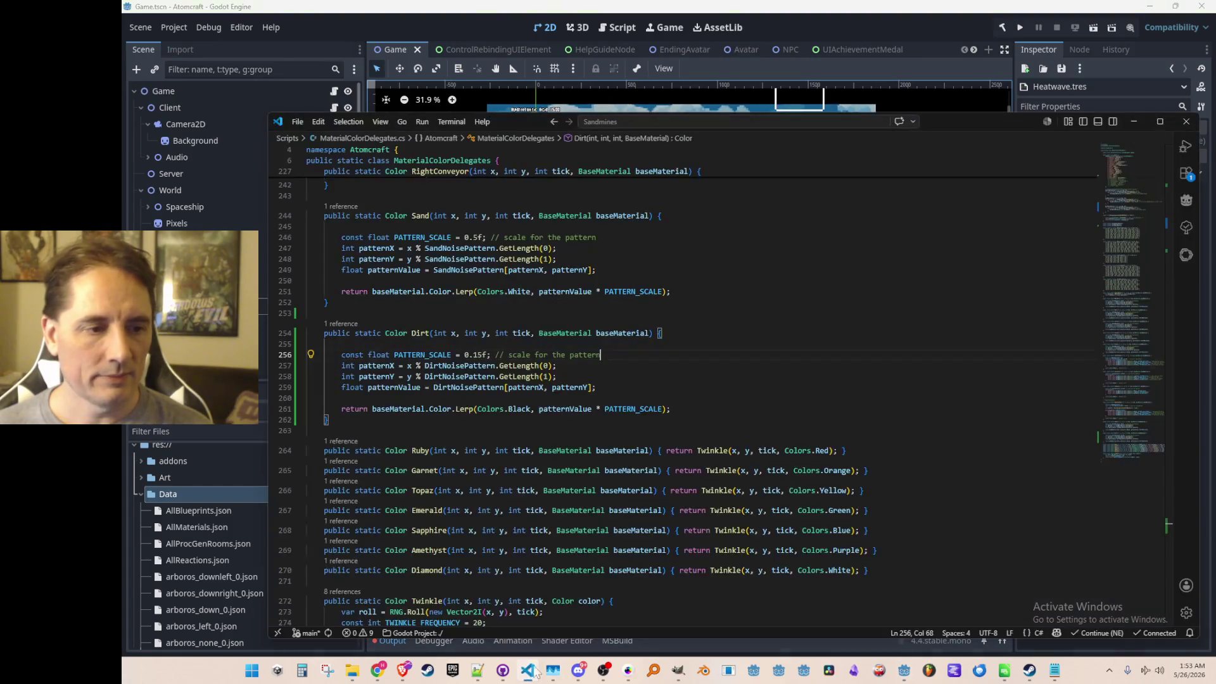
left_click(770, 374)
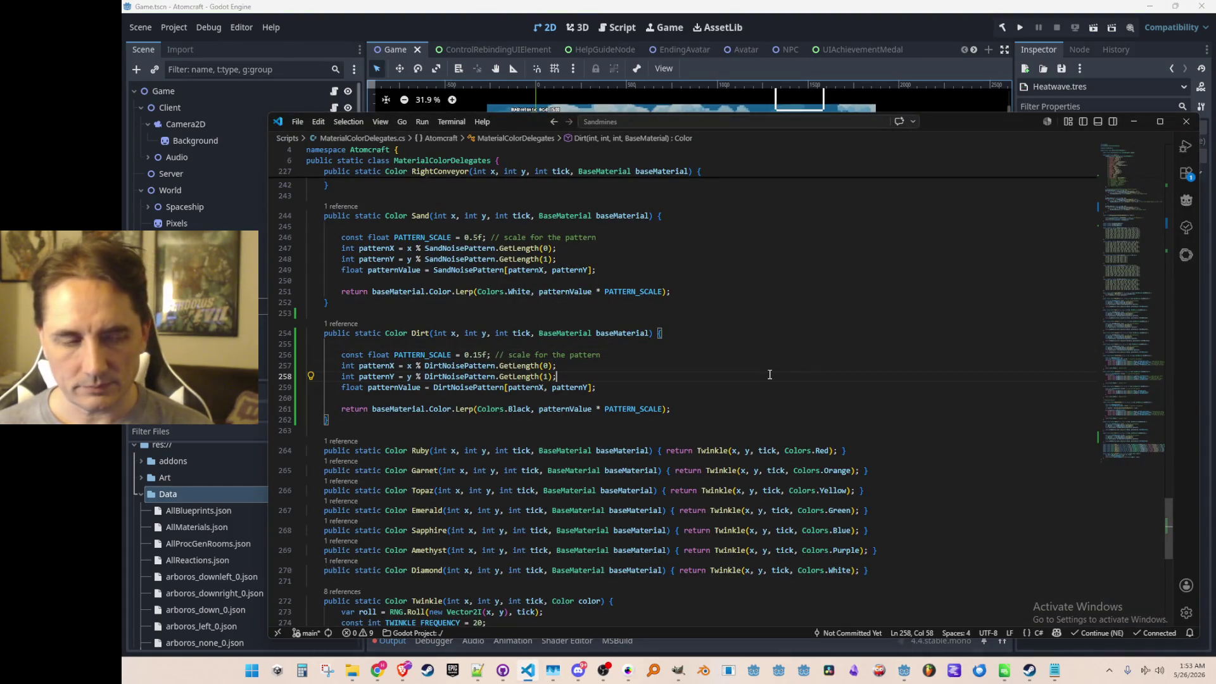
key("ctrl+p")
type("Mater")
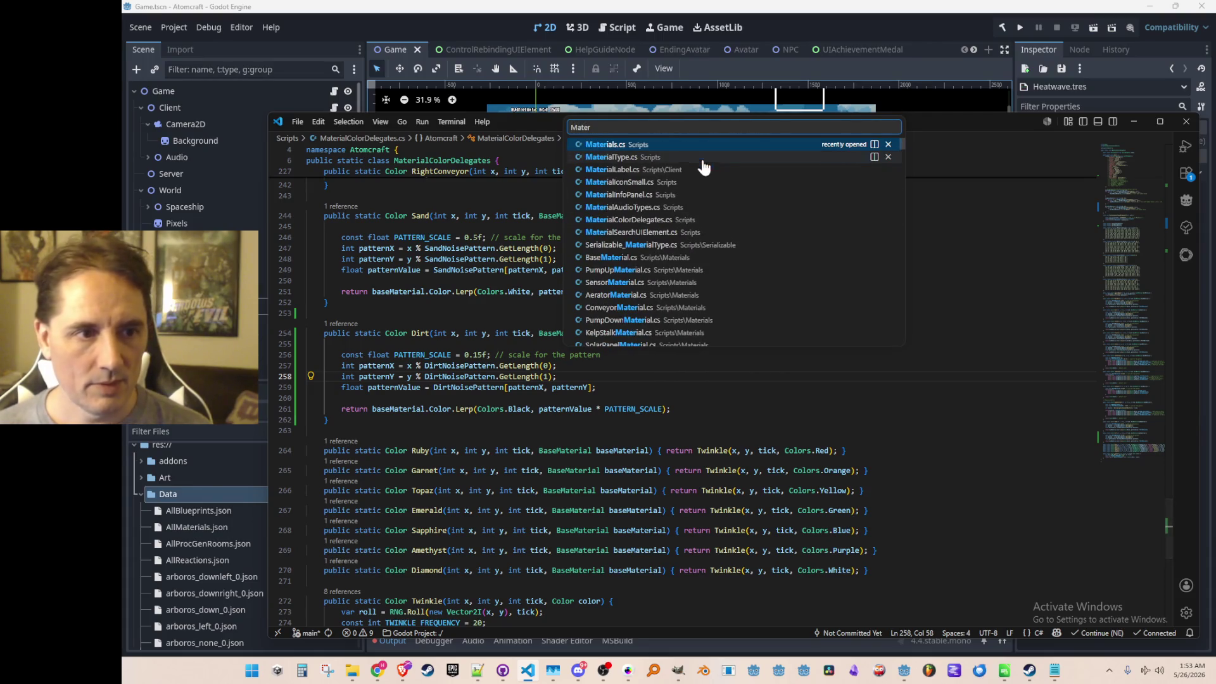
left_click(685, 158)
left_click(399, 349)
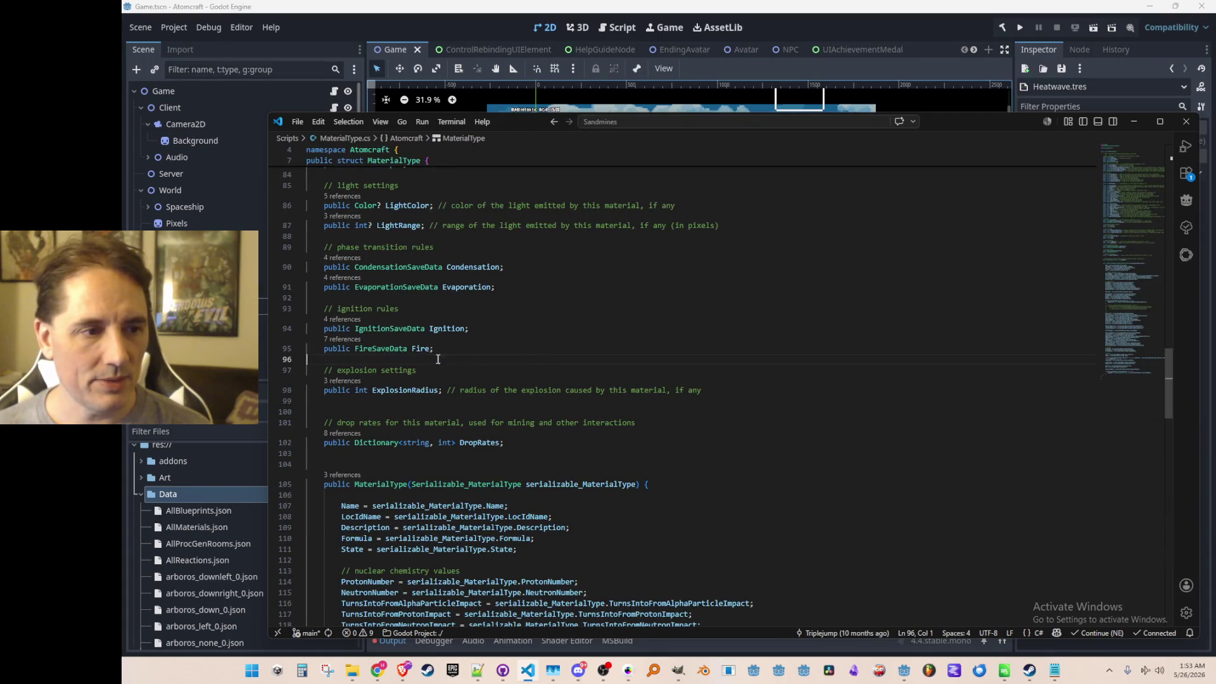
left_click(549, 363)
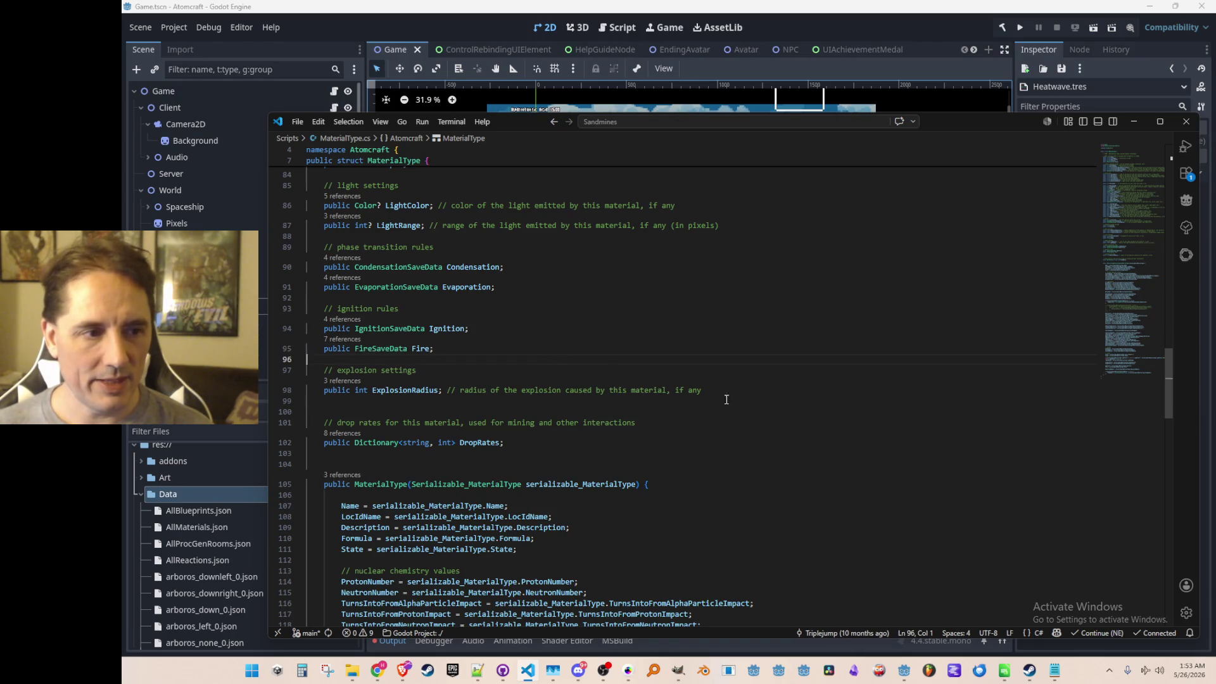
- Switch to Gameplay.cs via the quick file picker
key("ctrl+p")
type("Gam")
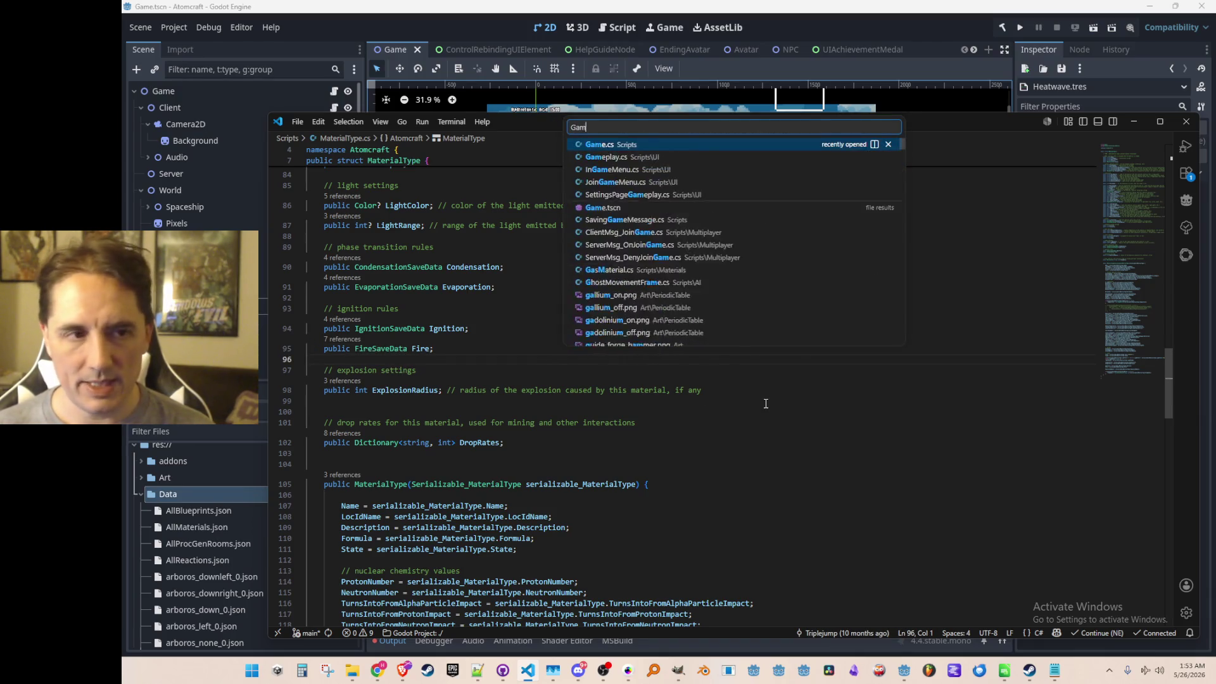
type("epl")
left_click(755, 147)
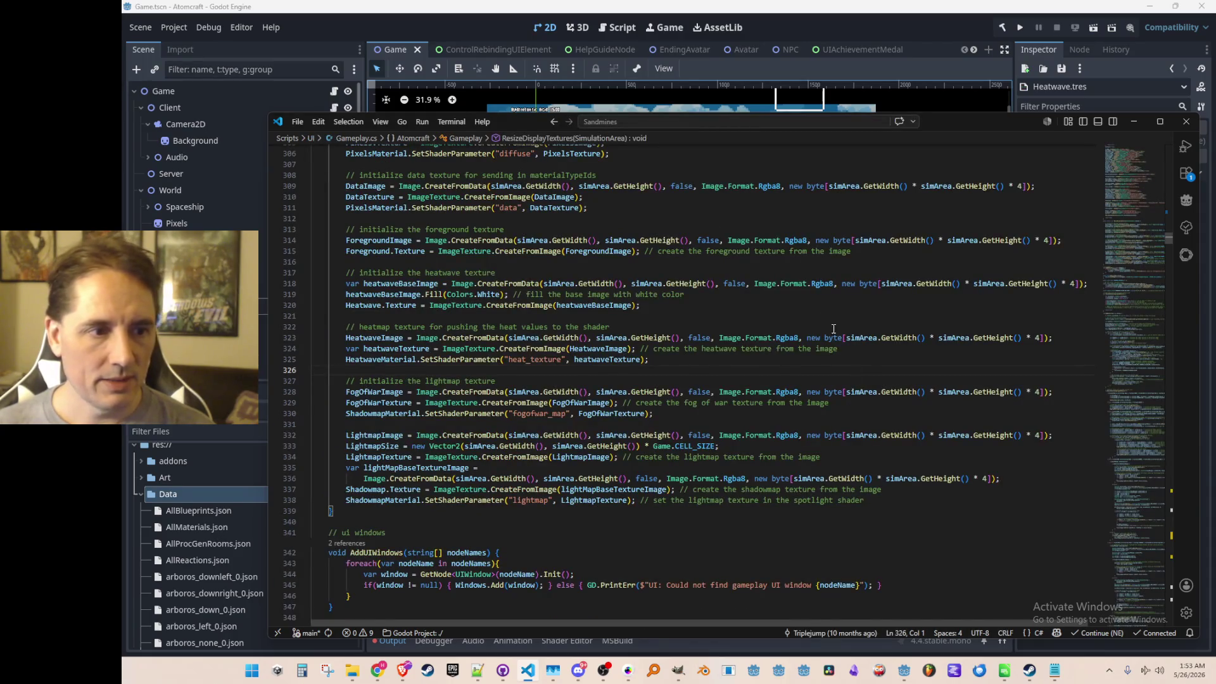
- Review the UpdateHeatwave pixel loop, checking the SetPixel call and heatFrac uses
left_click(786, 319)
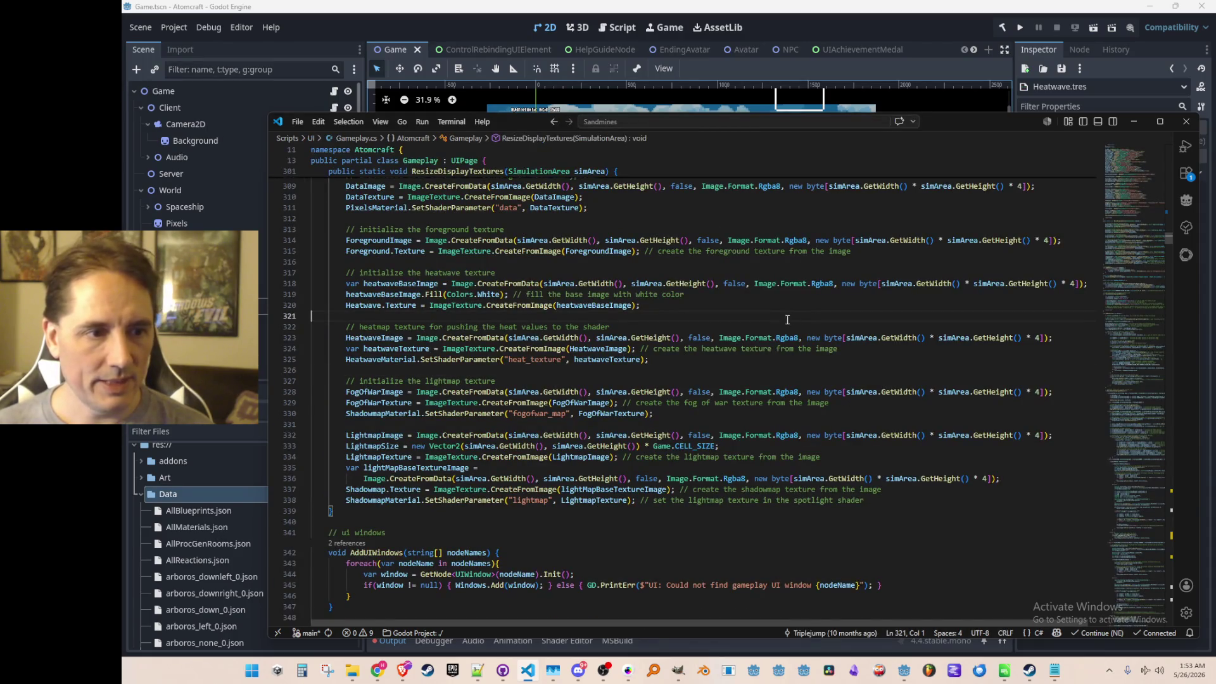
left_click(399, 359)
scroll(886, 412, "down", 20)
left_click(886, 412)
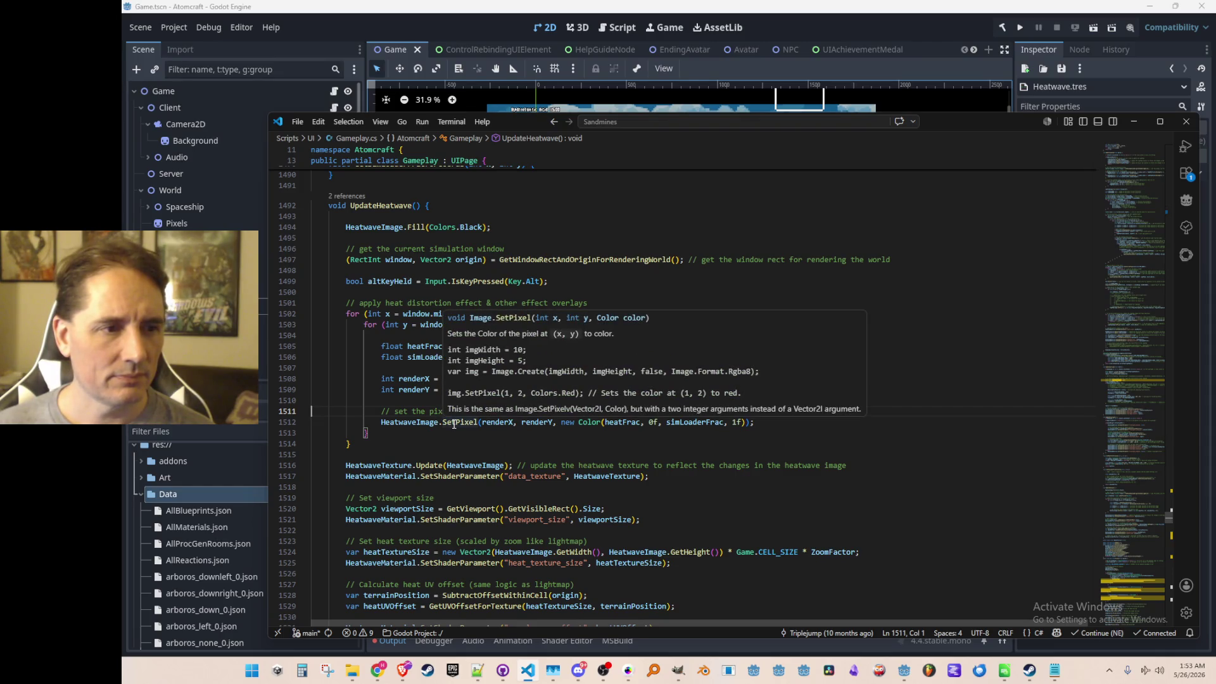
left_click(453, 422)
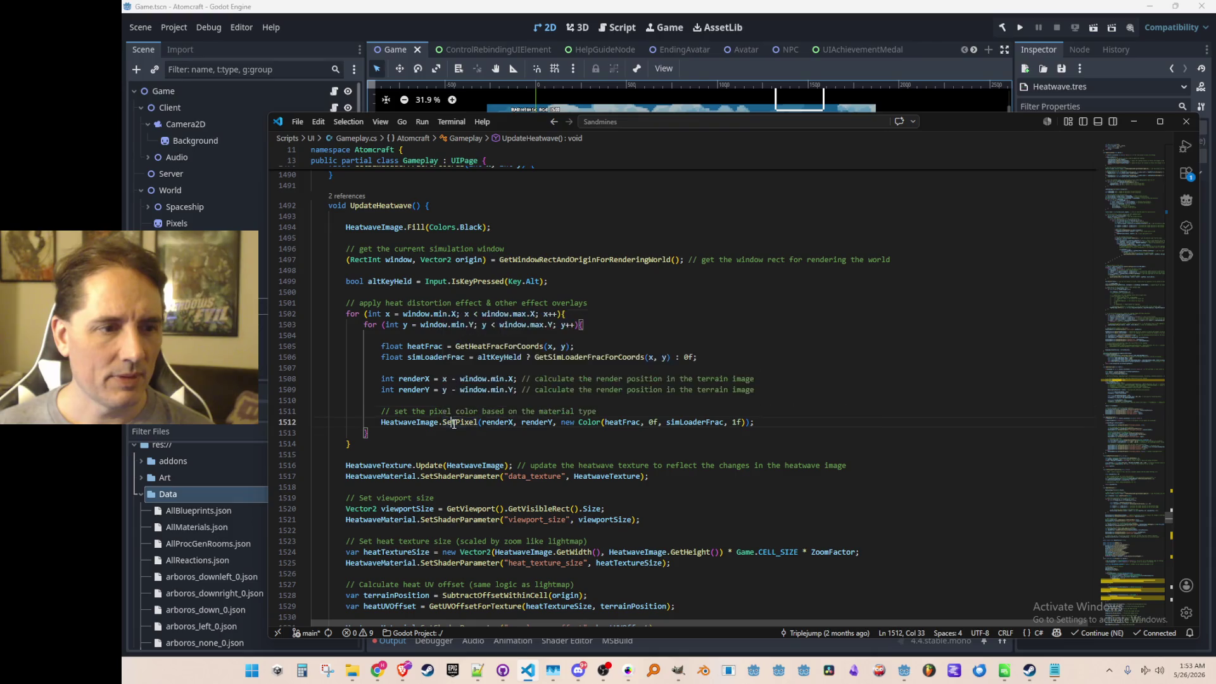
left_click(626, 422)
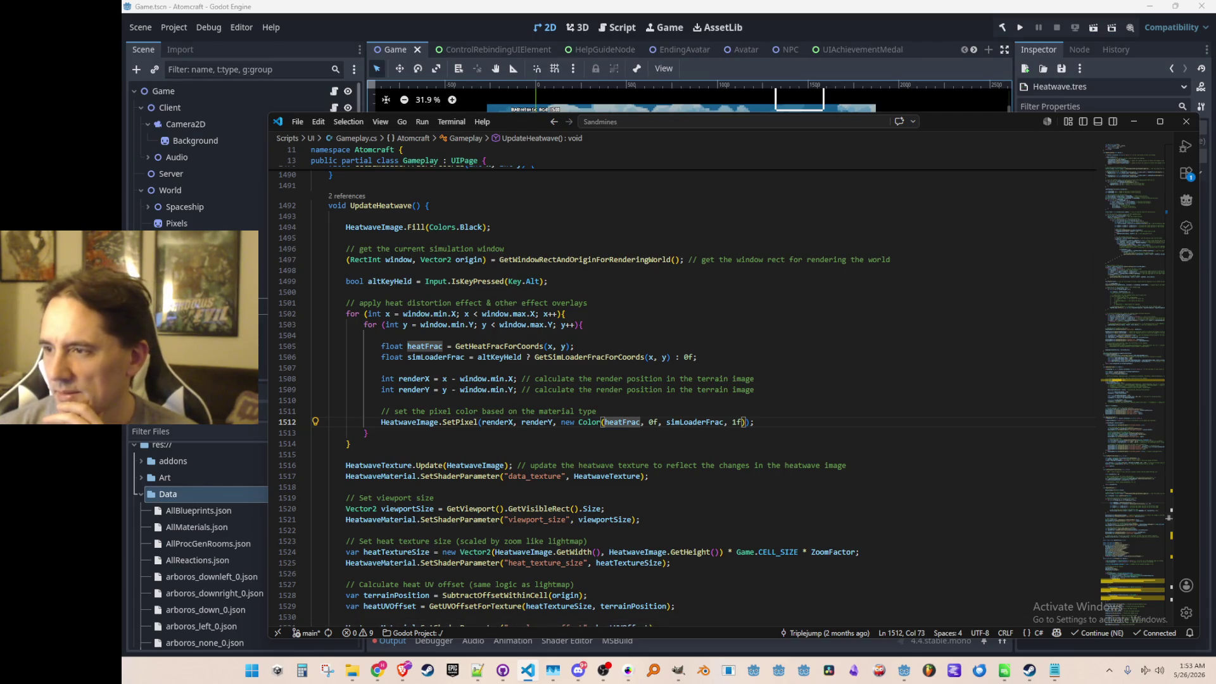
- Switch to the browser and bring the Norland Steam store page forward
key("alt+Tab")
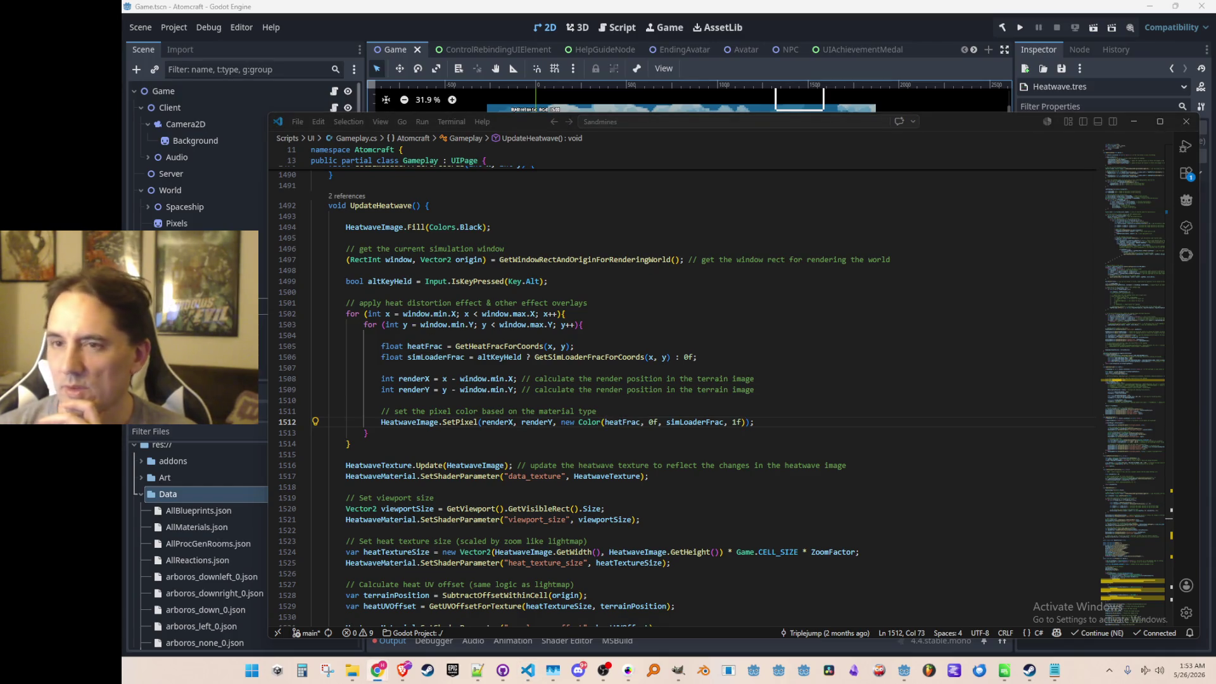
key("super+shift+Left")
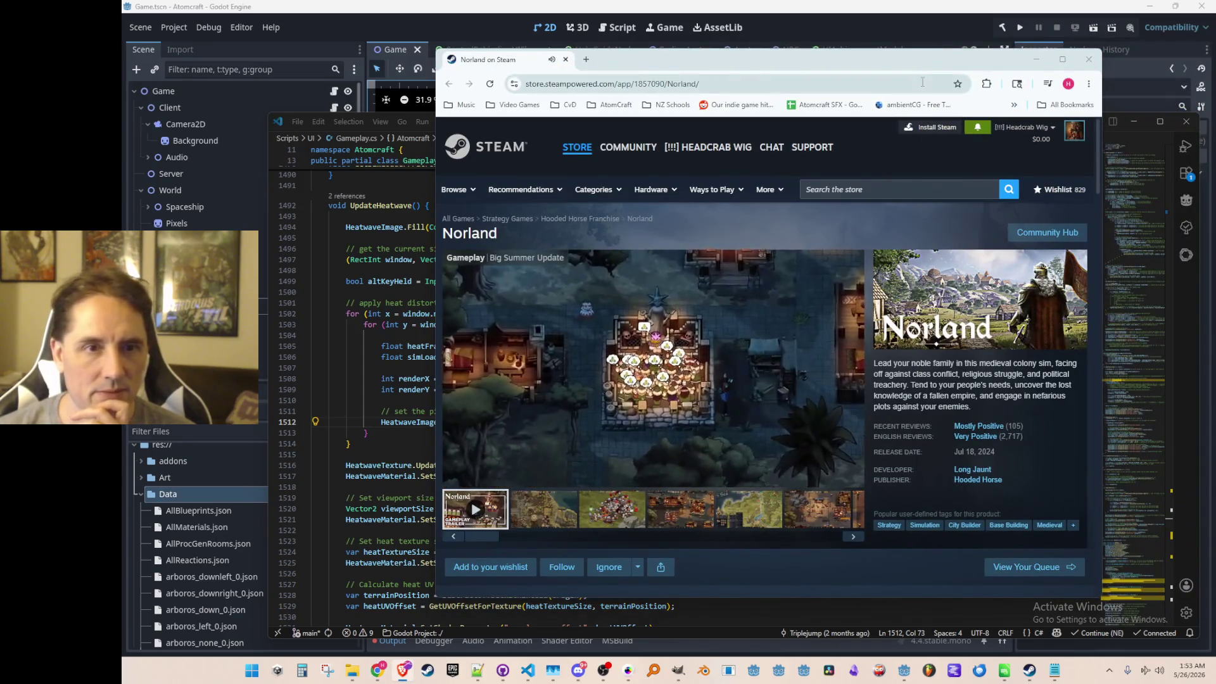
- Maximize the browser, watch the Norland trailer full screen, then close the browser
double_click(921, 64)
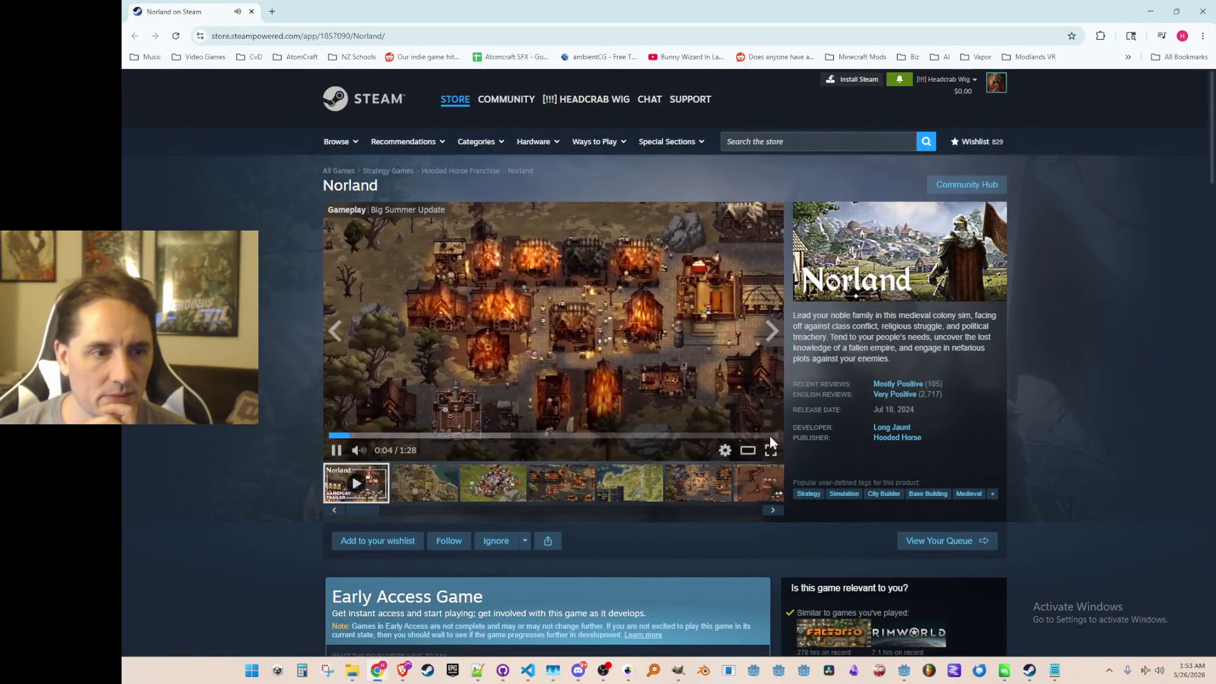
left_click(769, 450)
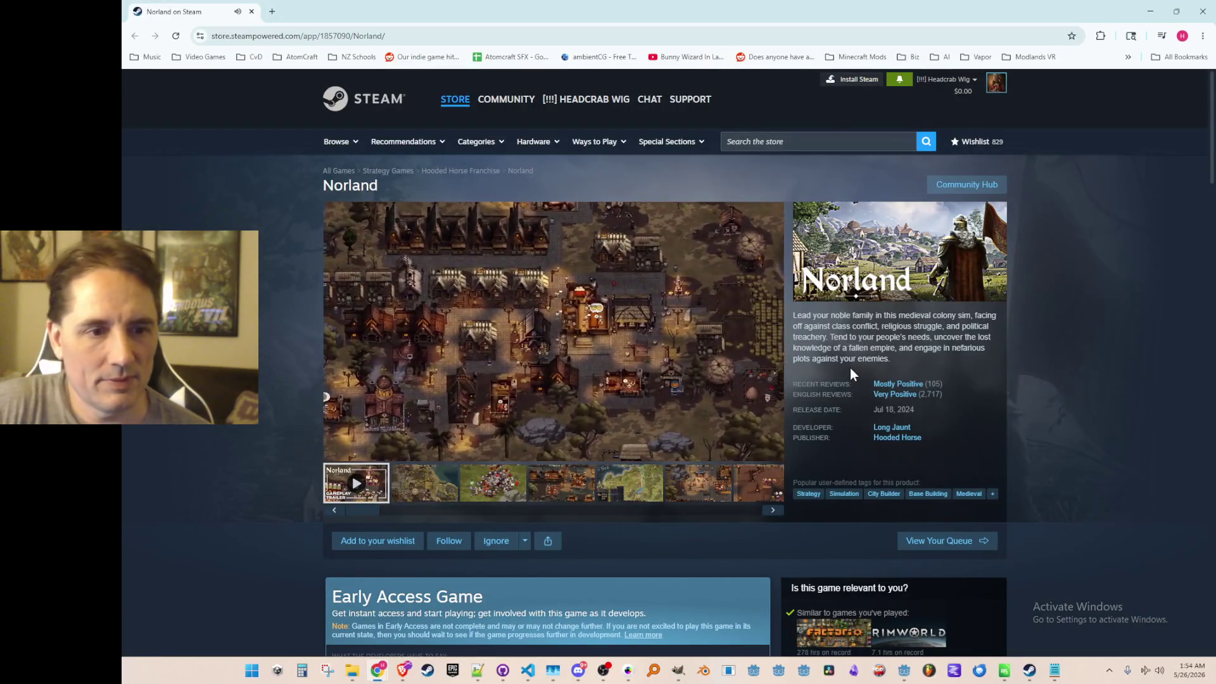
left_click(769, 449)
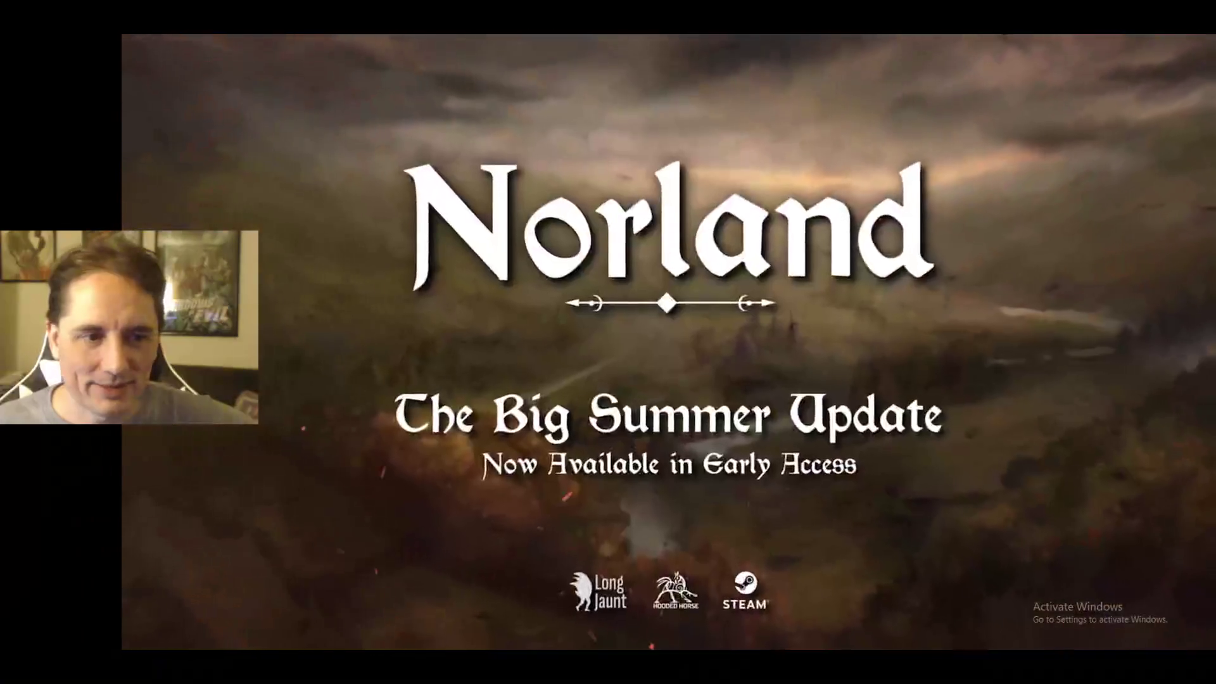
key("Escape")
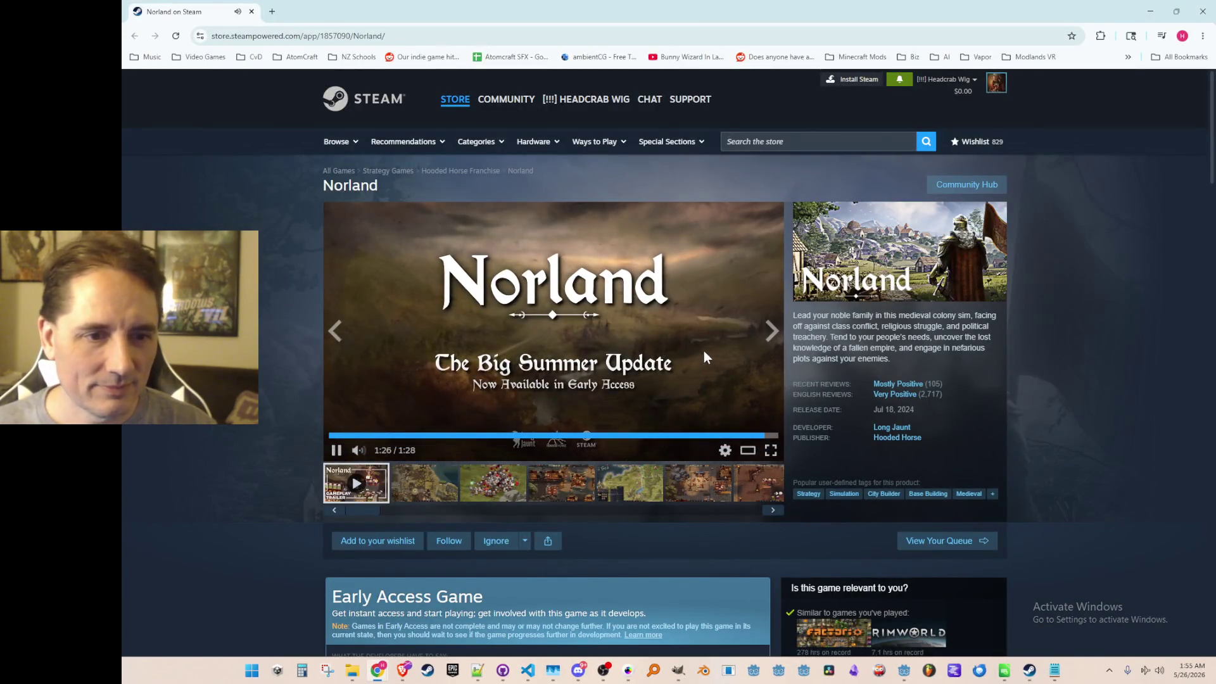
scroll(989, 305, "down", 5)
scroll(1077, 268, "down", 3)
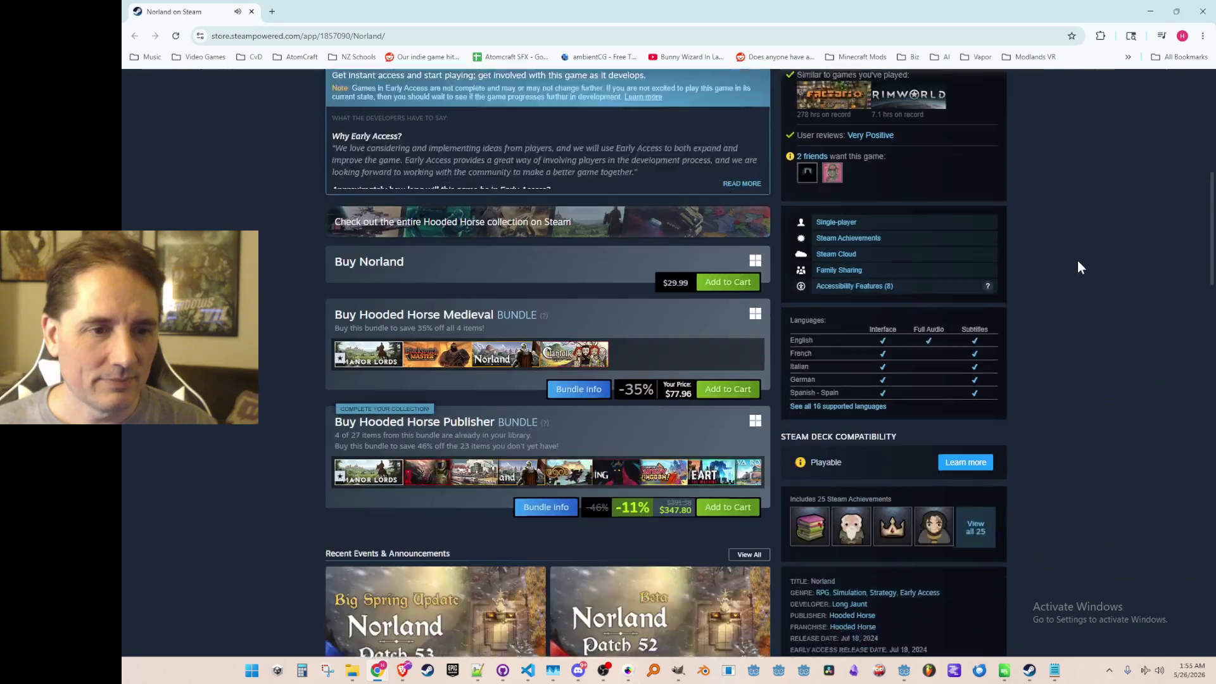
scroll(1077, 268, "down", 3)
scroll(1077, 267, "up", 3)
scroll(1077, 267, "up", 4)
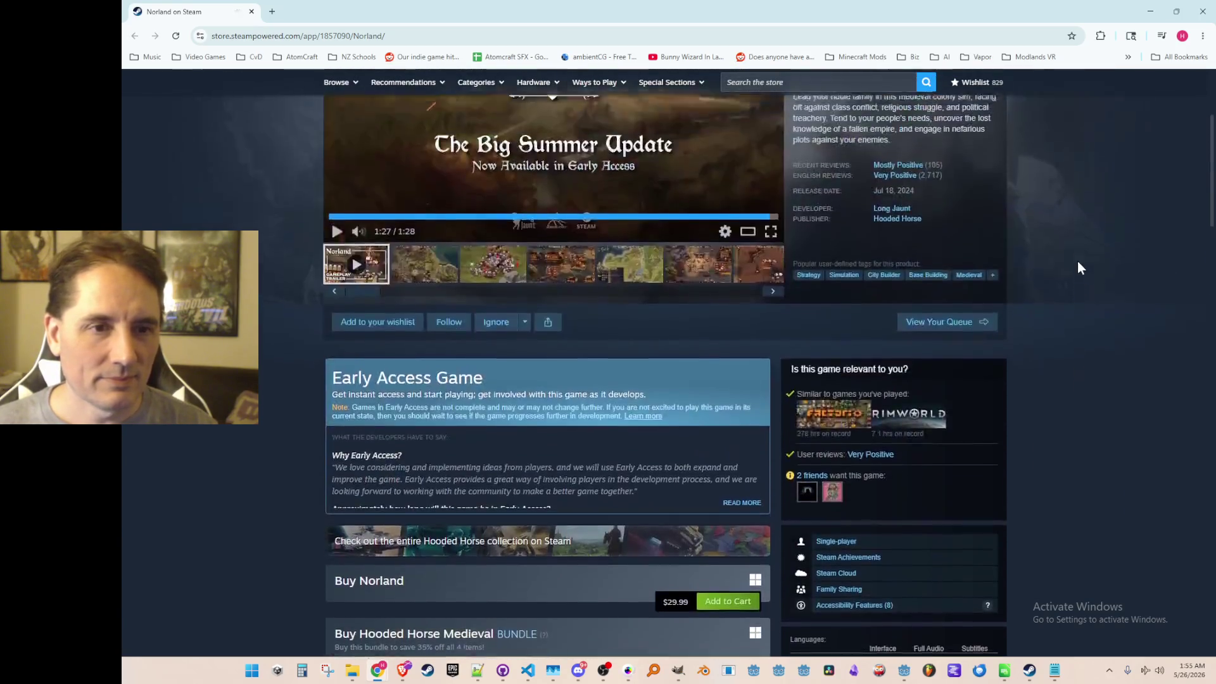
scroll(1077, 266, "up", 2)
left_click(1191, 14)
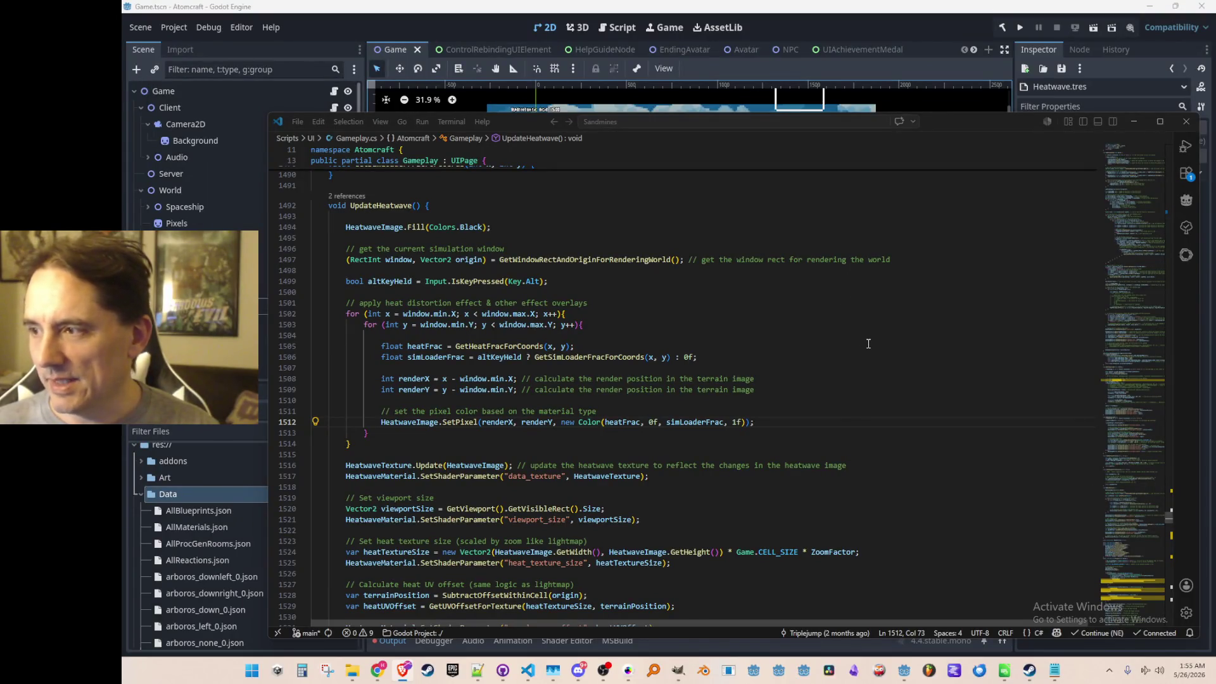
left_click(889, 332)
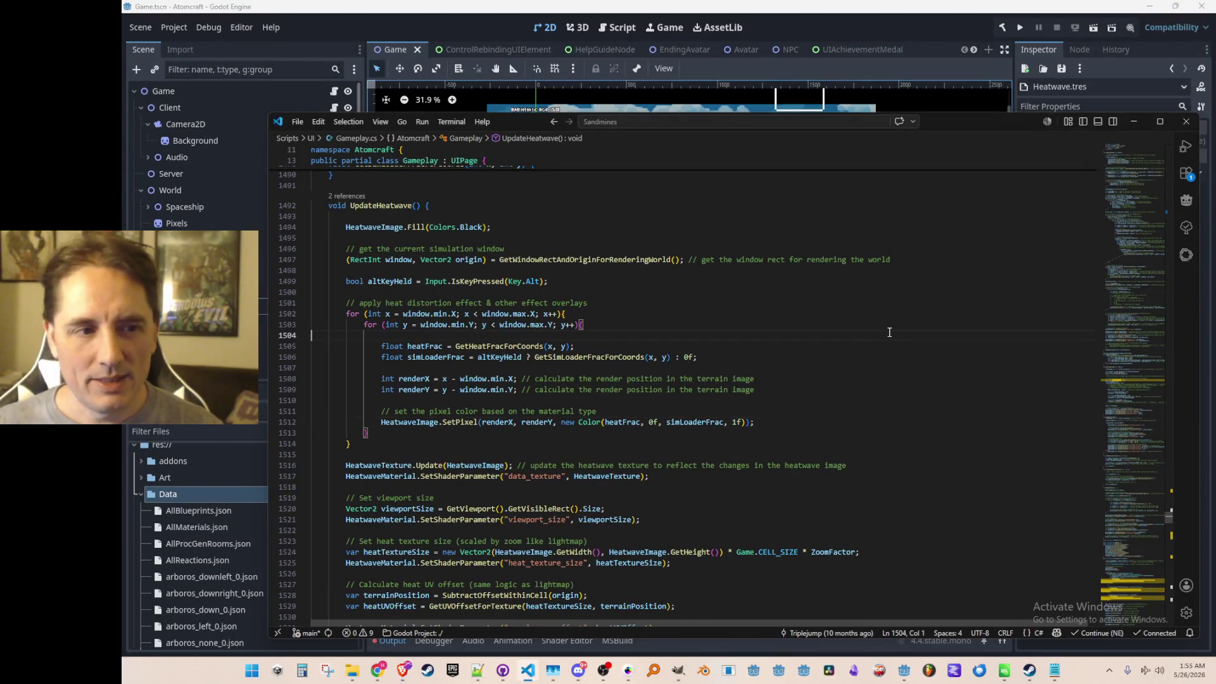
left_click(913, 326)
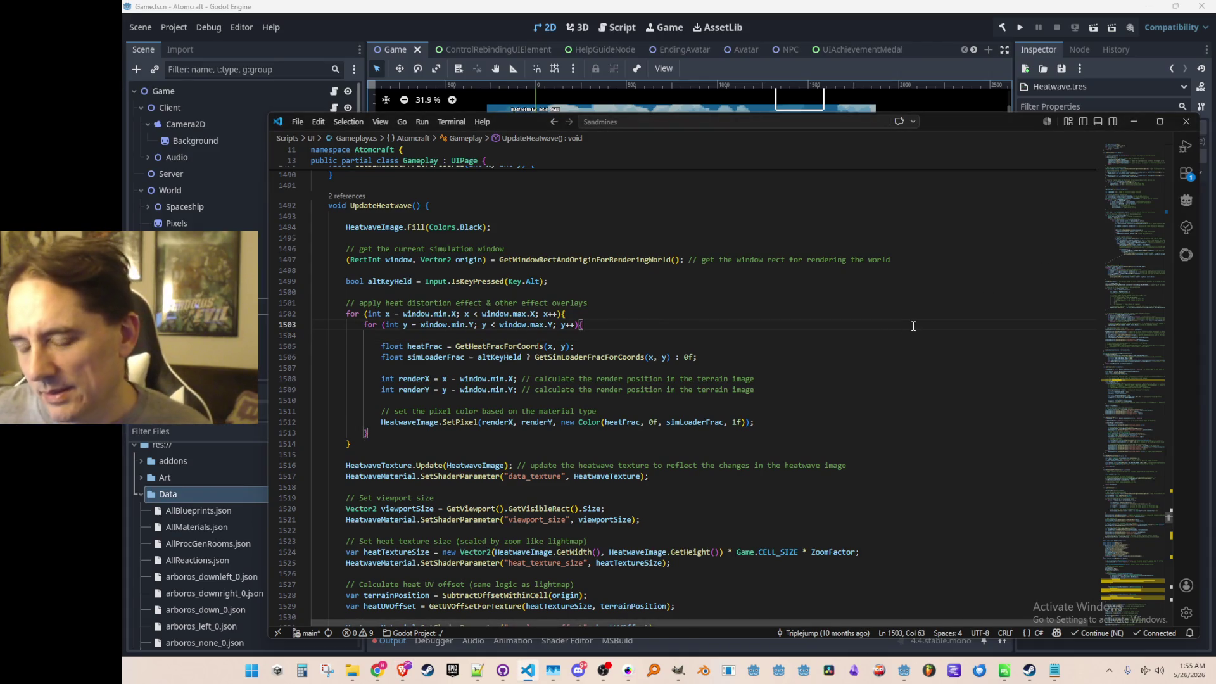
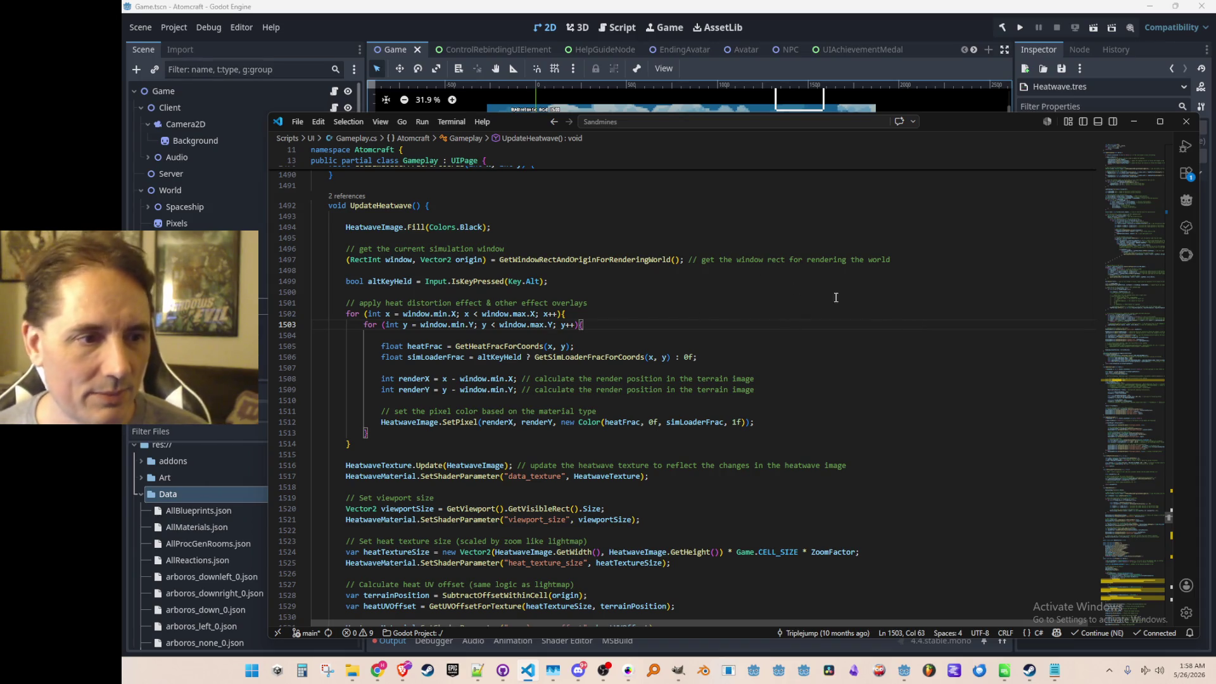
- Review simLoaderFrac in UpdateHeatwave, peek at the GetSimLoaderFracForCoords definition, and inspect the SetPixel line
left_click_drag(725, 252, 884, 432)
left_click(895, 385)
scroll(893, 390, "up", 1)
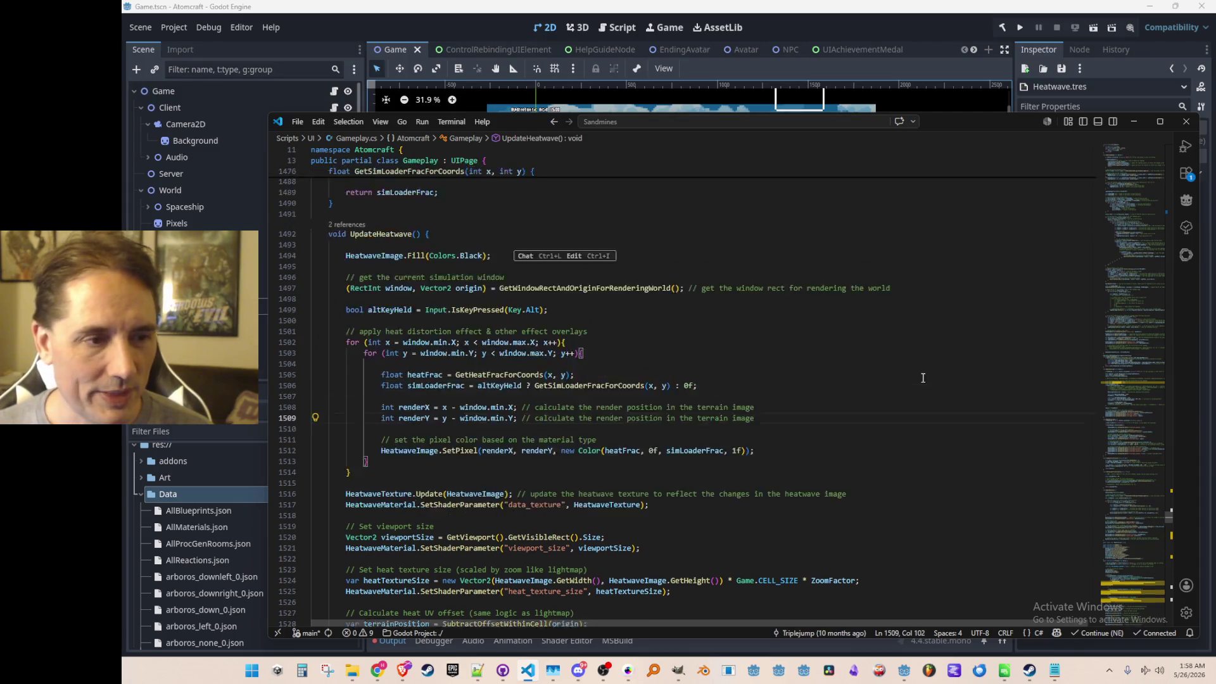
scroll(888, 417, "down", 1)
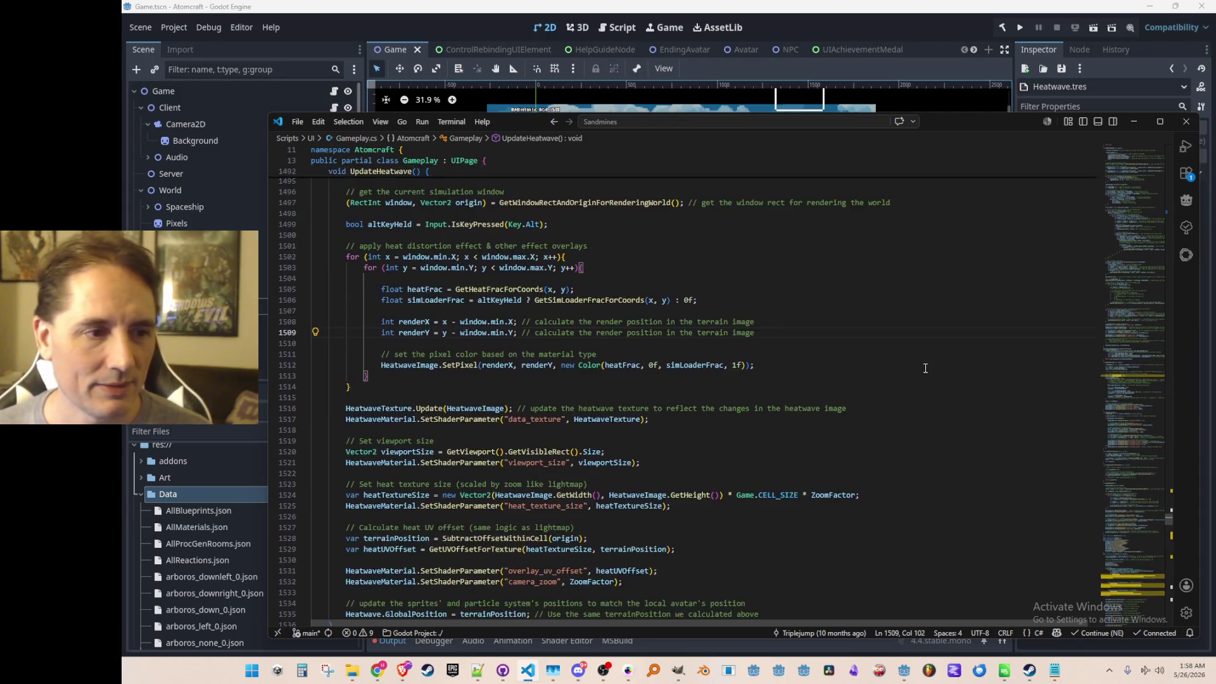
scroll(902, 409, "down", 3)
scroll(906, 401, "down", 1)
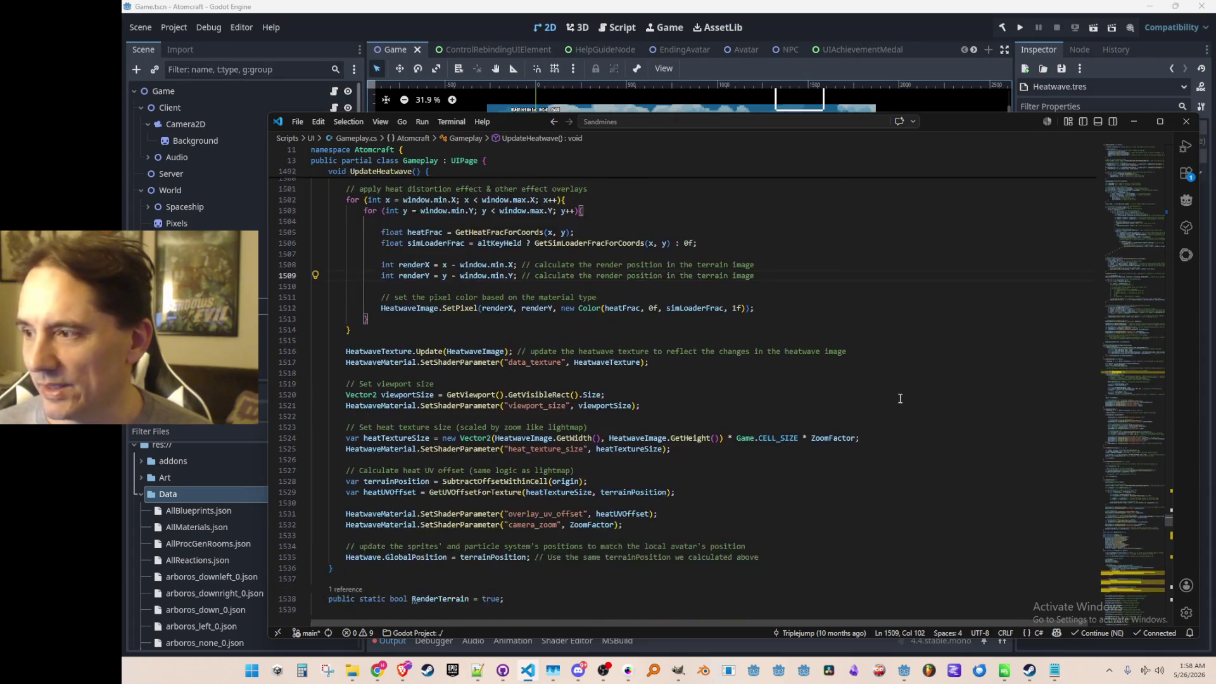
scroll(902, 403, "up", 5)
scroll(895, 406, "down", 3)
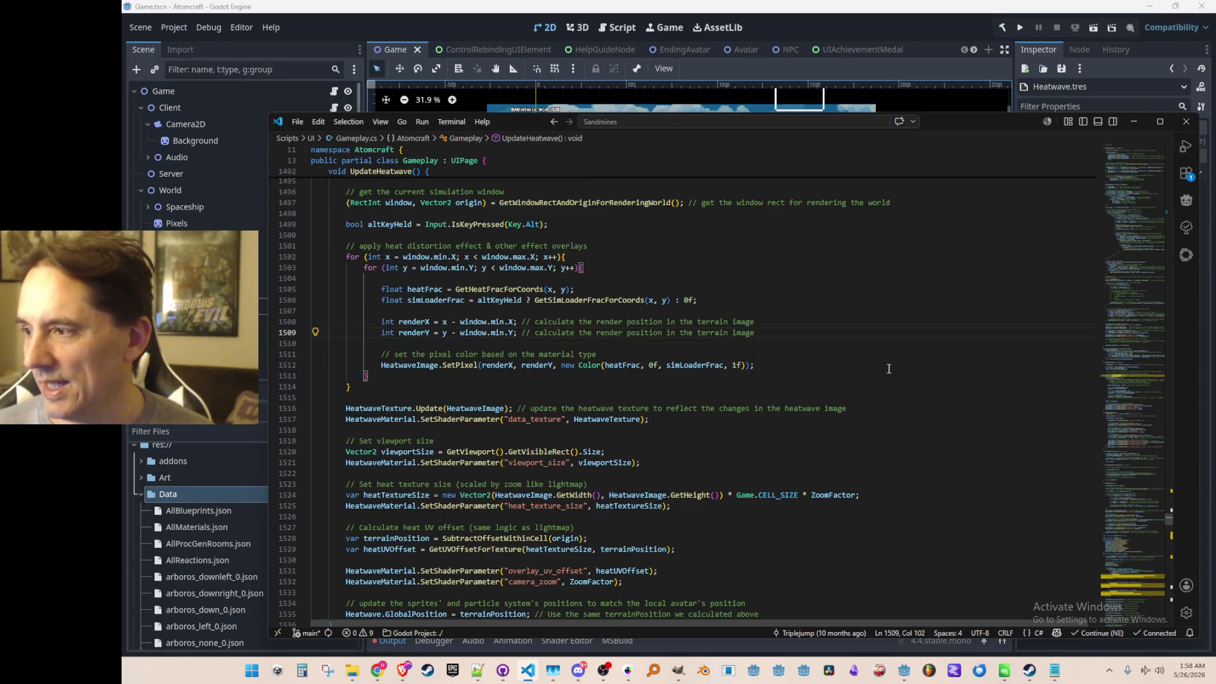
left_click(897, 321)
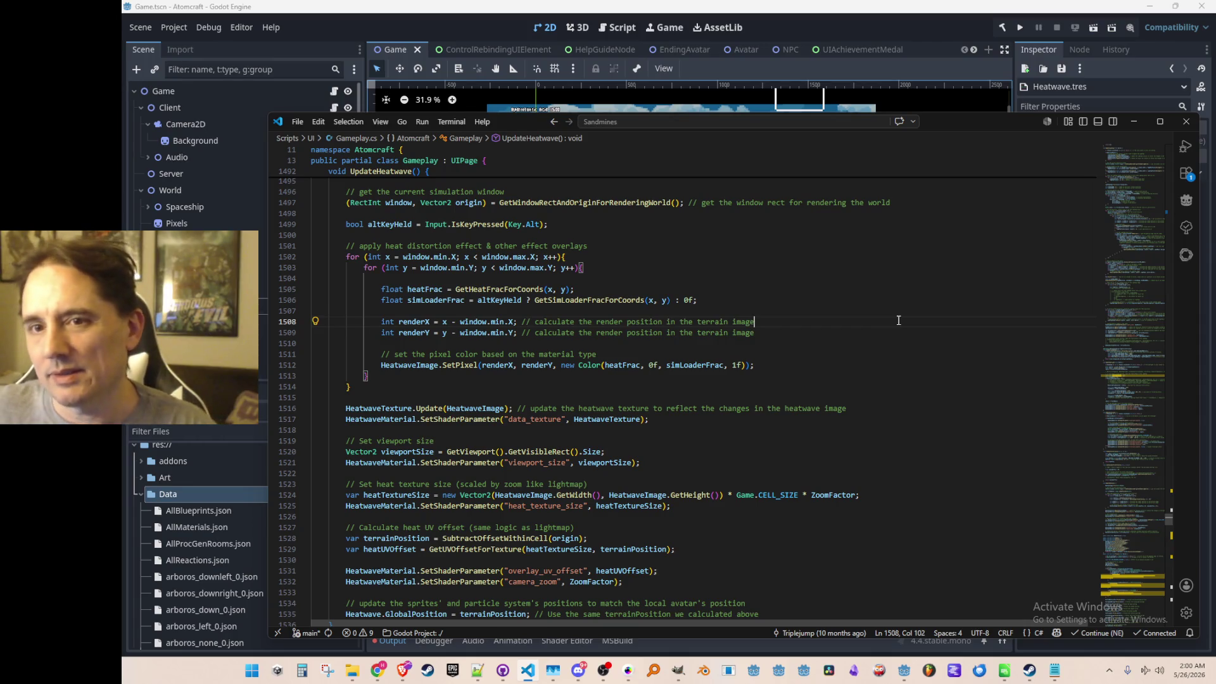
scroll(910, 342, "up", 3)
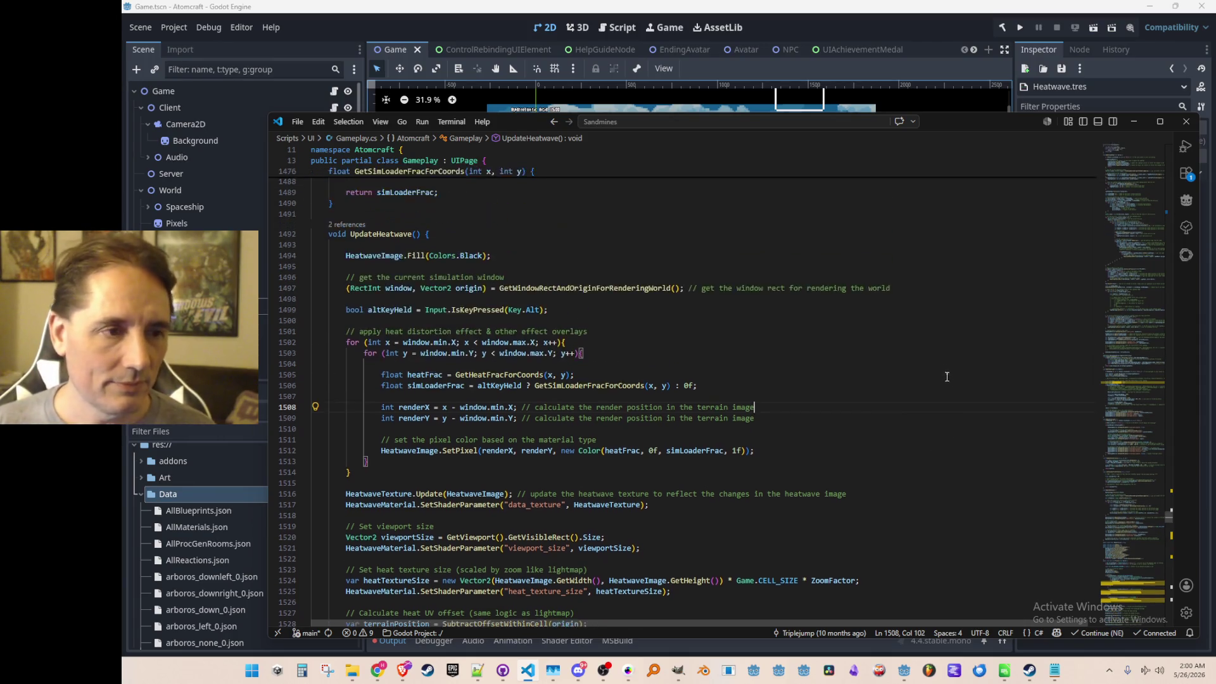
scroll(915, 353, "down", 2)
scroll(915, 353, "up", 2)
scroll(926, 370, "down", 3)
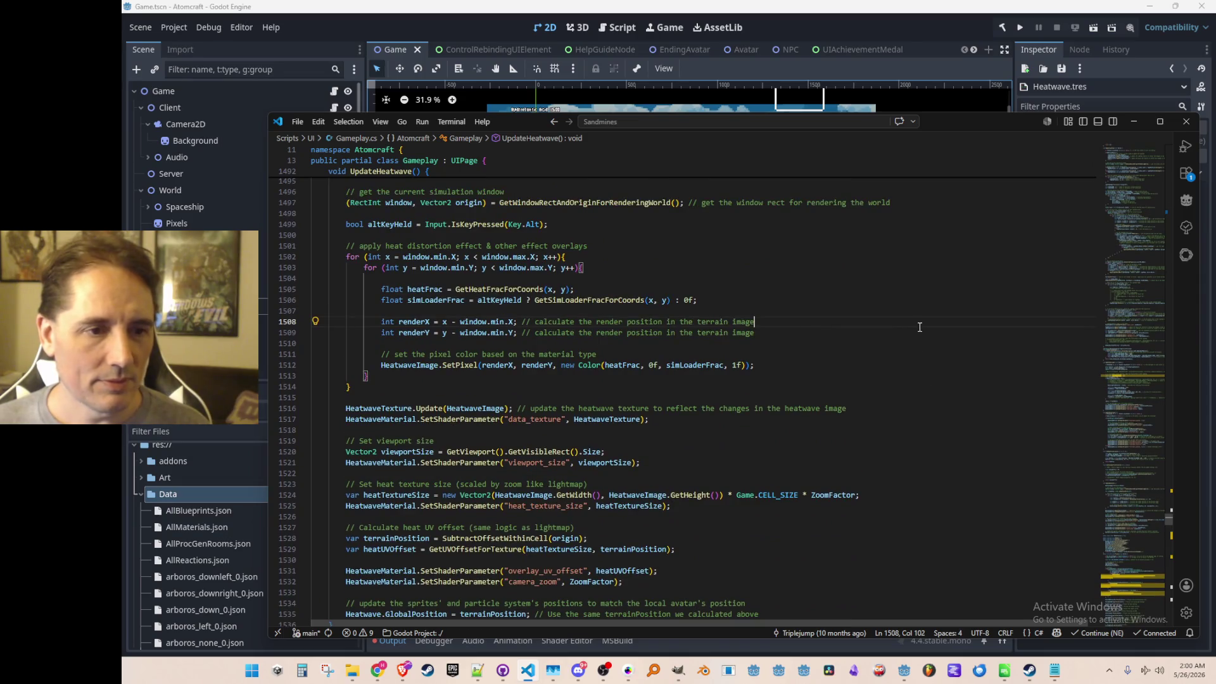
scroll(943, 420, "up", 3)
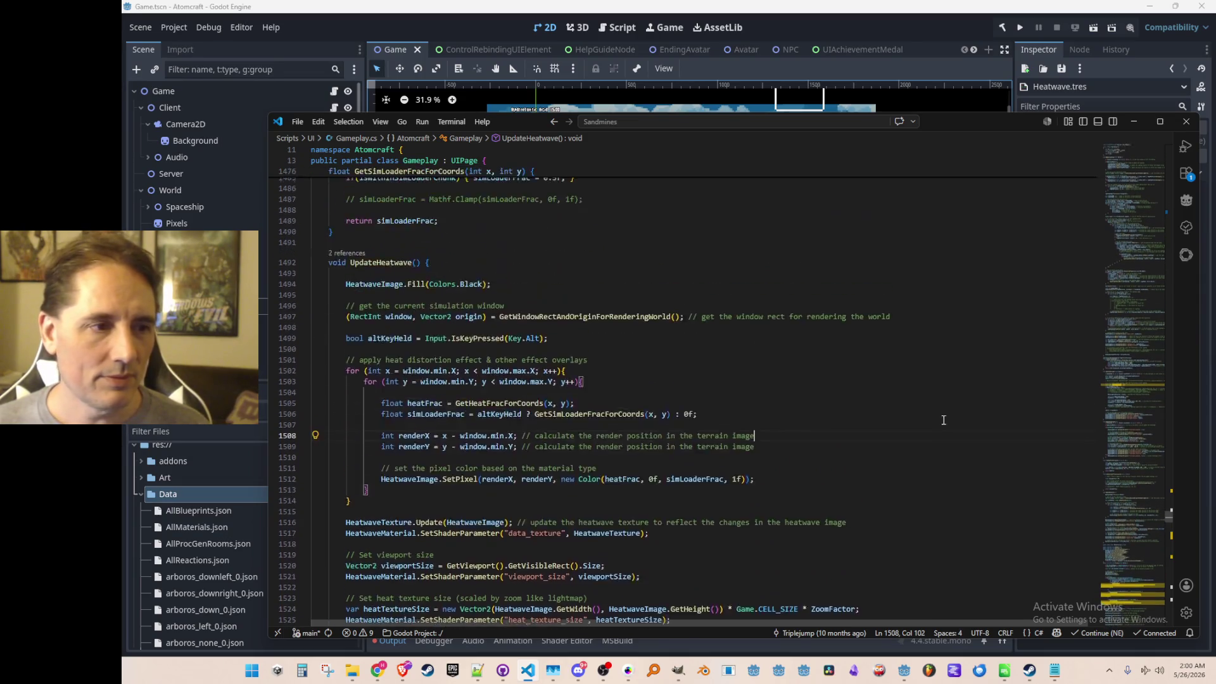
scroll(943, 419, "down", 2)
left_click(451, 329)
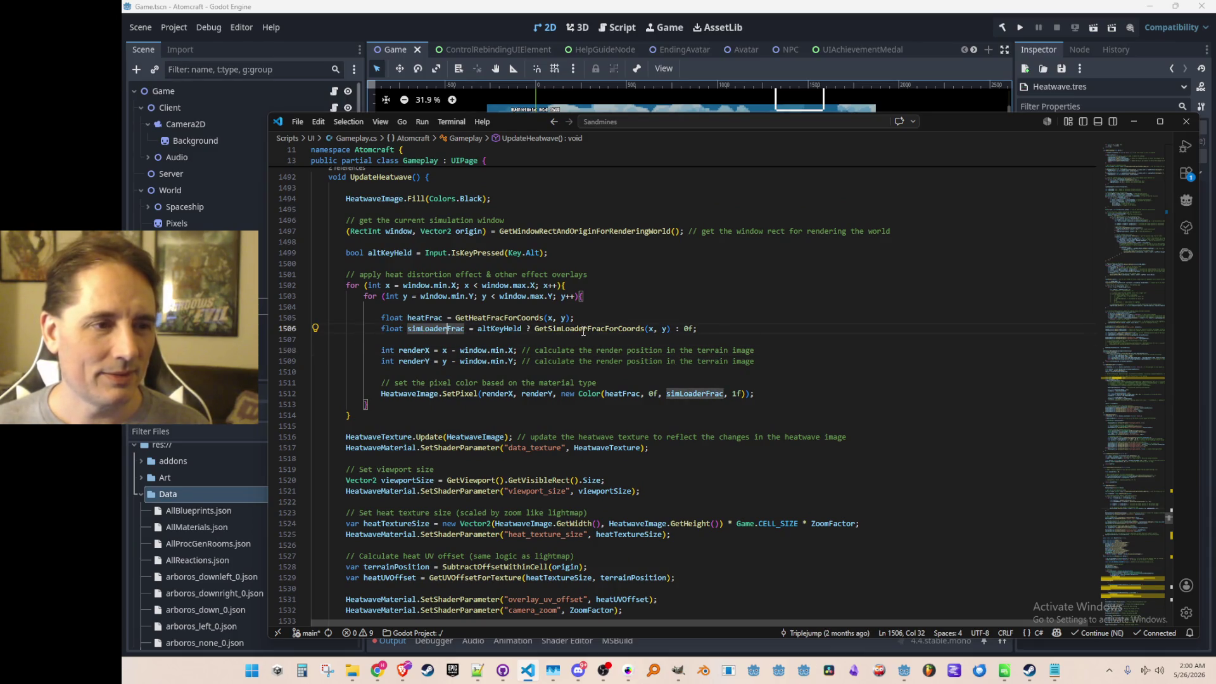
scroll(609, 352, "up", 1)
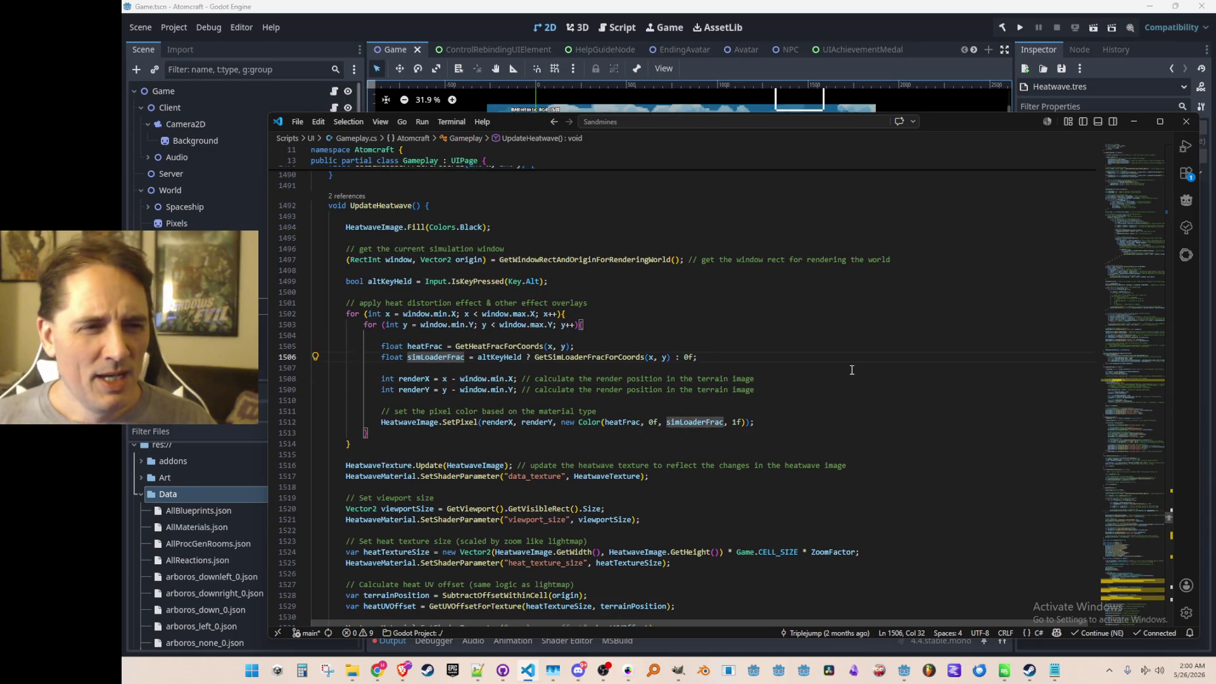
left_click(615, 358, "ctrl")
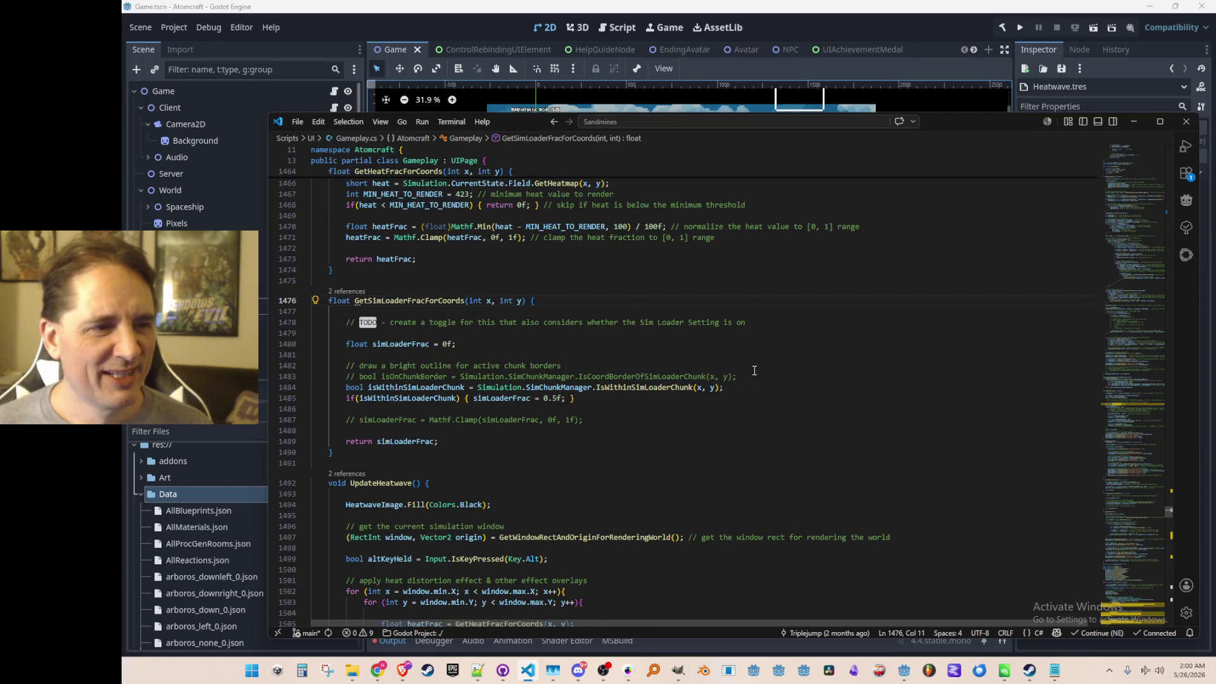
key("Down")
key("Down")
key("Down")
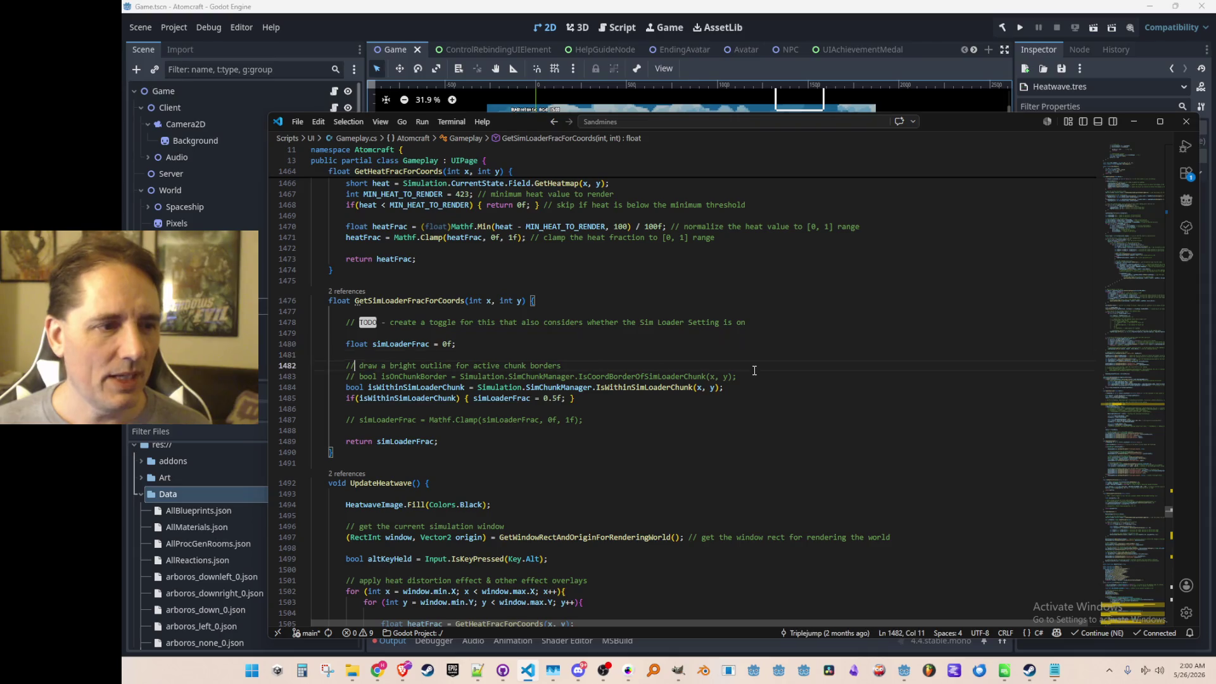
key("Down")
key("Down")
key("alt+Left")
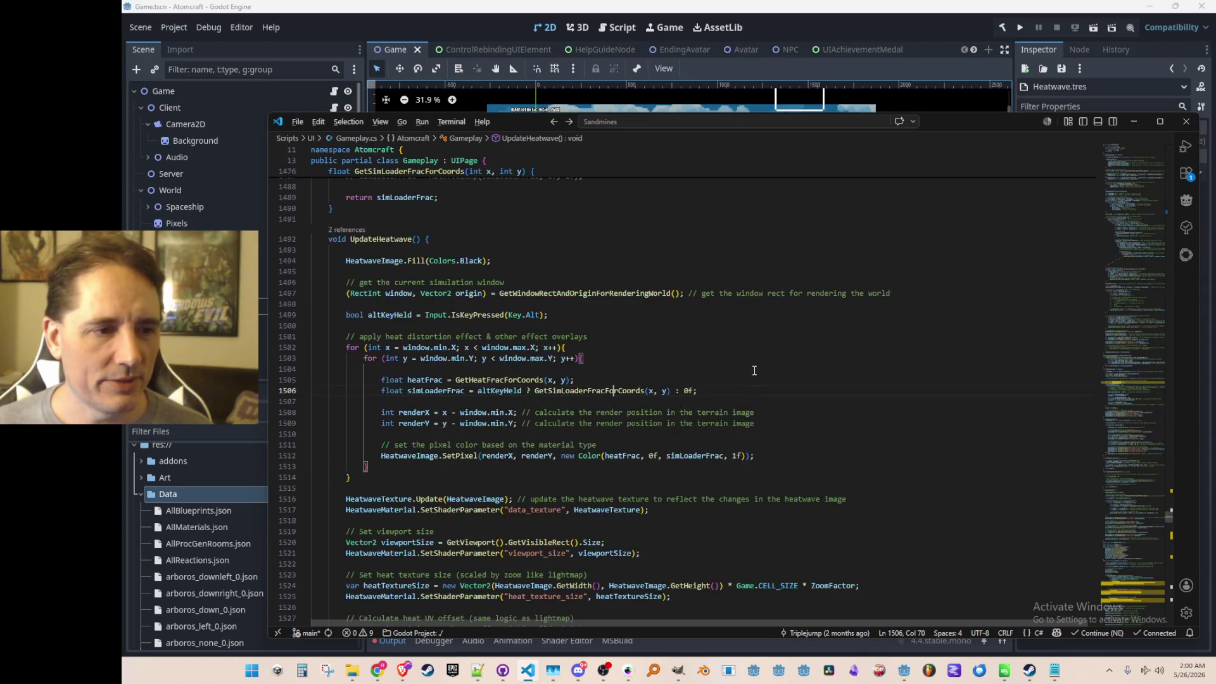
key("Home")
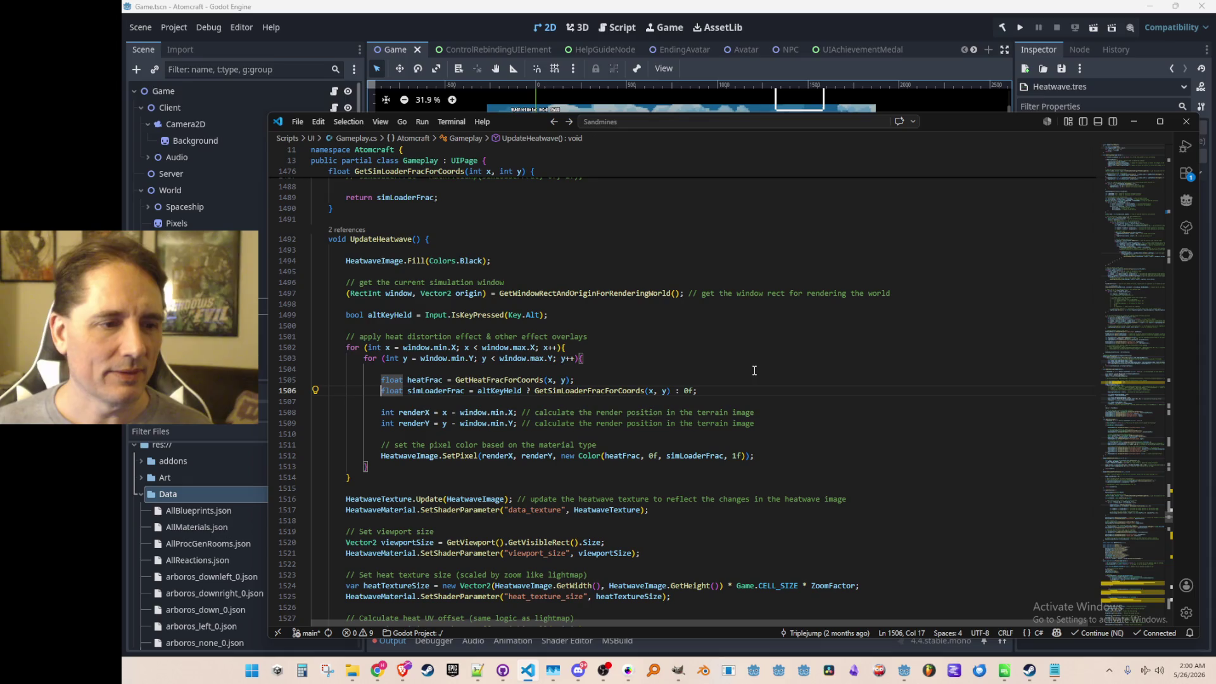
scroll(790, 353, "down", 3)
scroll(896, 371, "up", 2)
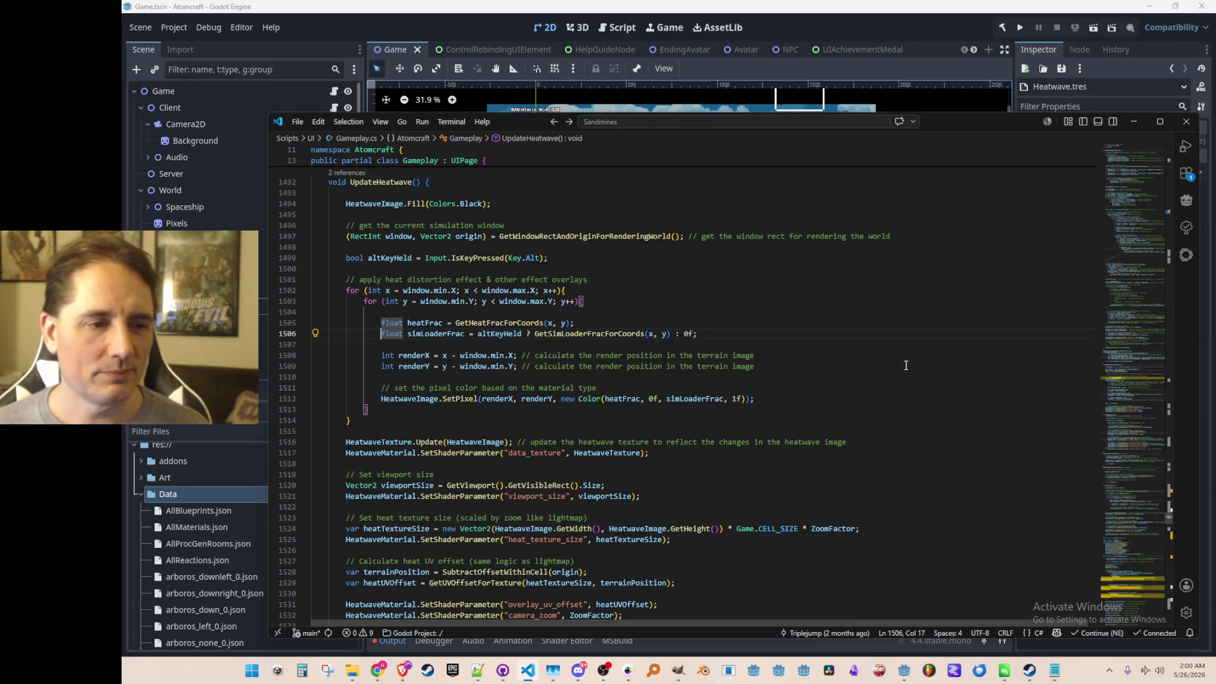
key("Down")
key("Down")
key("Down")
key("Down")
key("Down")
key("Down")
key("ctrl+Right")
key("ctrl+Right")
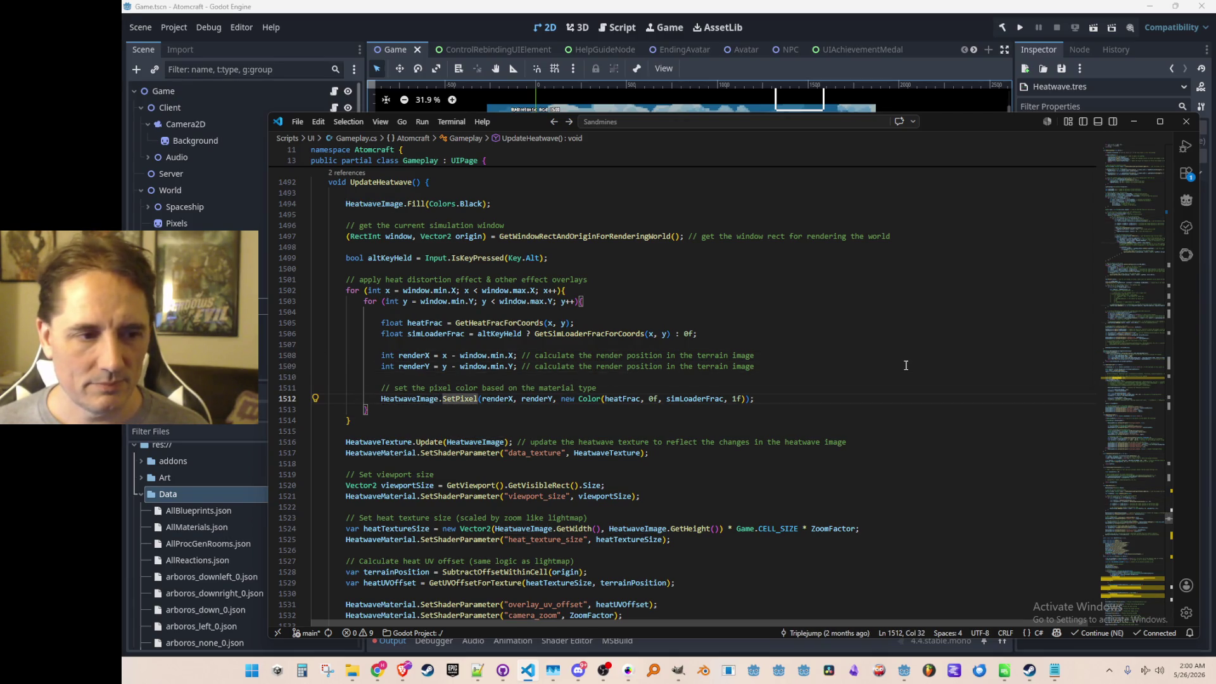
key("Home")
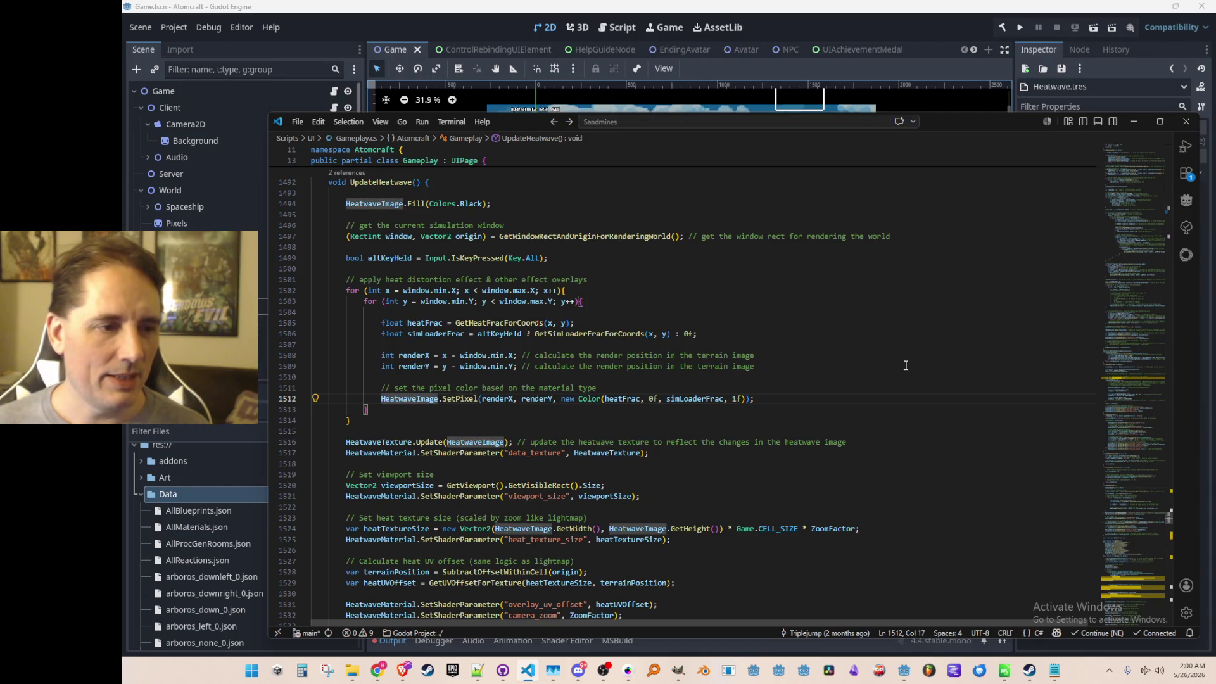
key("Home")
key("Up")
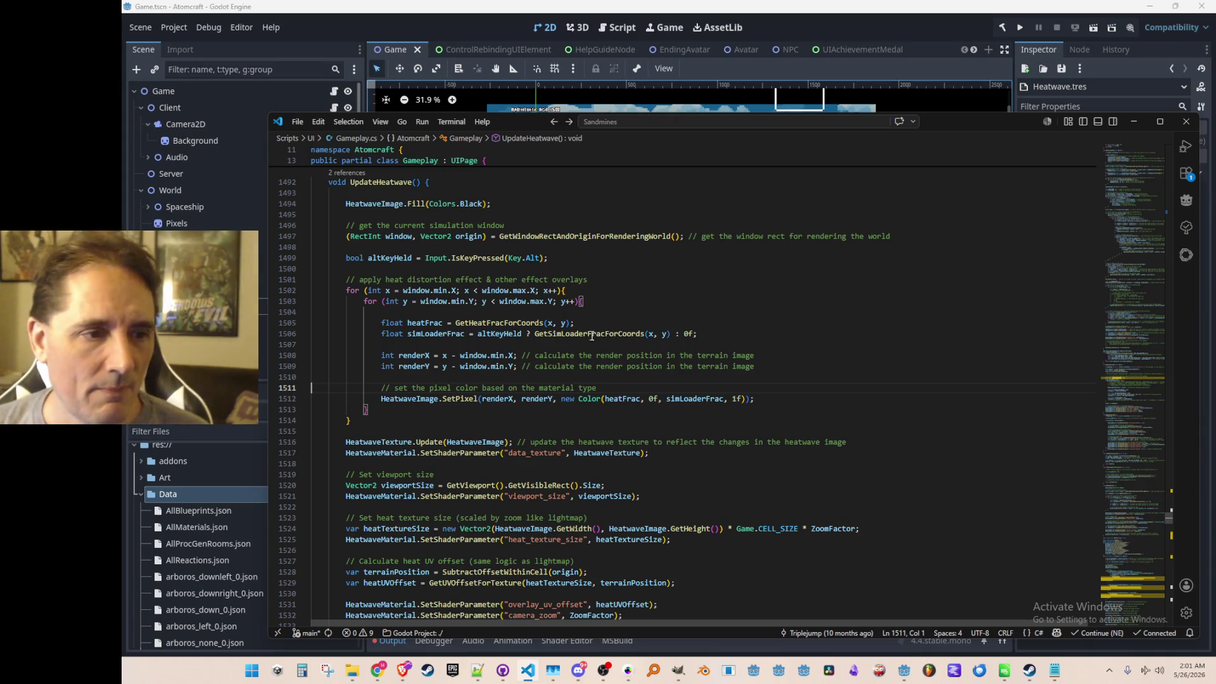
- Check the simLoaderFrac float declaration and altKeyHeld usage around the SetPixel call without editing
left_click(452, 334)
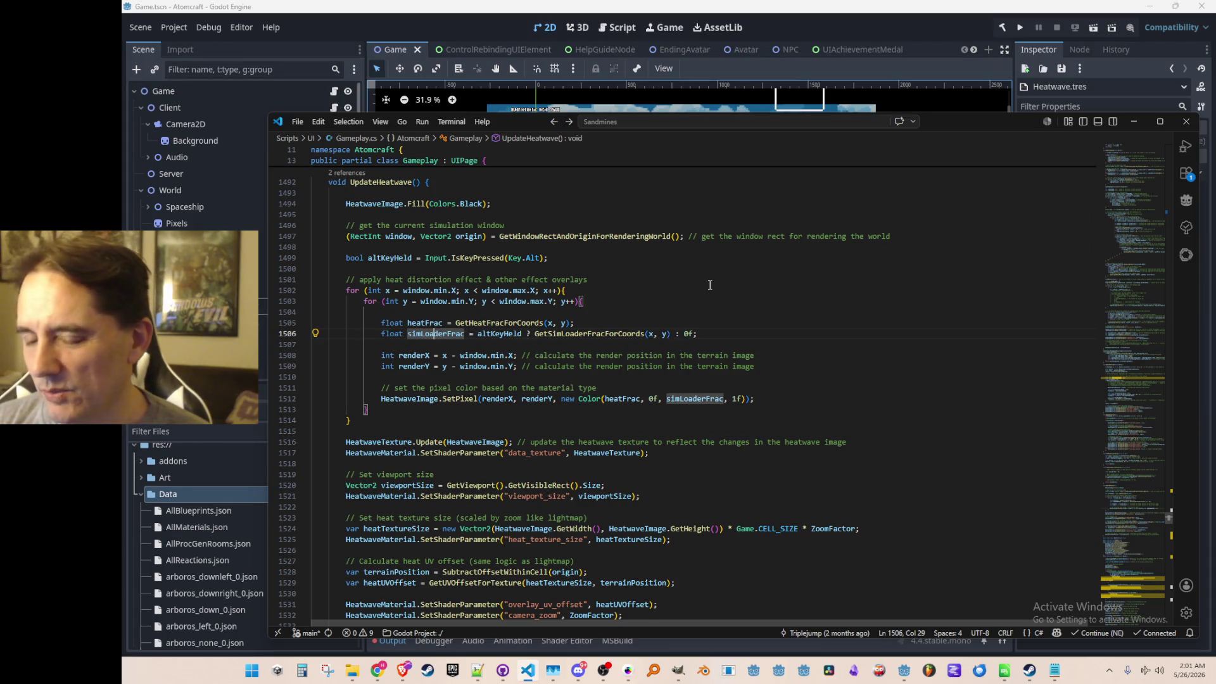
key("ctrl+Left")
key("ctrl+Left")
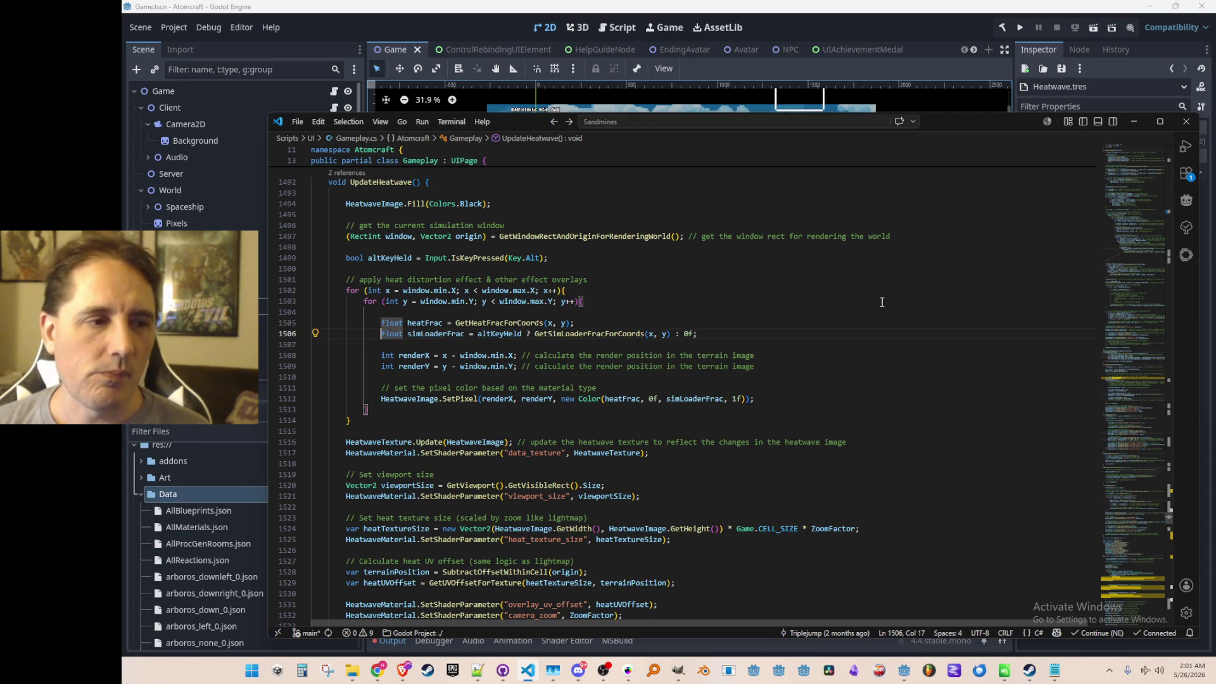
key("ctrl+Right")
key("ctrl+Left")
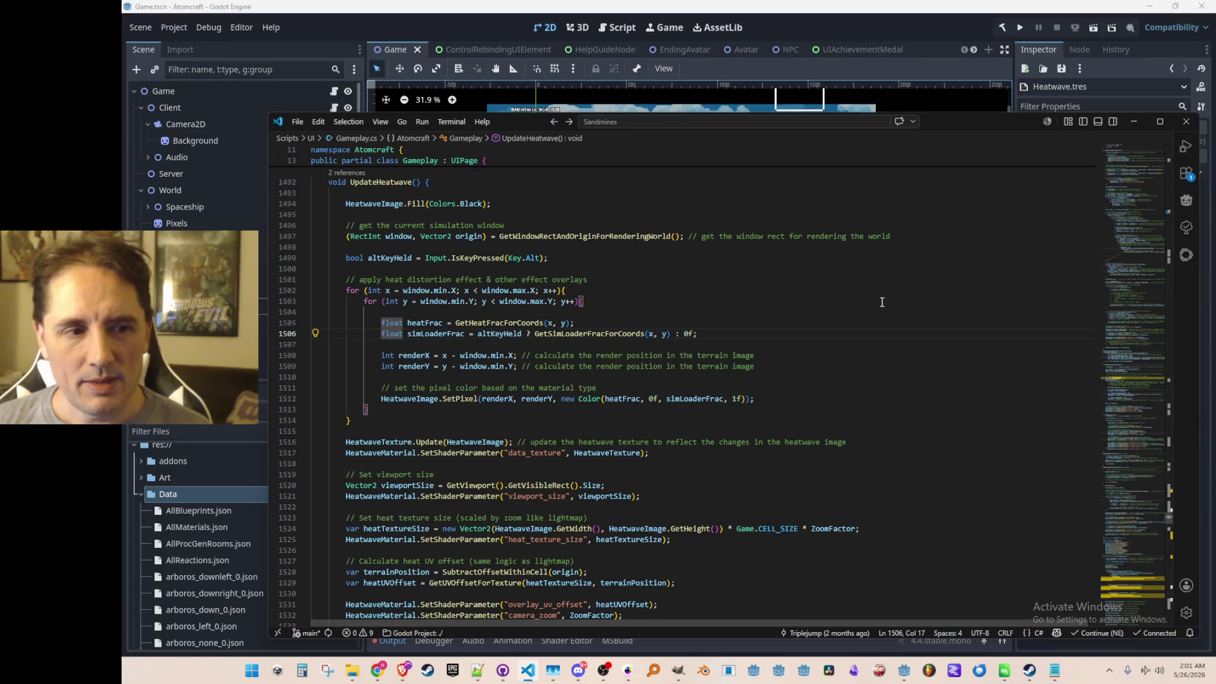
key("Right")
key("Right")
key("Right")
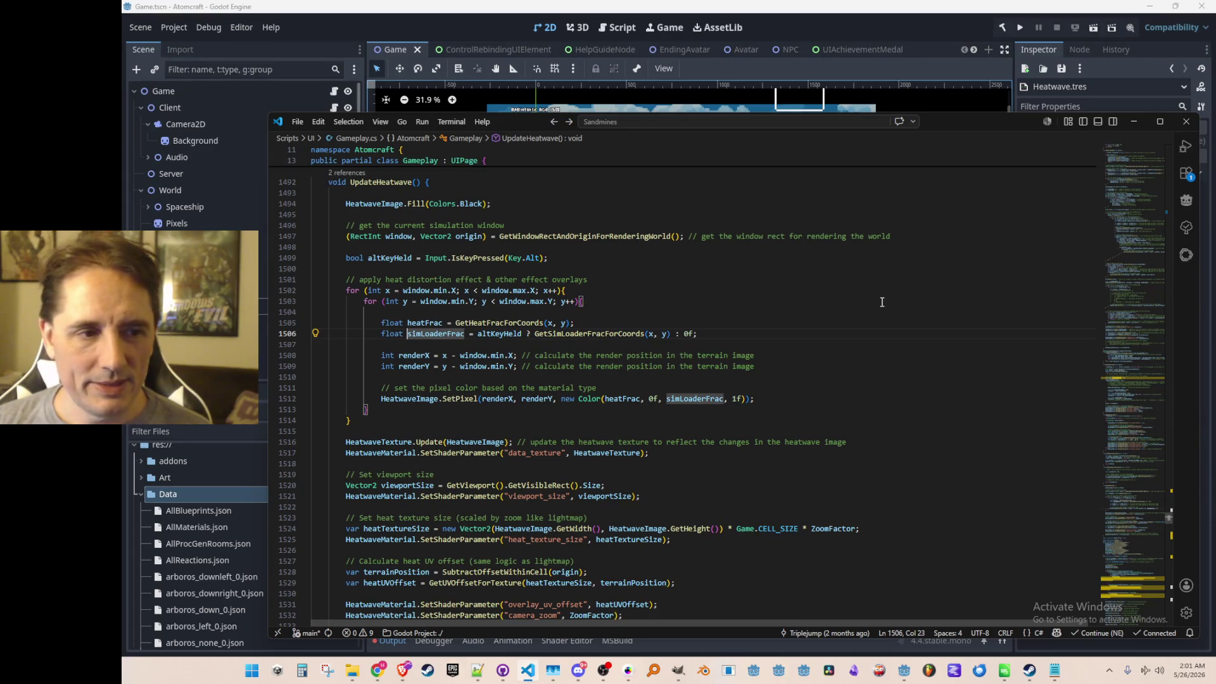
key("F2")
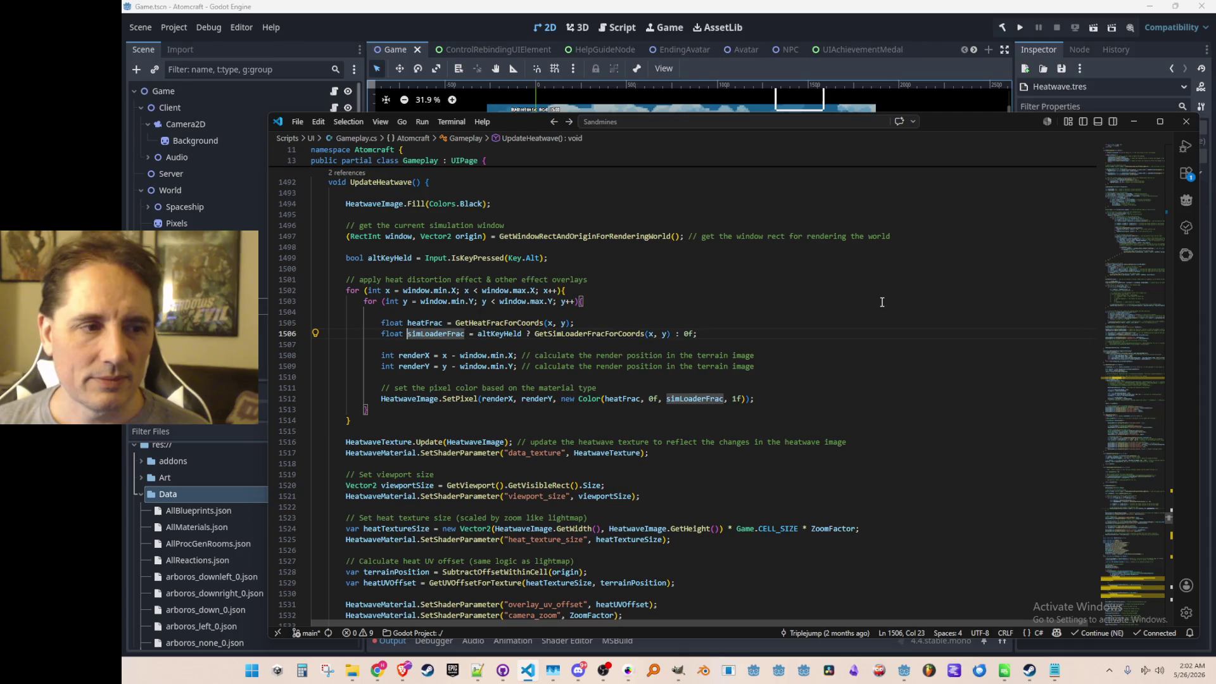
key("Right")
key("Right")
key("Right")
key("Right")
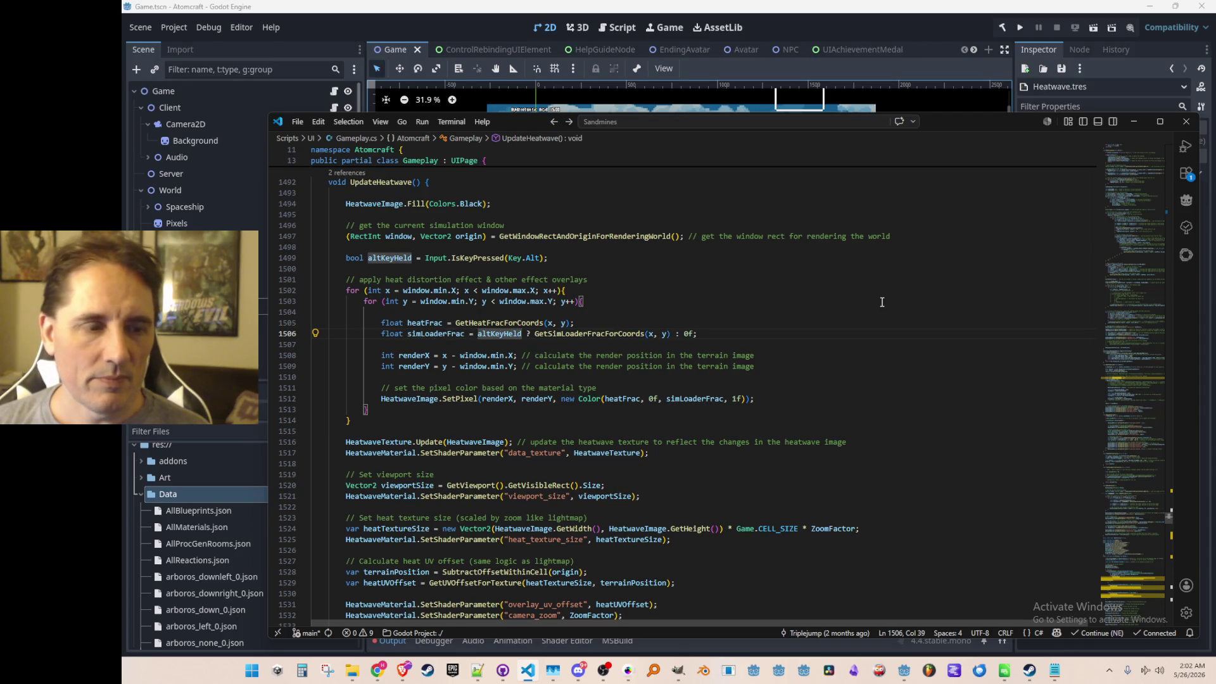
key("Home")
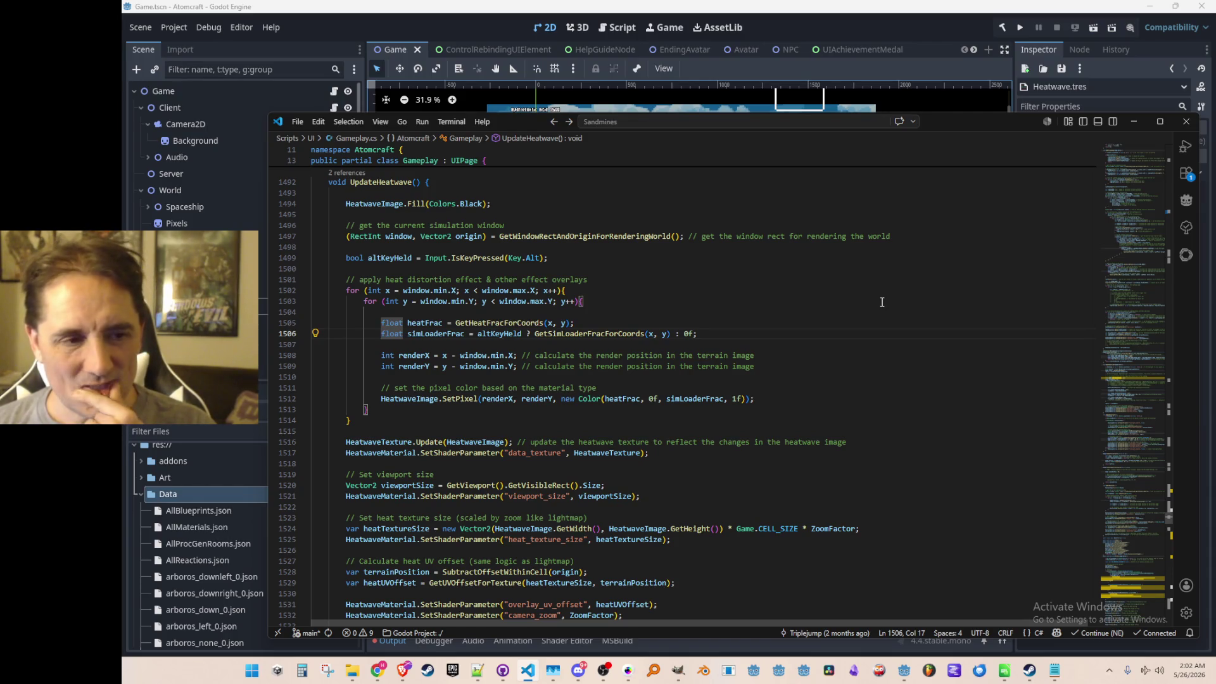
left_click(675, 403)
left_click(761, 398)
scroll(761, 398, "up", 1)
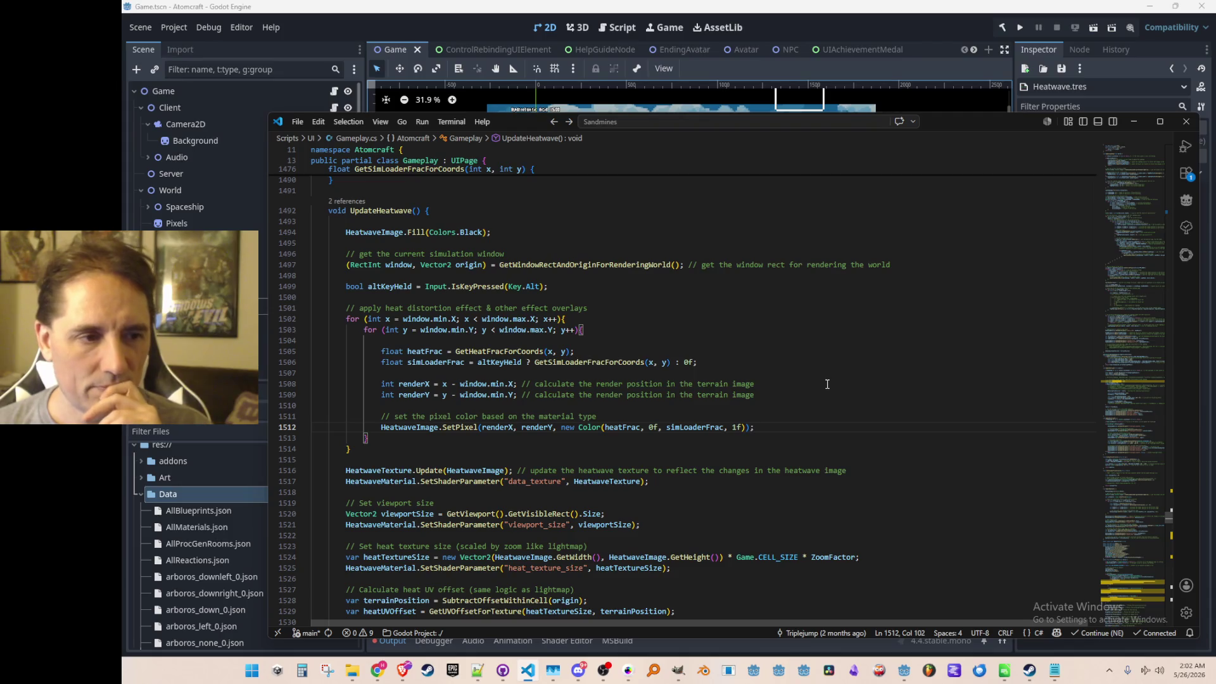
left_click(492, 362)
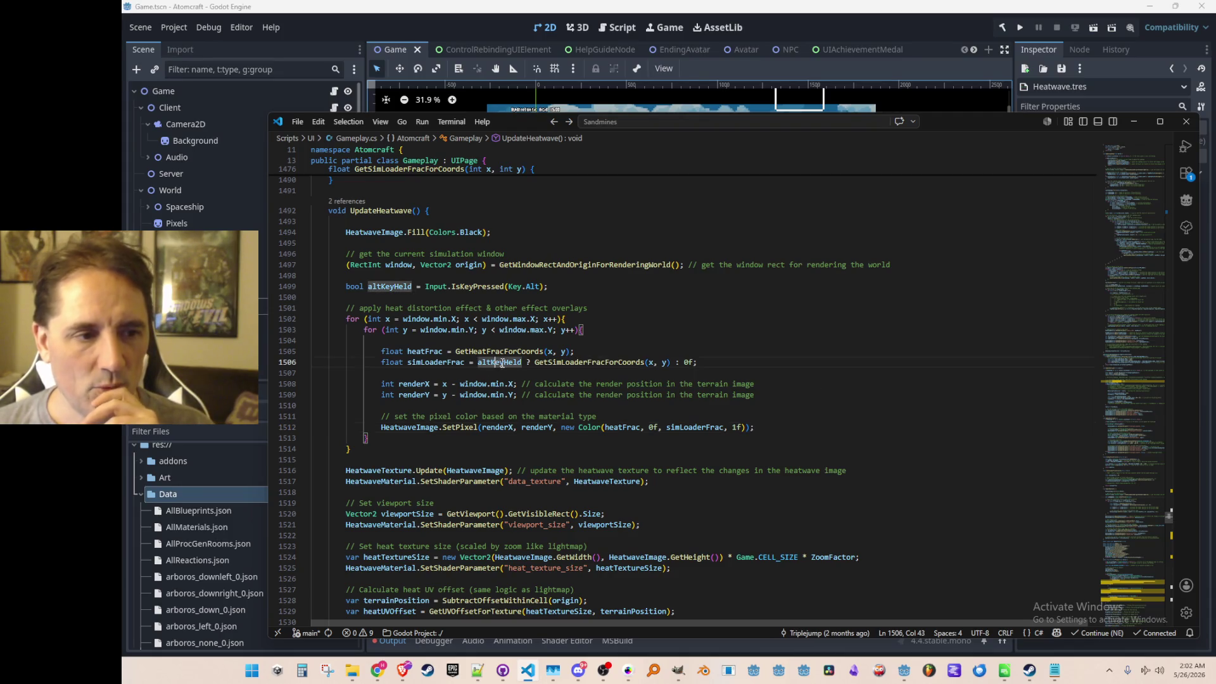
left_click(796, 426)
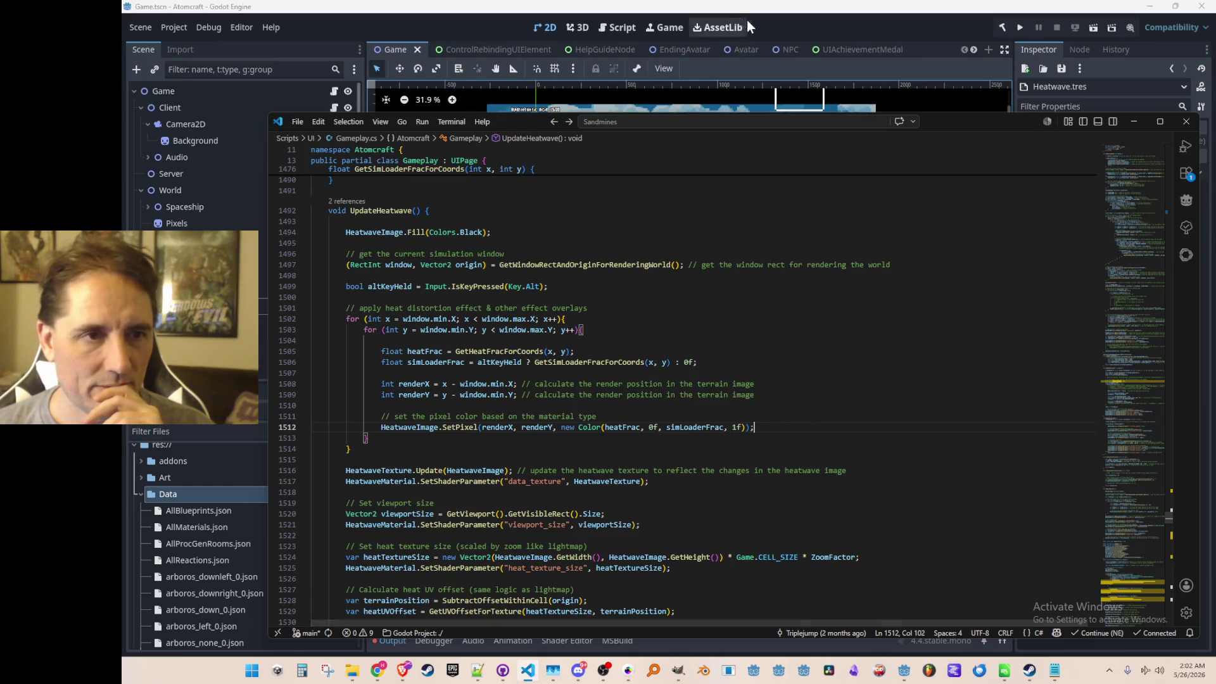
- In Godot, filter for Heatwave, open Heatwave.tres and review how sim_loader_frac tints the shader, then return to VS Code
left_click(790, 36)
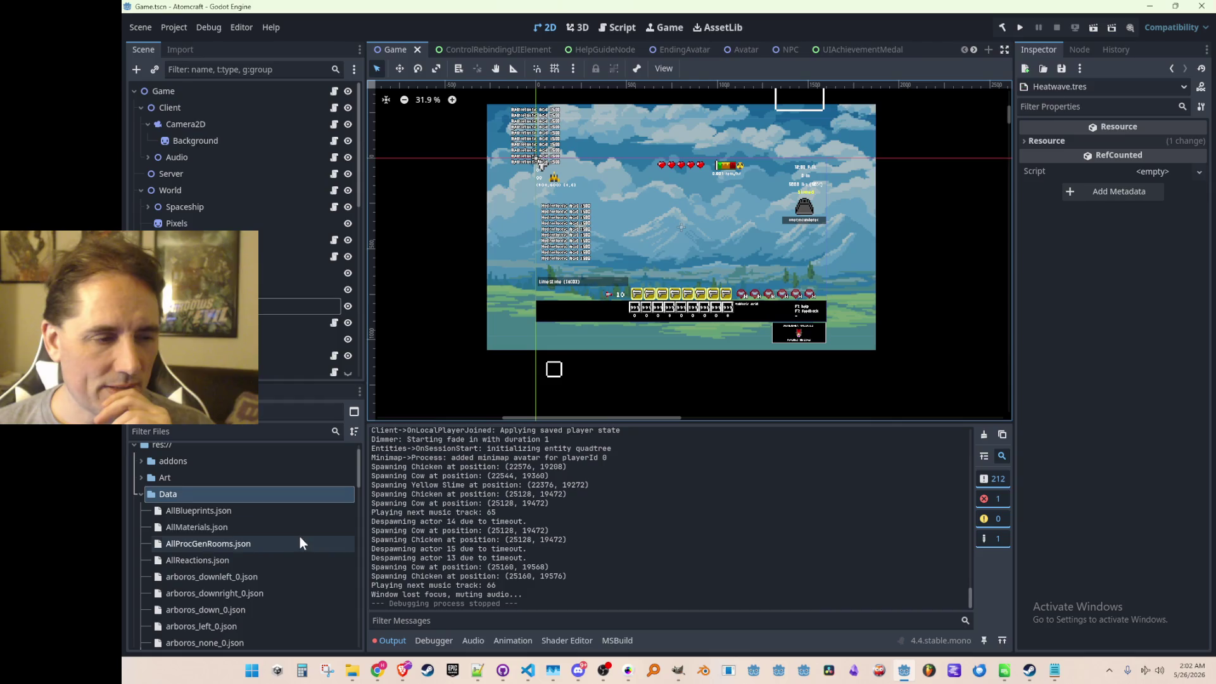
left_click(240, 430)
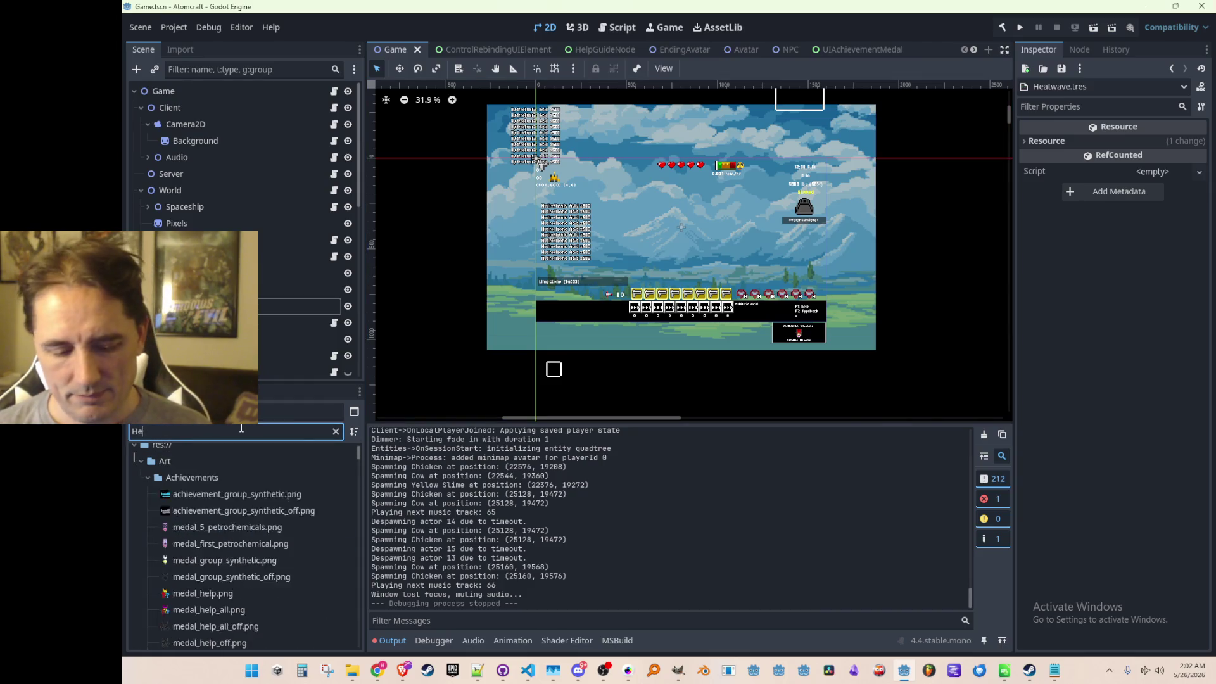
type("Heatwave")
left_click(220, 519)
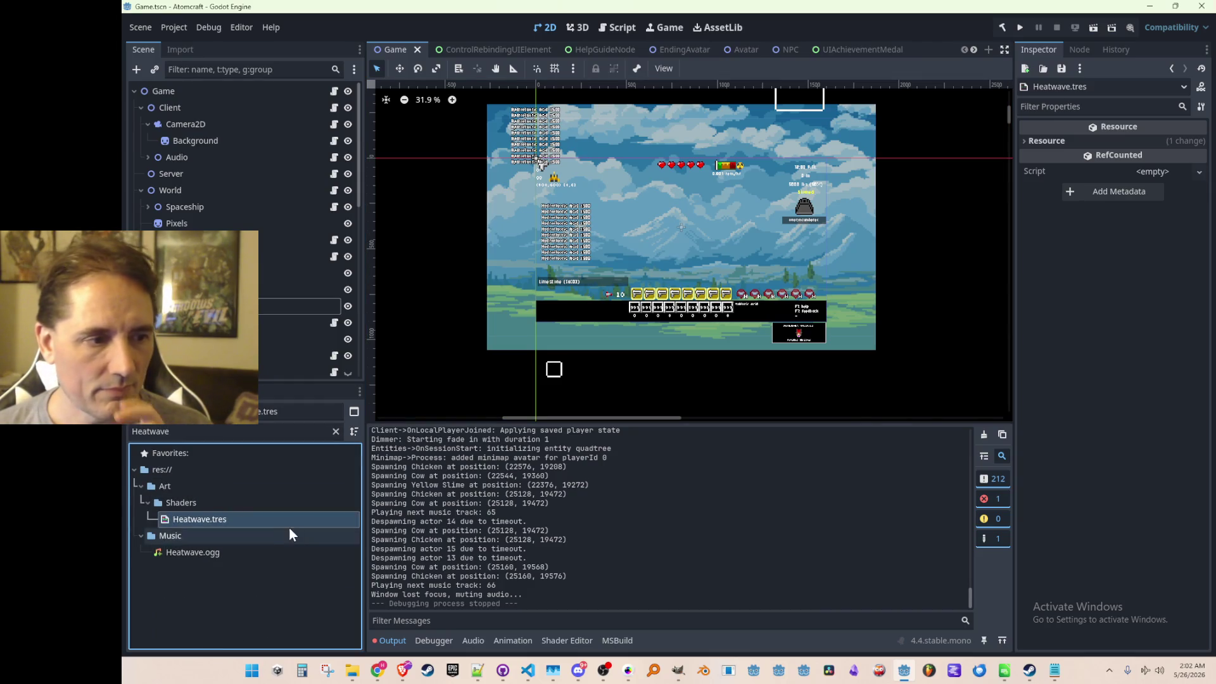
double_click(256, 518)
scroll(708, 528, "up", 1)
scroll(760, 530, "up", 1)
scroll(770, 530, "up", 1)
scroll(789, 530, "down", 3)
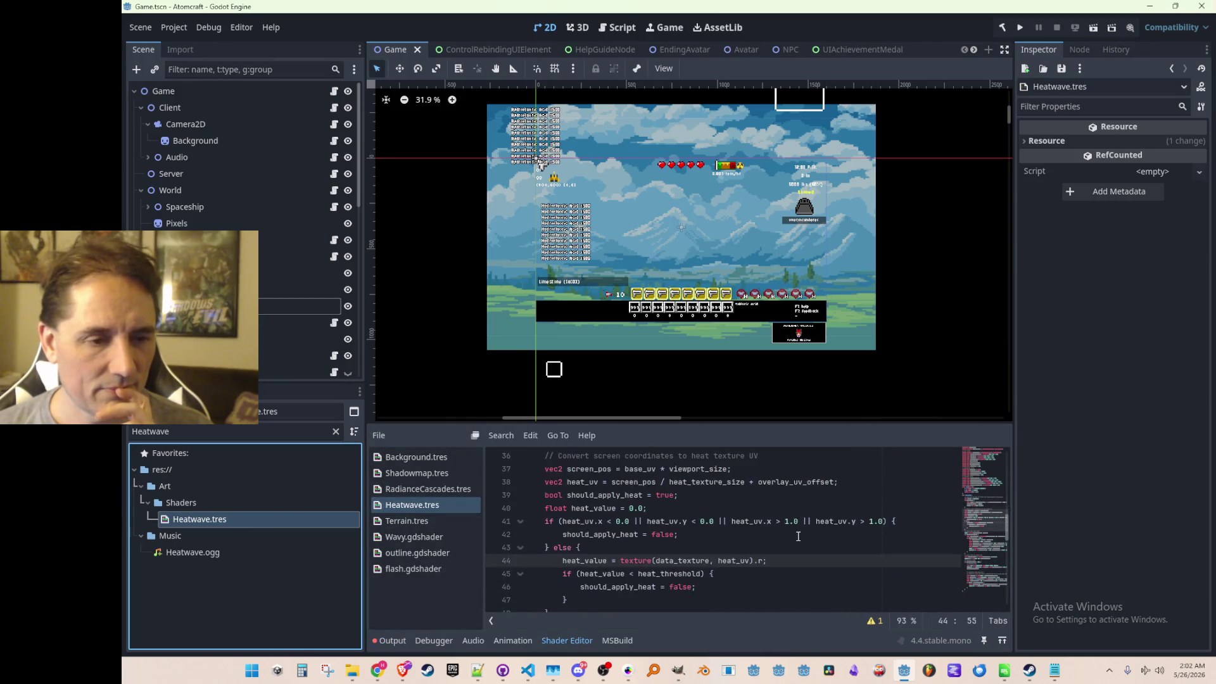
scroll(783, 488, "down", 1)
scroll(798, 509, "down", 1)
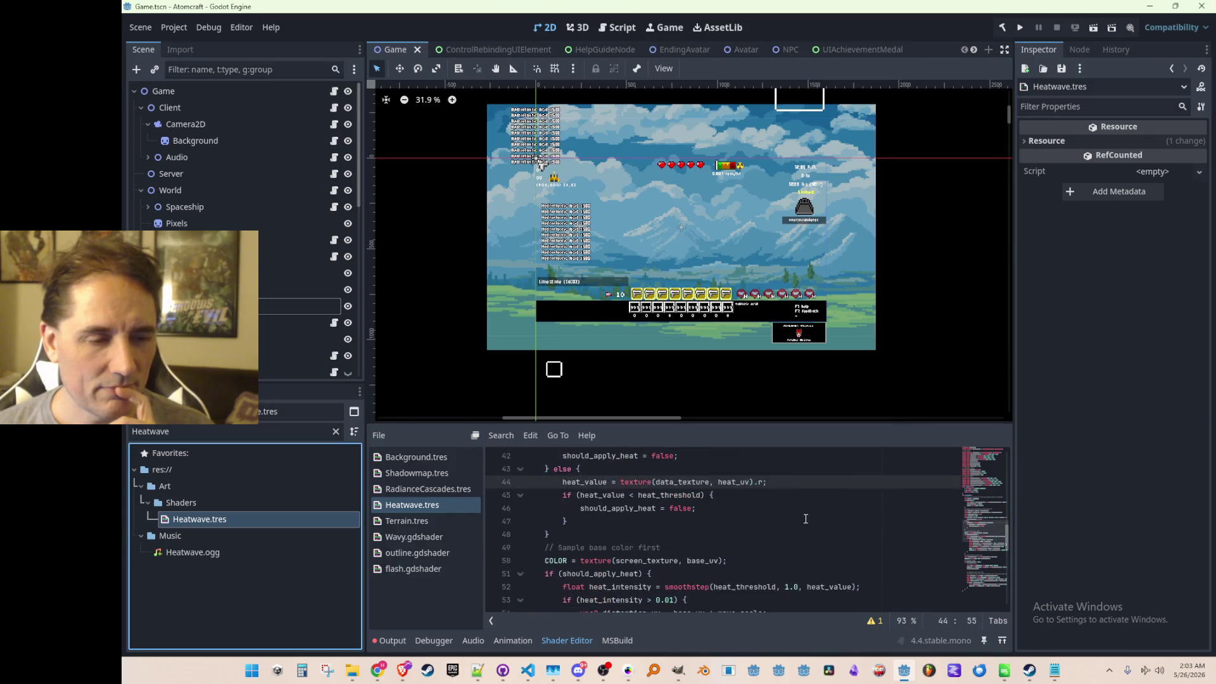
scroll(796, 507, "down", 1)
scroll(798, 508, "down", 2)
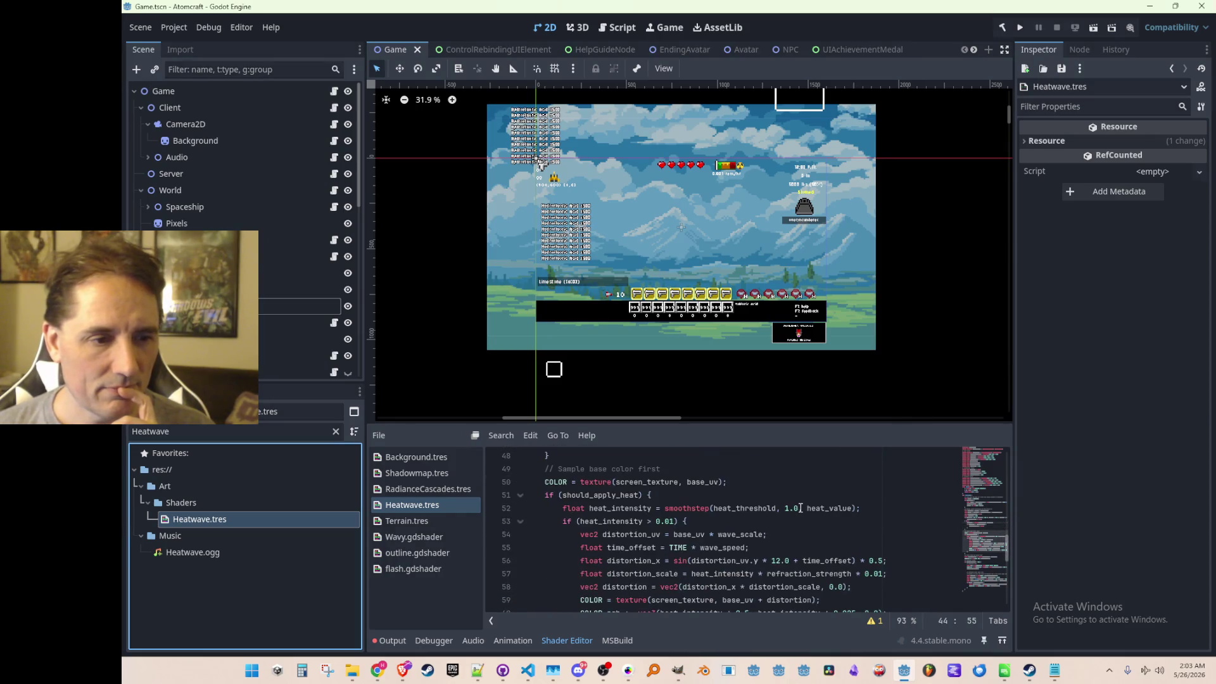
scroll(799, 508, "down", 2)
scroll(801, 508, "down", 1)
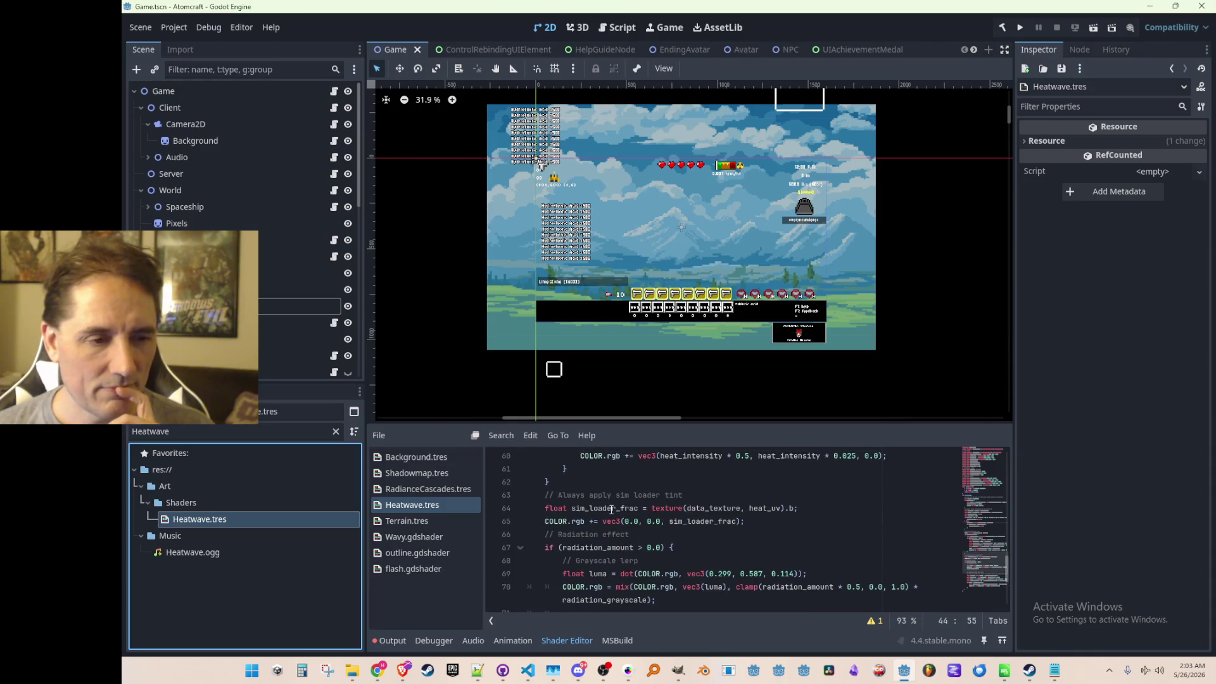
double_click(612, 509)
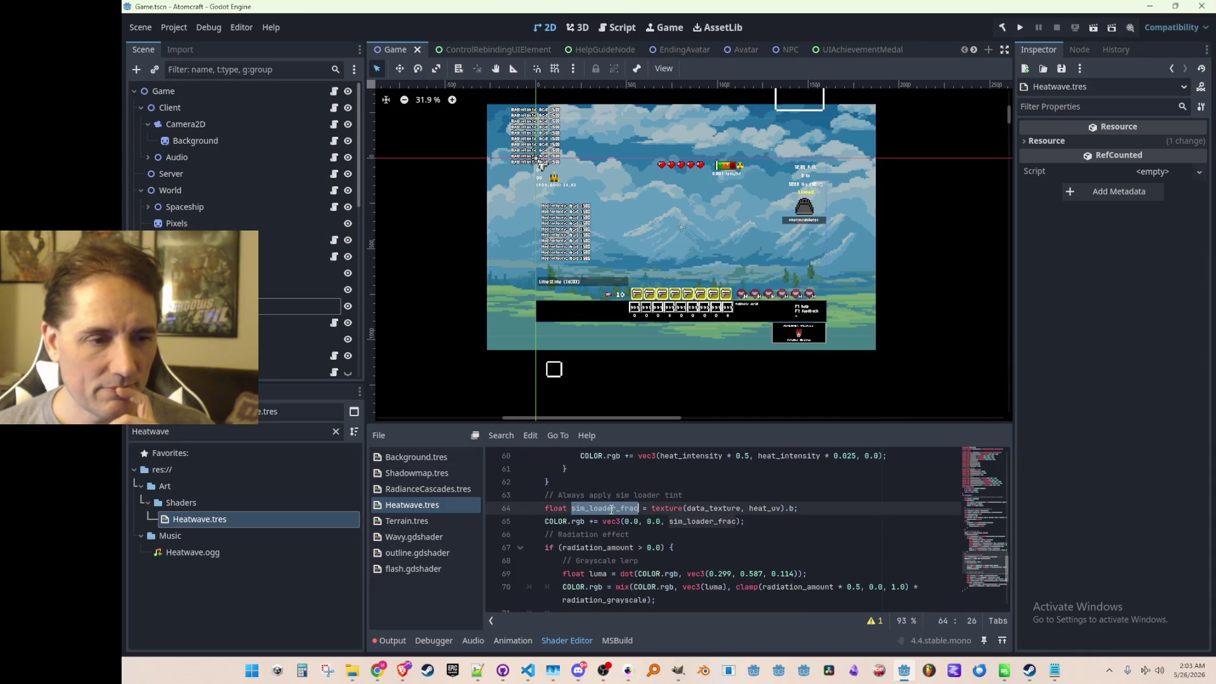
left_click(751, 522)
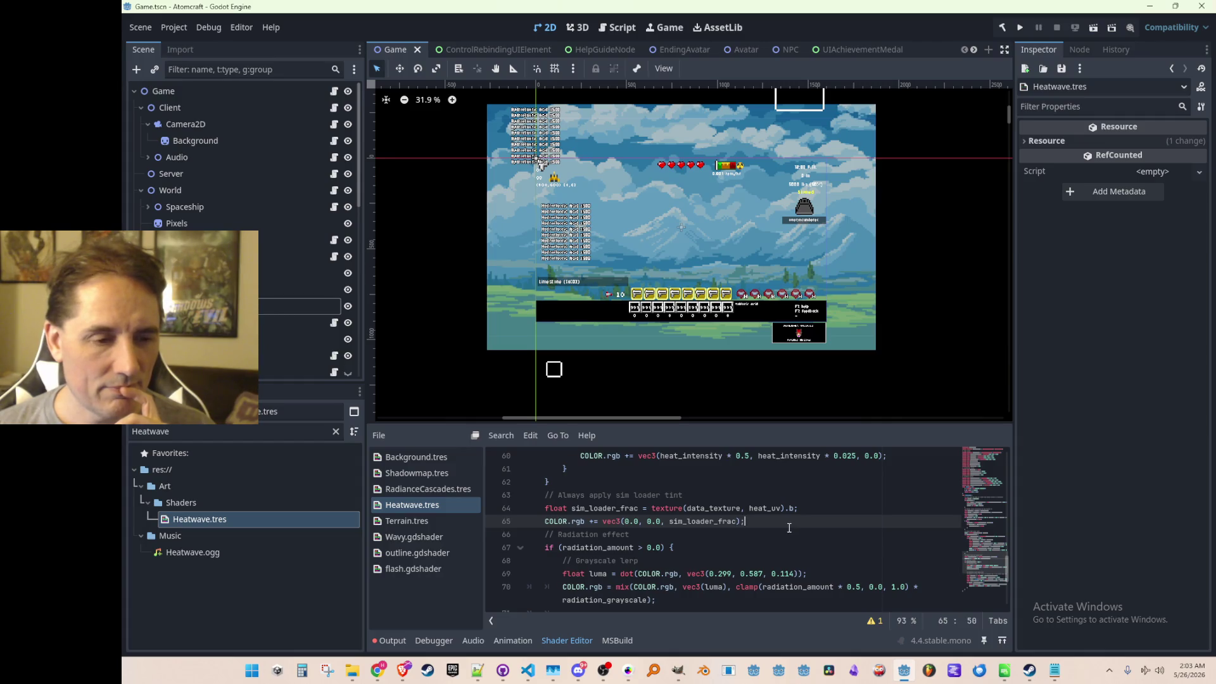
scroll(788, 528, "up", 2)
scroll(784, 529, "up", 2)
scroll(778, 528, "up", 3)
scroll(776, 531, "down", 3)
scroll(770, 532, "down", 2)
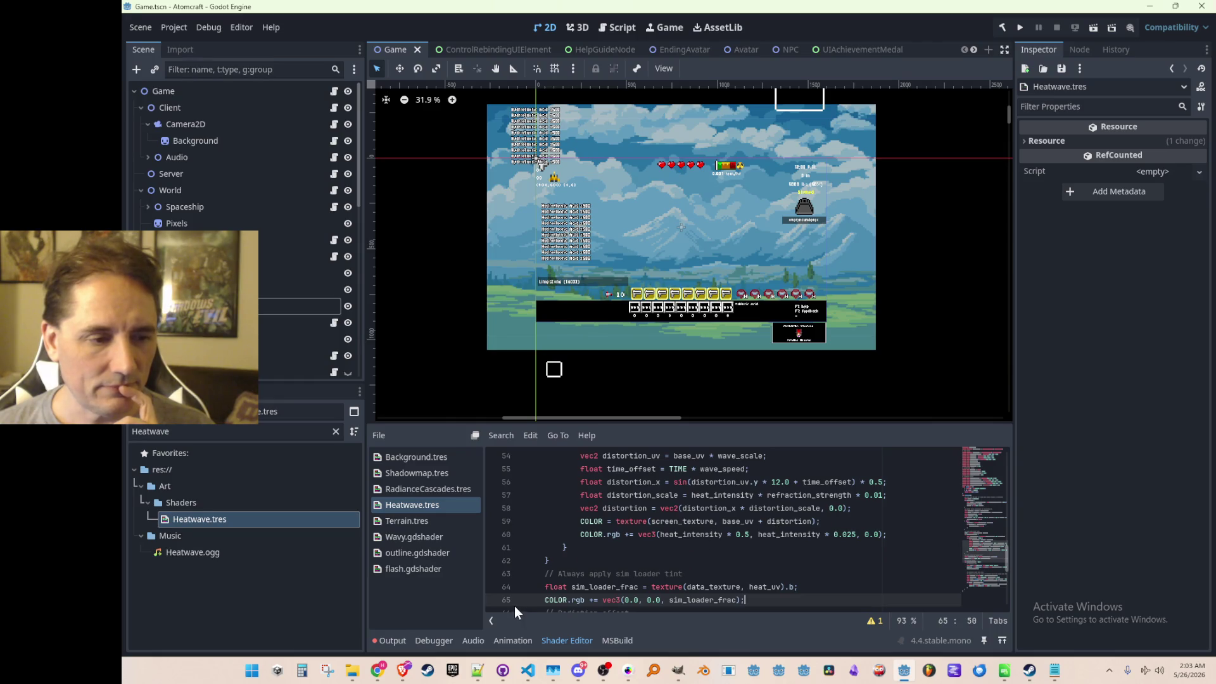
scroll(679, 533, "up", 2)
scroll(684, 527, "down", 2)
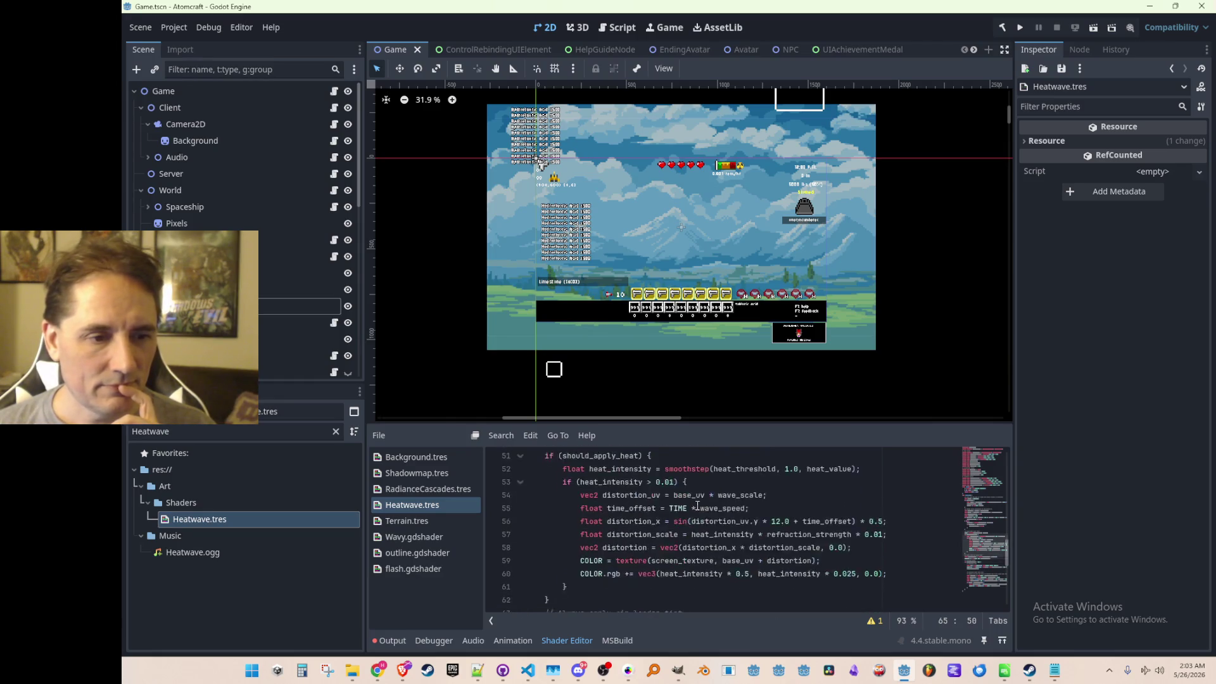
scroll(697, 506, "down", 2)
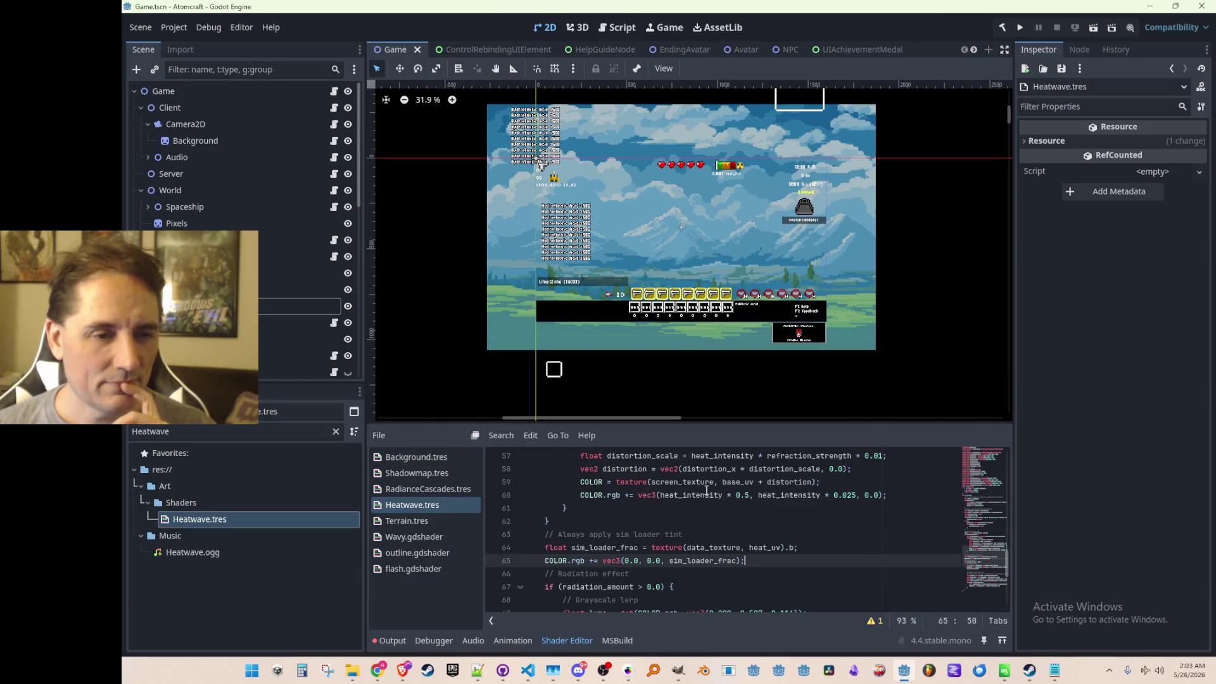
scroll(706, 491, "up", 1)
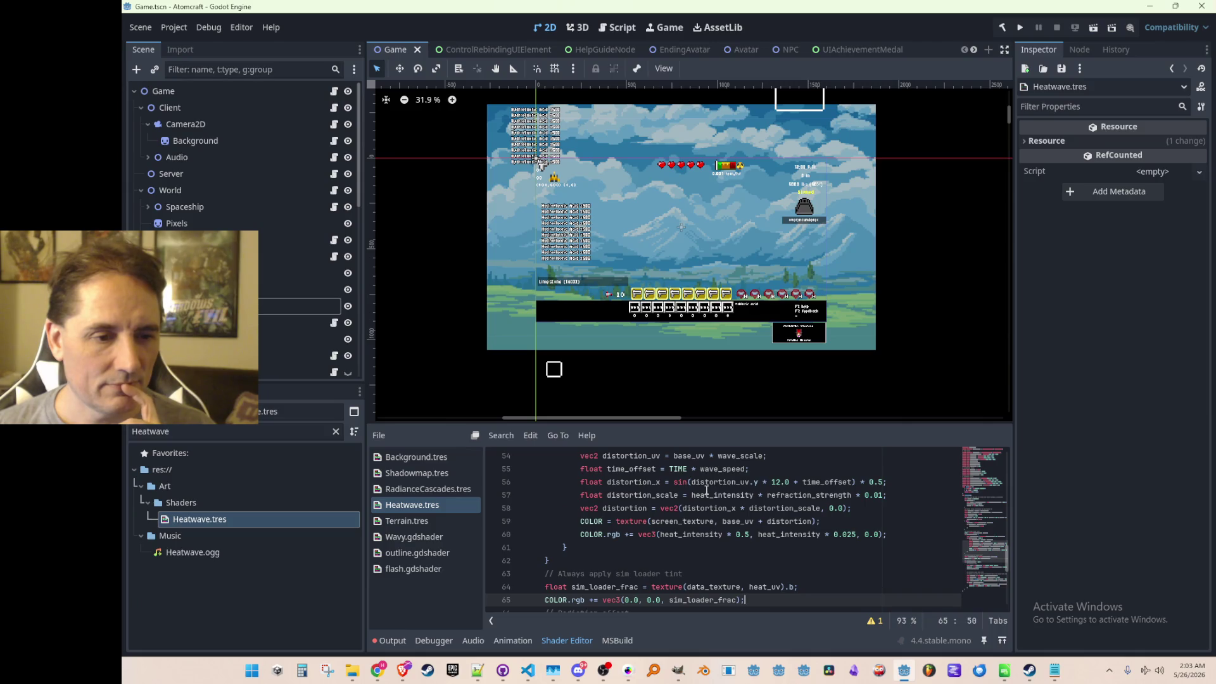
scroll(706, 491, "down", 1)
scroll(705, 490, "up", 1)
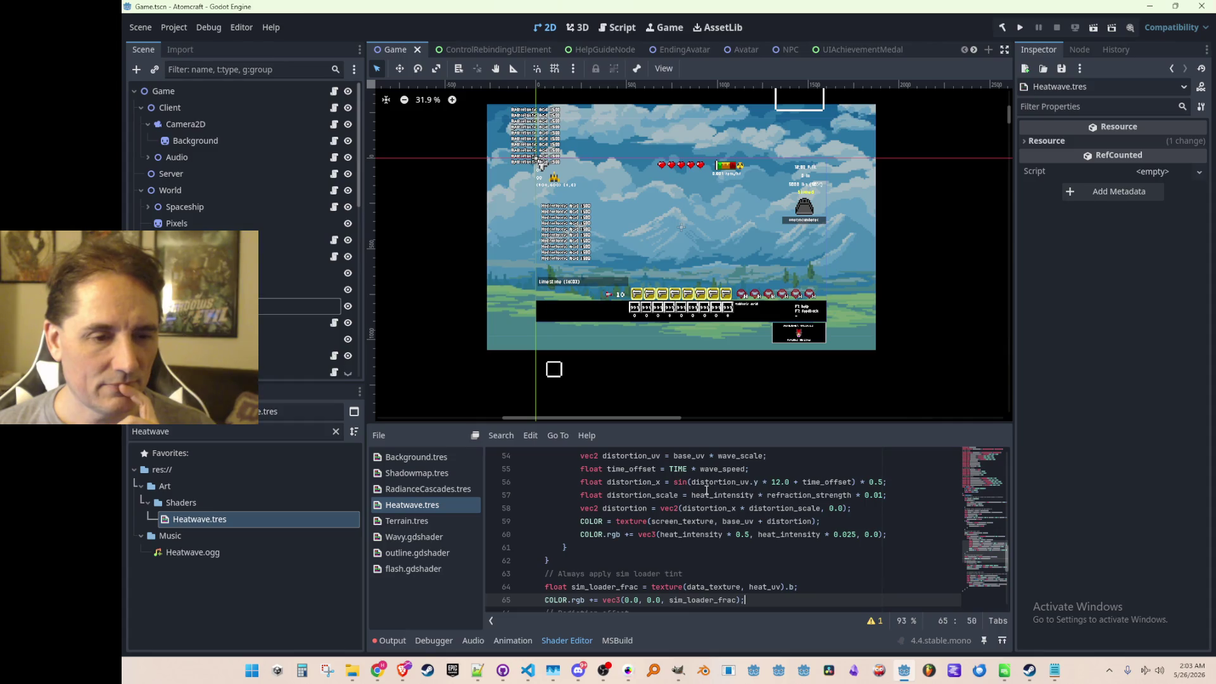
scroll(706, 490, "up", 2)
scroll(706, 490, "down", 1)
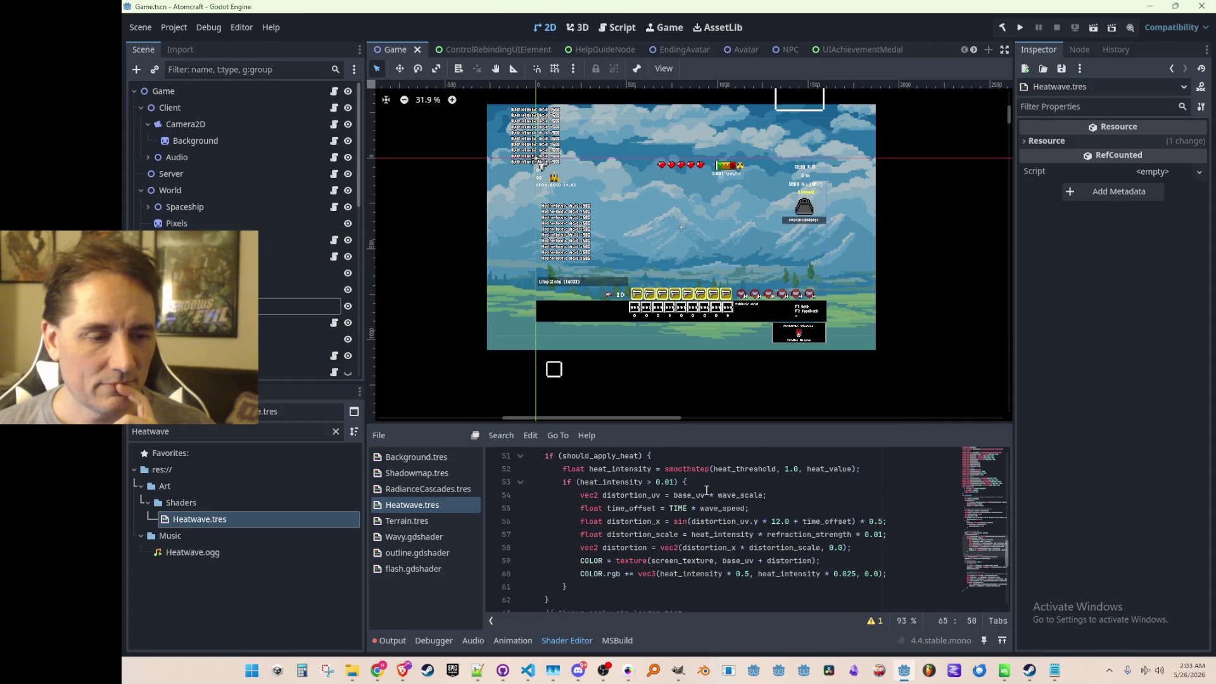
scroll(706, 491, "down", 1)
scroll(707, 491, "down", 1)
scroll(707, 491, "up", 1)
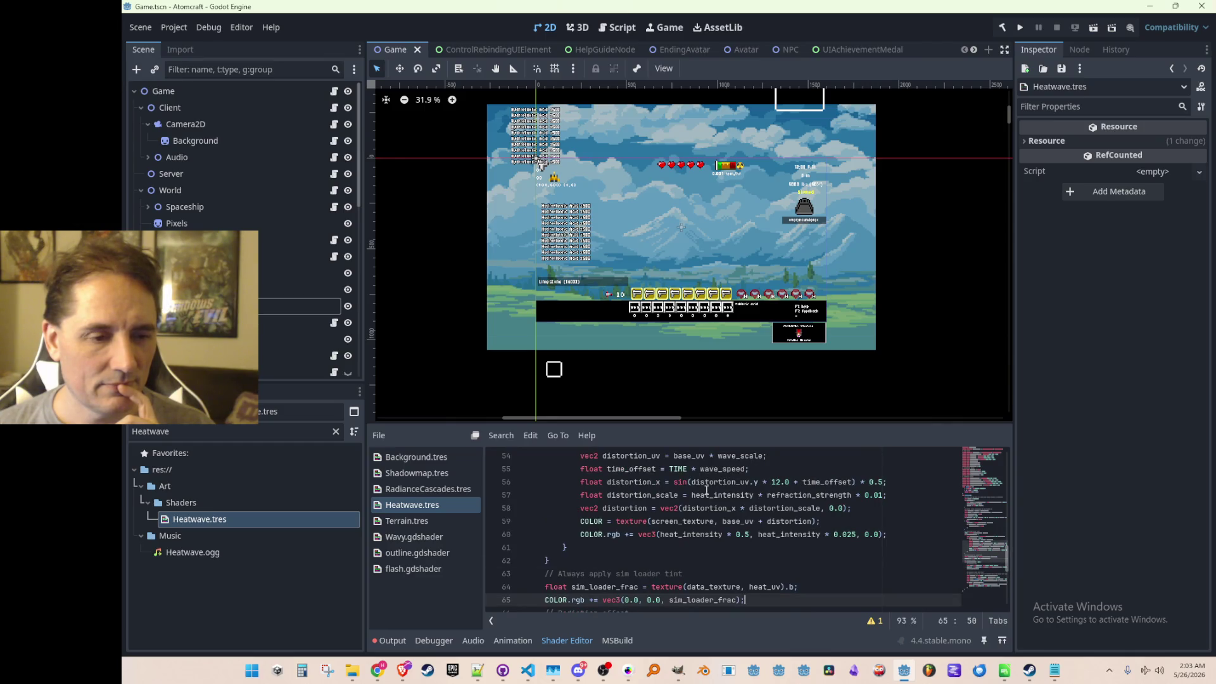
key("alt+Tab")
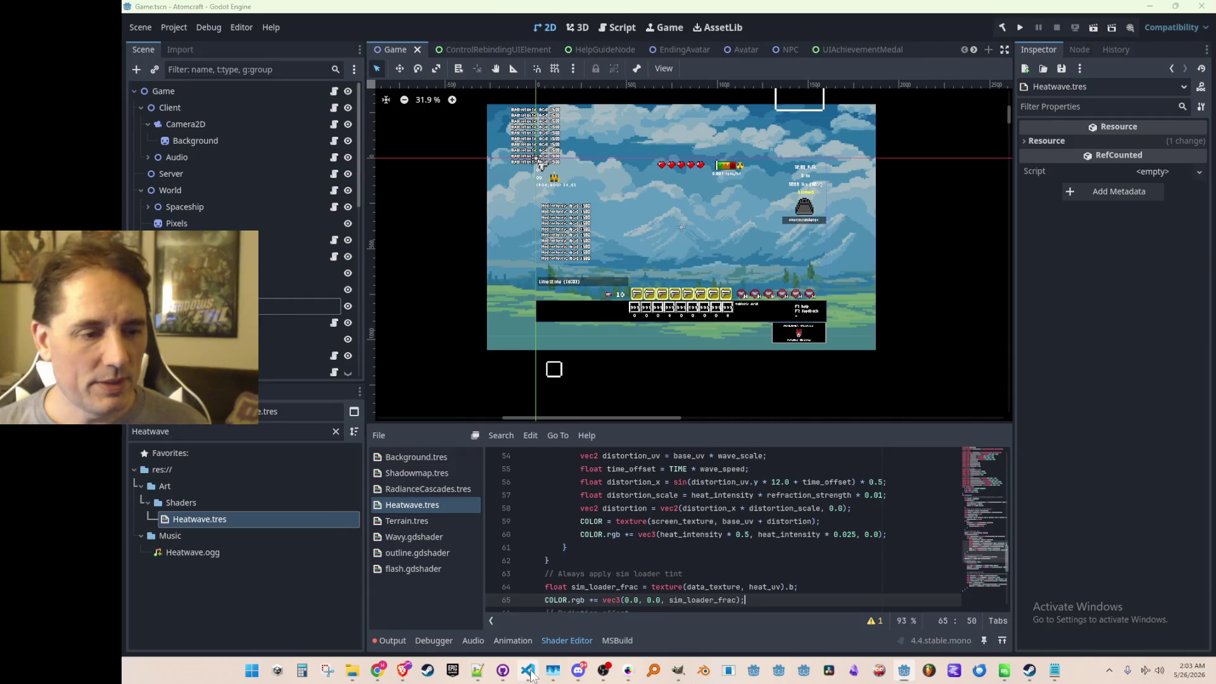
key("Left")
key("Left")
key("Left")
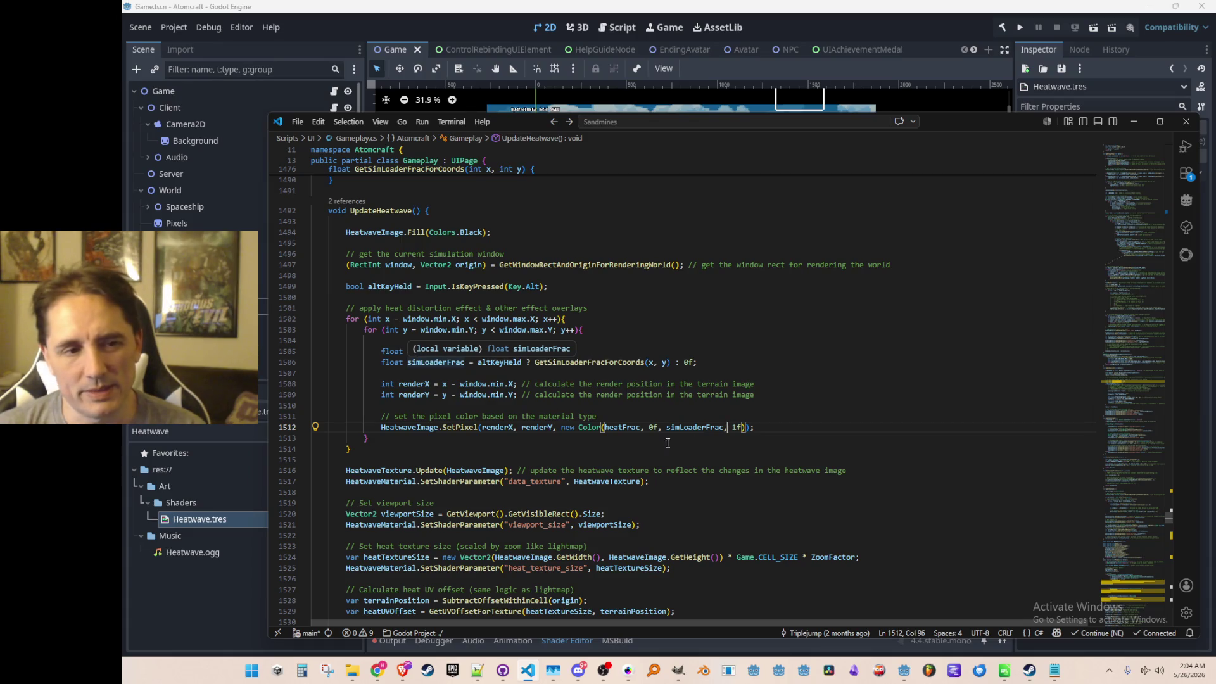
- Leave UpdateHeatwave unchanged and bring up GitHub Desktop from the taskbar
left_click(647, 419)
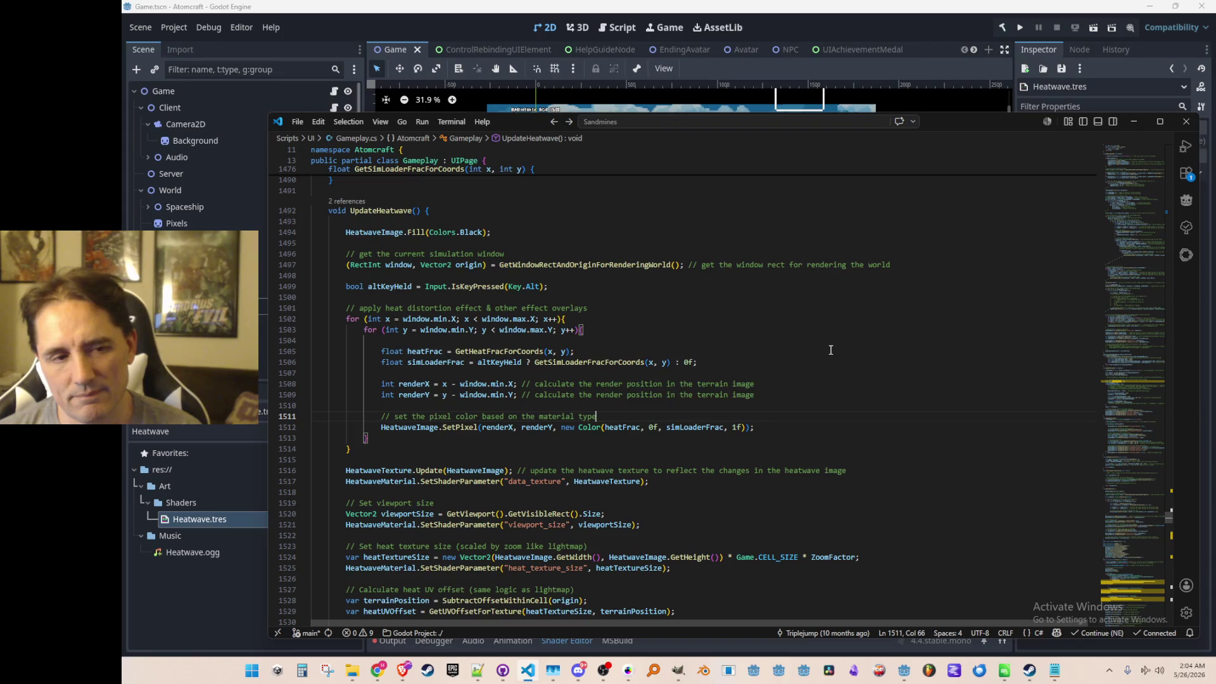
left_click(504, 671)
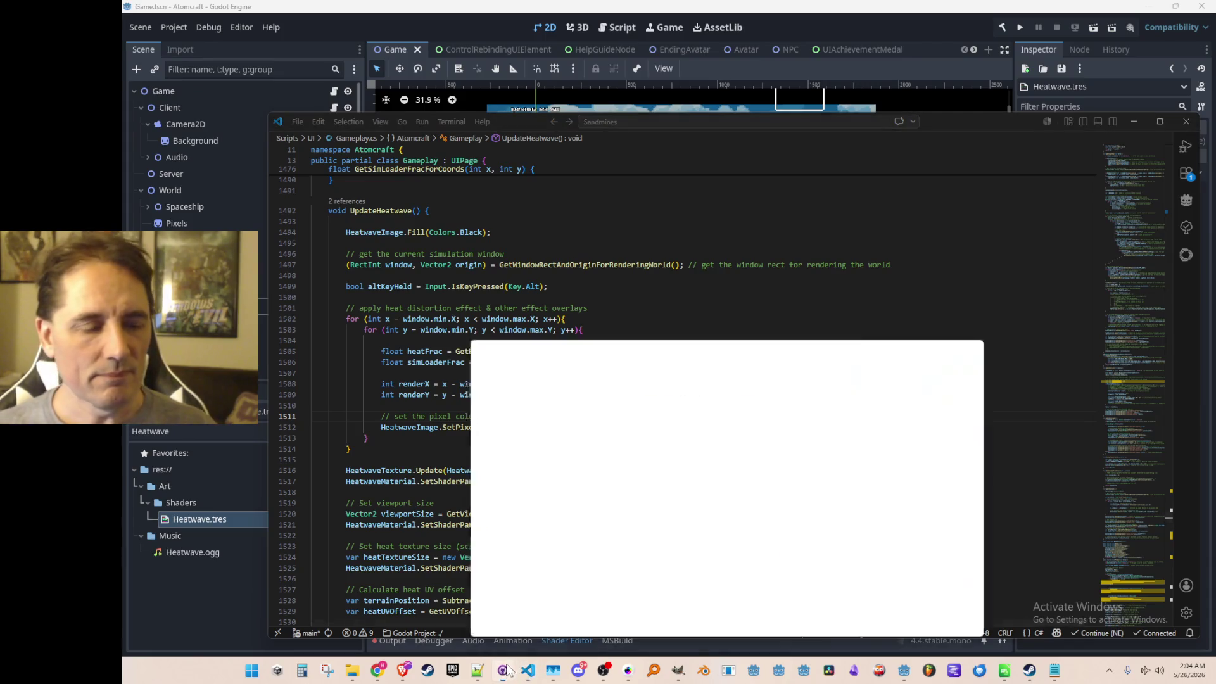
scroll(652, 466, "down", 3)
scroll(636, 485, "down", 2)
- Commit the 33 changed files to main with a slime pickup and heat summary, push to origin, and minimize GitHub Desktop
left_click(638, 524)
type("can pickup and drop slimes")
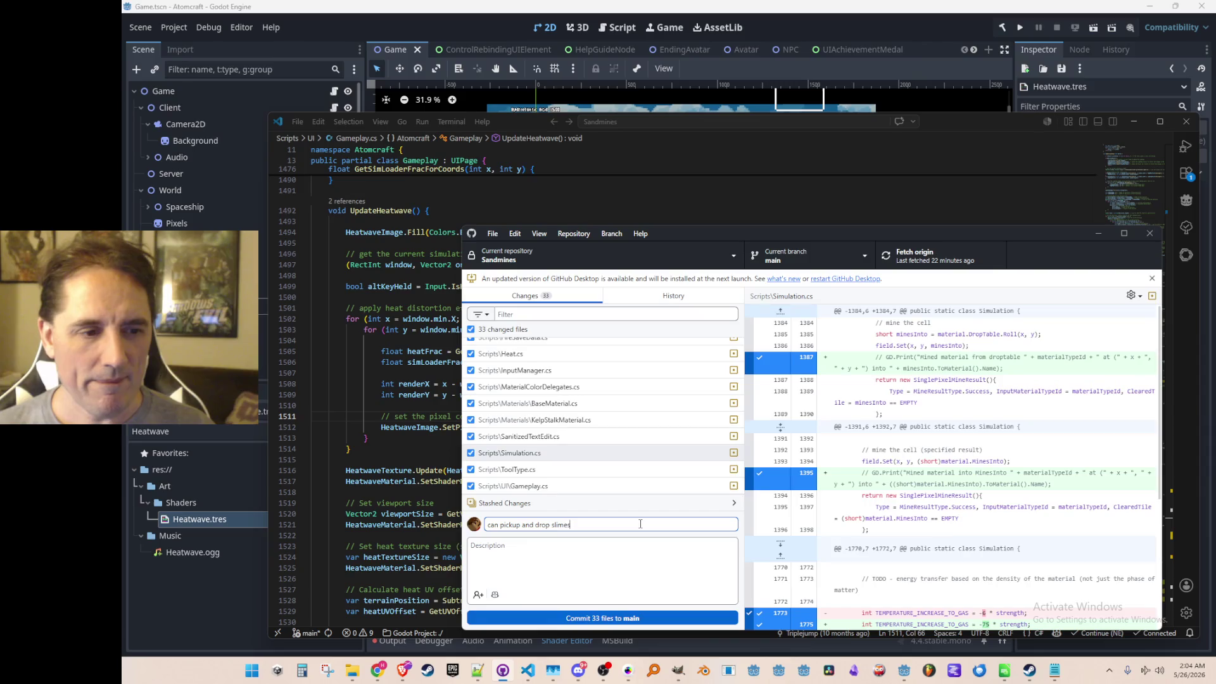
type("made various material setting and heat i")
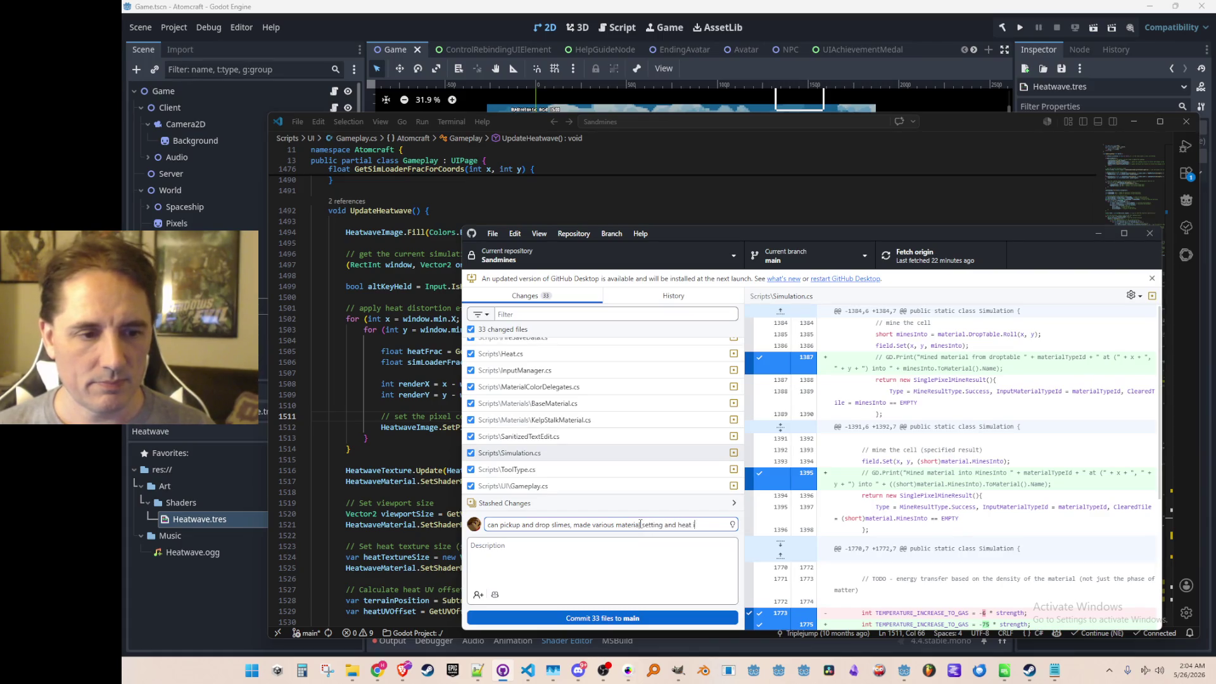
type("ments")
left_click(603, 618)
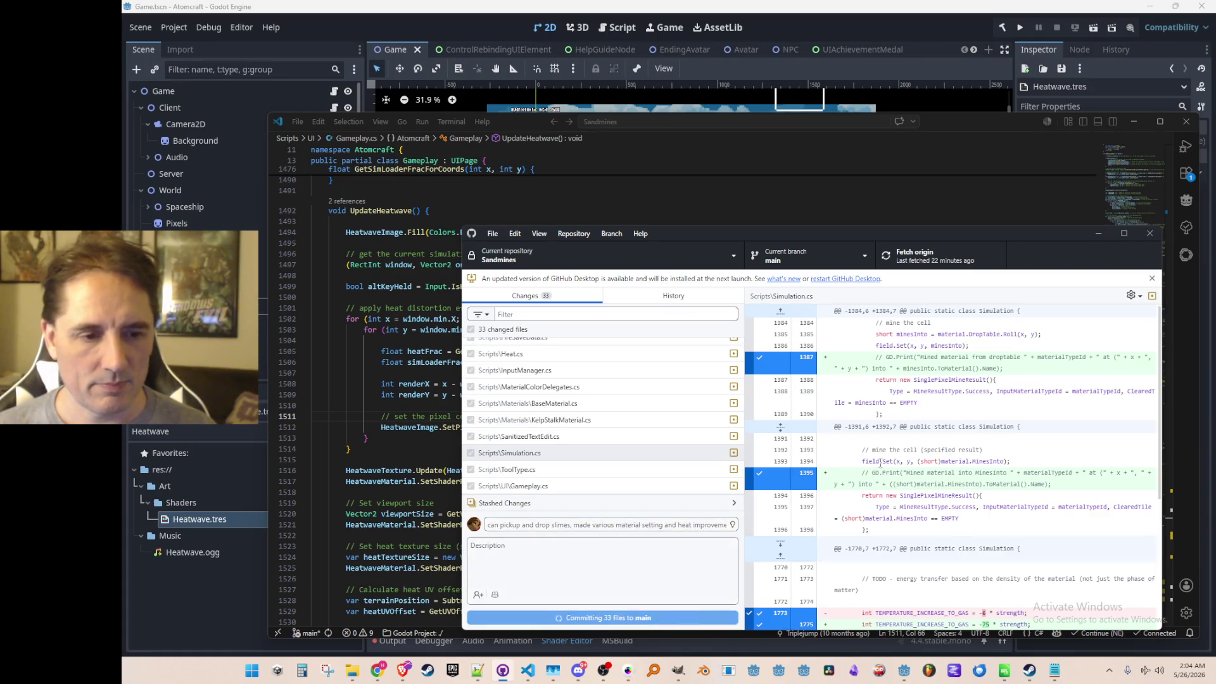
left_click(930, 254)
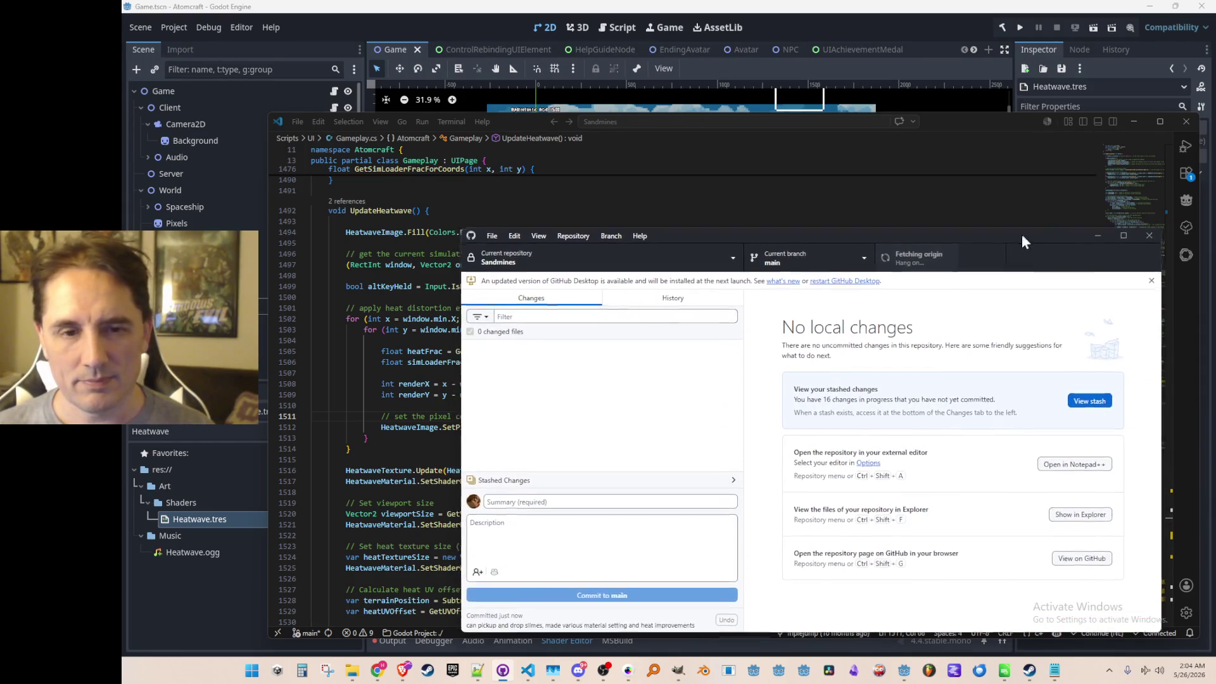
left_click_drag(1015, 234, 1014, 237)
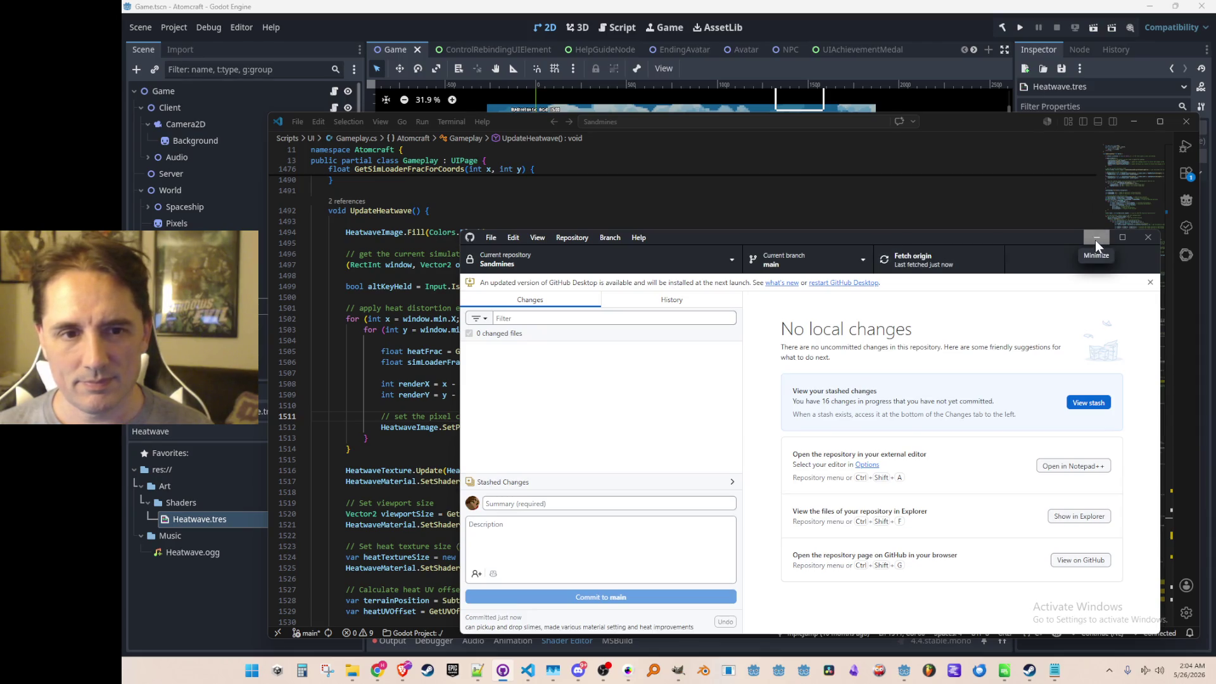
left_click(1096, 241)
left_click(866, 481)
left_click(877, 417)
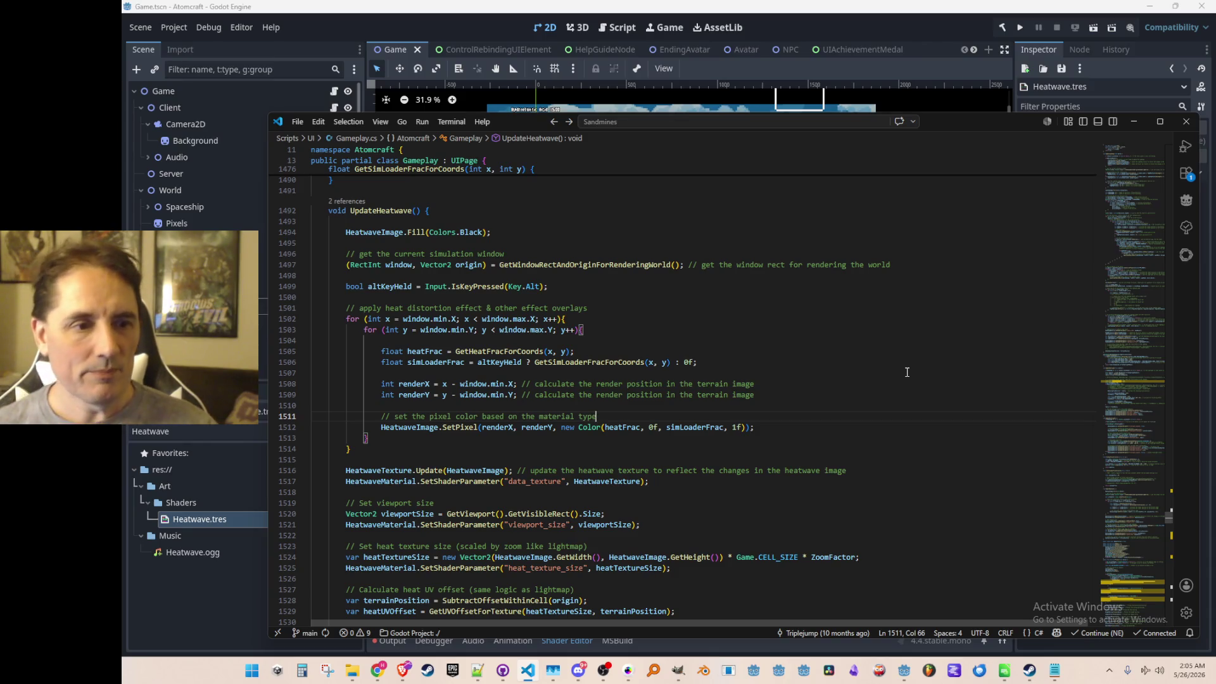
key("Down")
key("Right")
key("Right")
key("Right")
key("Left")
key("Up")
key("Up")
key("Up")
key("Right")
key("Right")
key("Right")
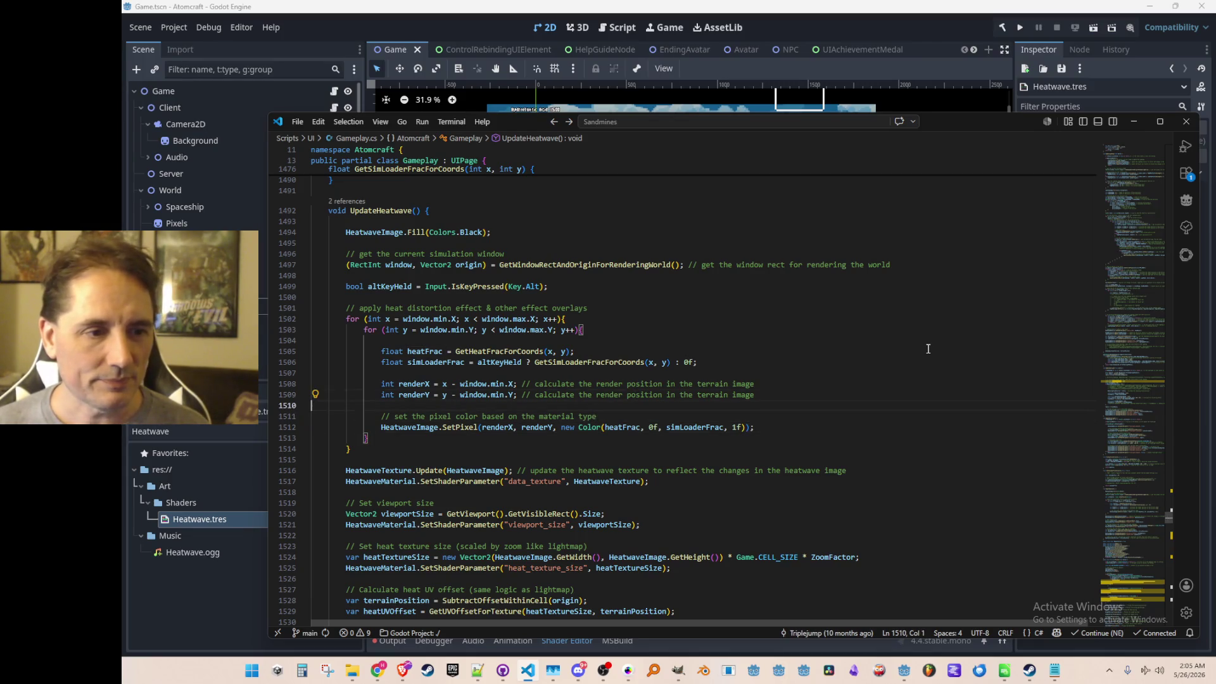
key("Up")
key("Up")
key("Up")
key("Home")
key("ctrl+Right")
key("ctrl+Right")
key("ctrl+Right")
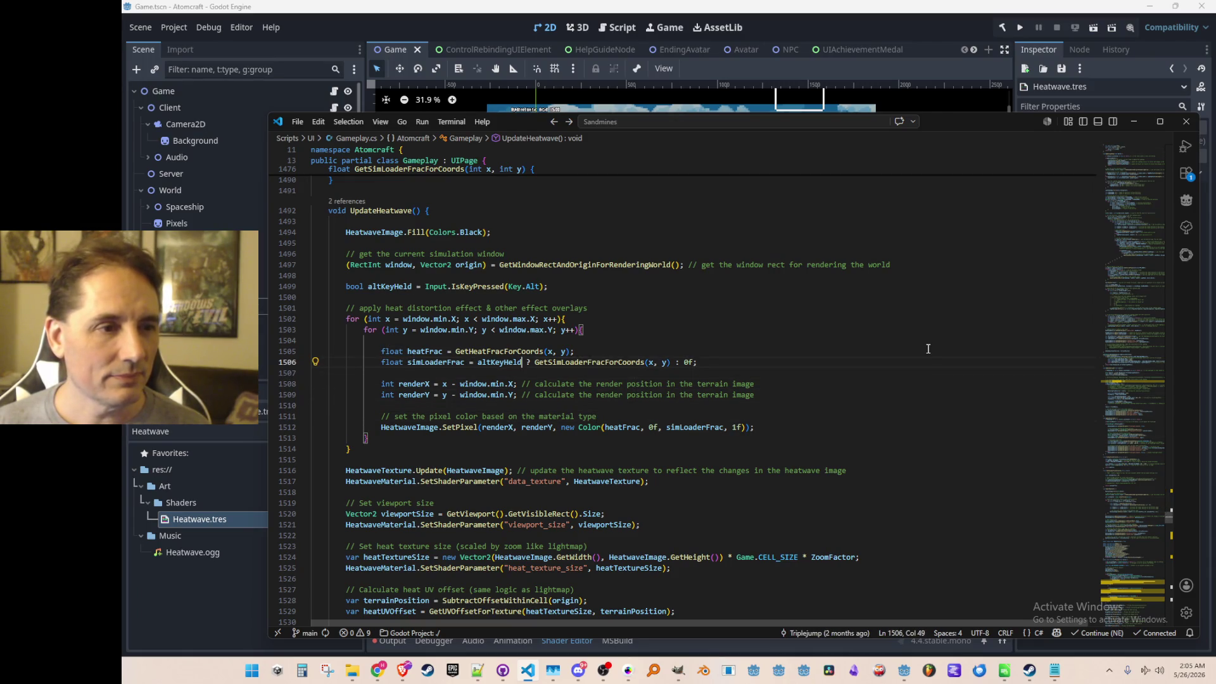
key("Right")
key("Left")
key("Left")
key("Left")
key("Left")
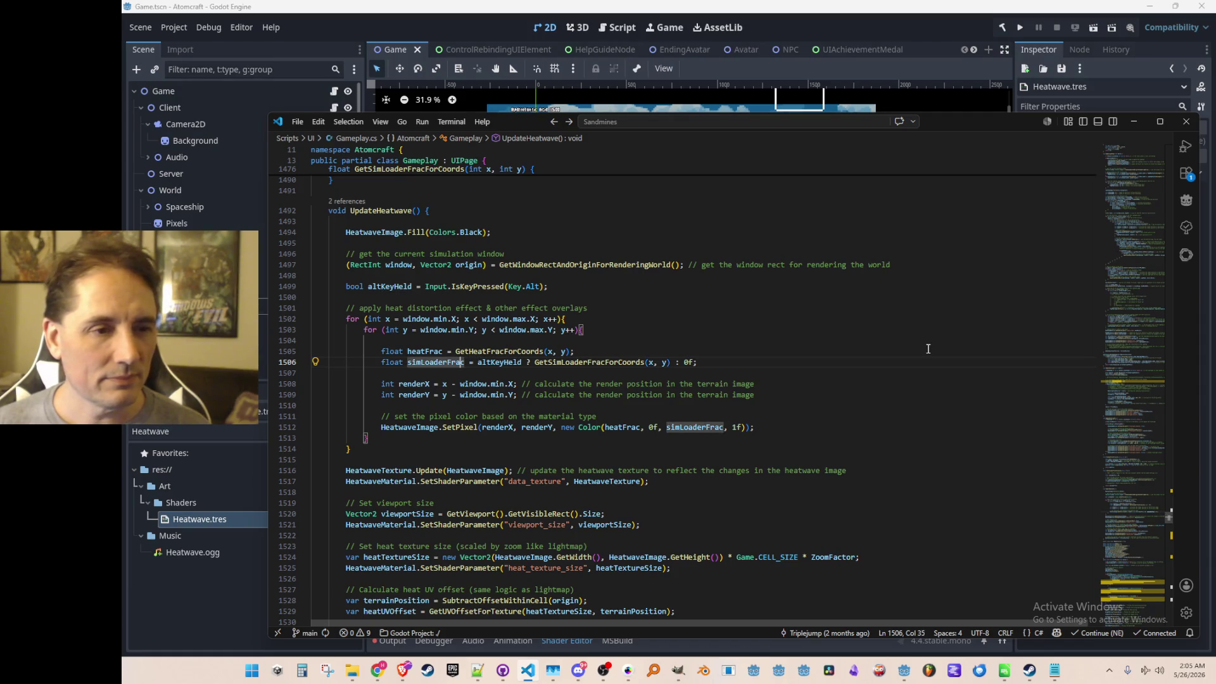
key("ctrl+shift+Right")
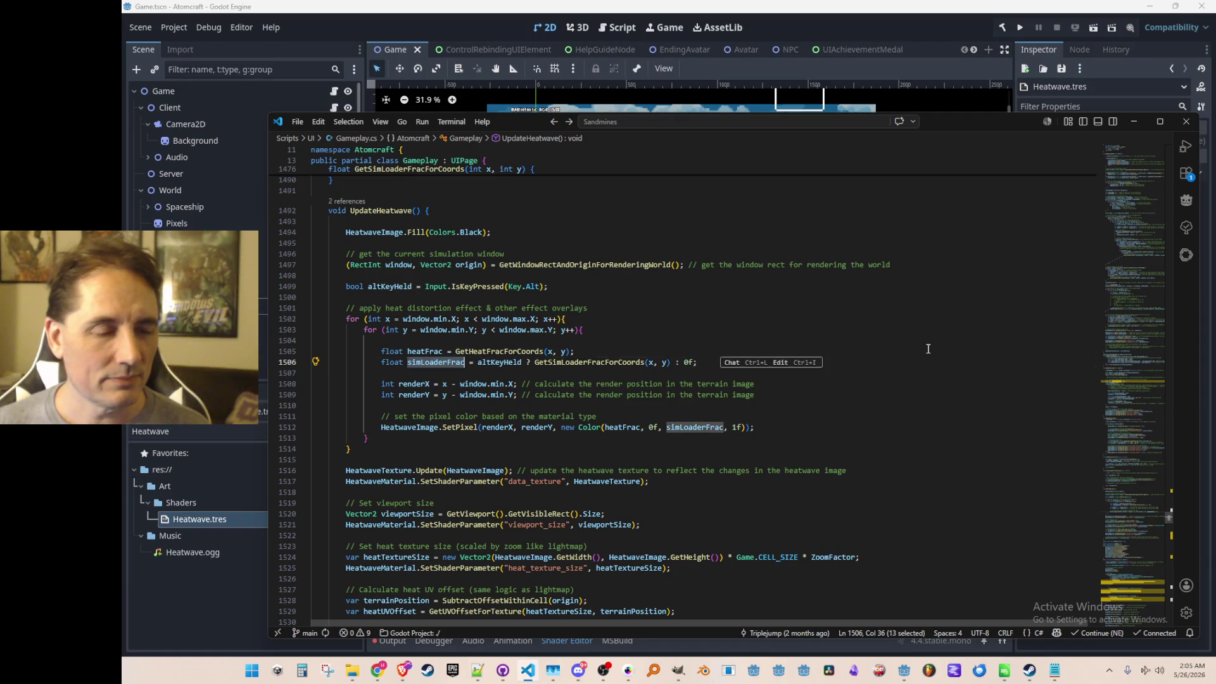
key("End")
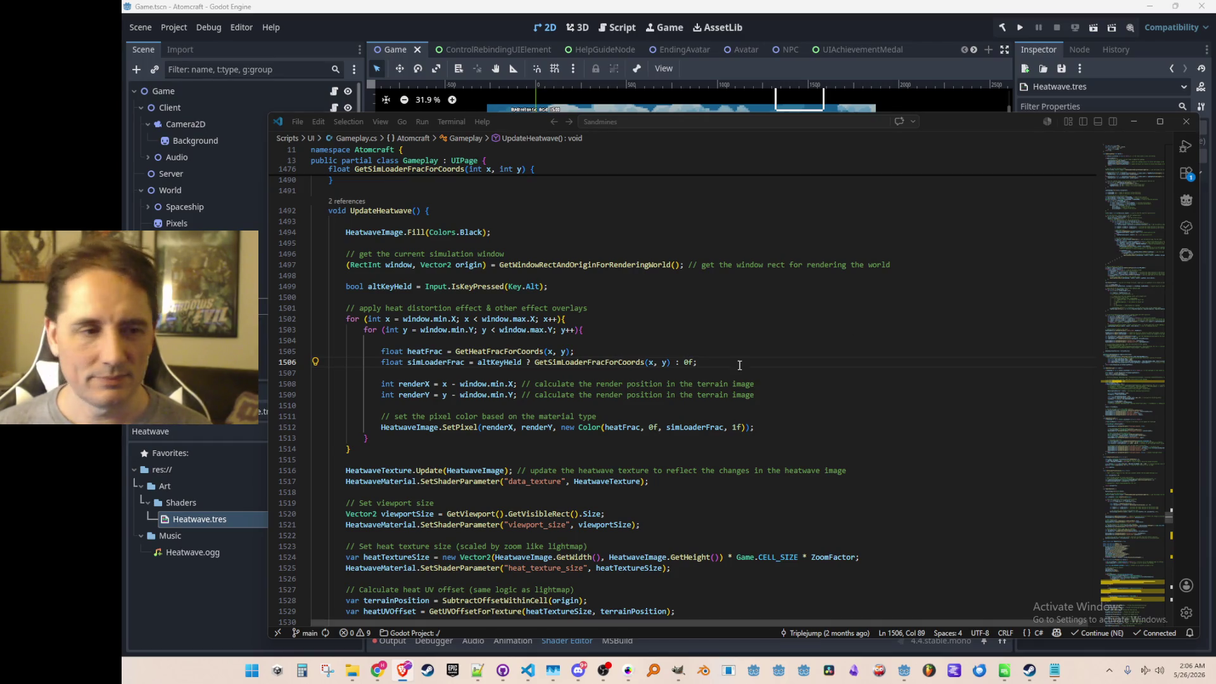
left_click(855, 394)
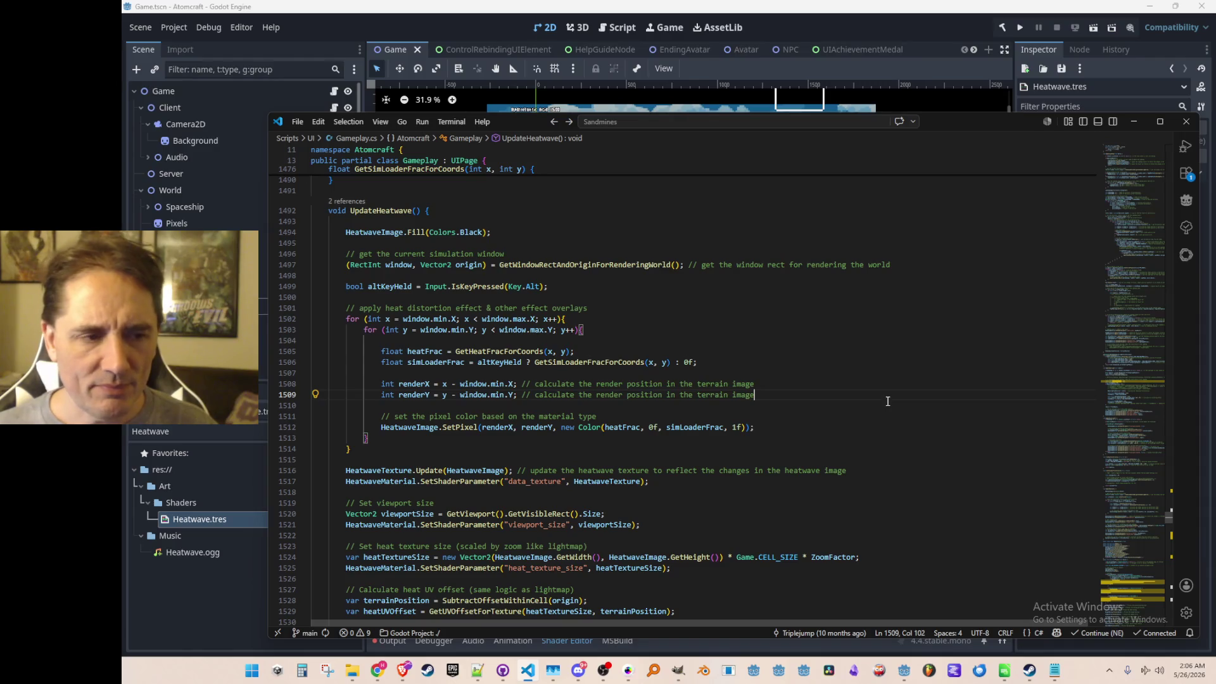
key("Up")
key("Down")
key("Down")
key("Up")
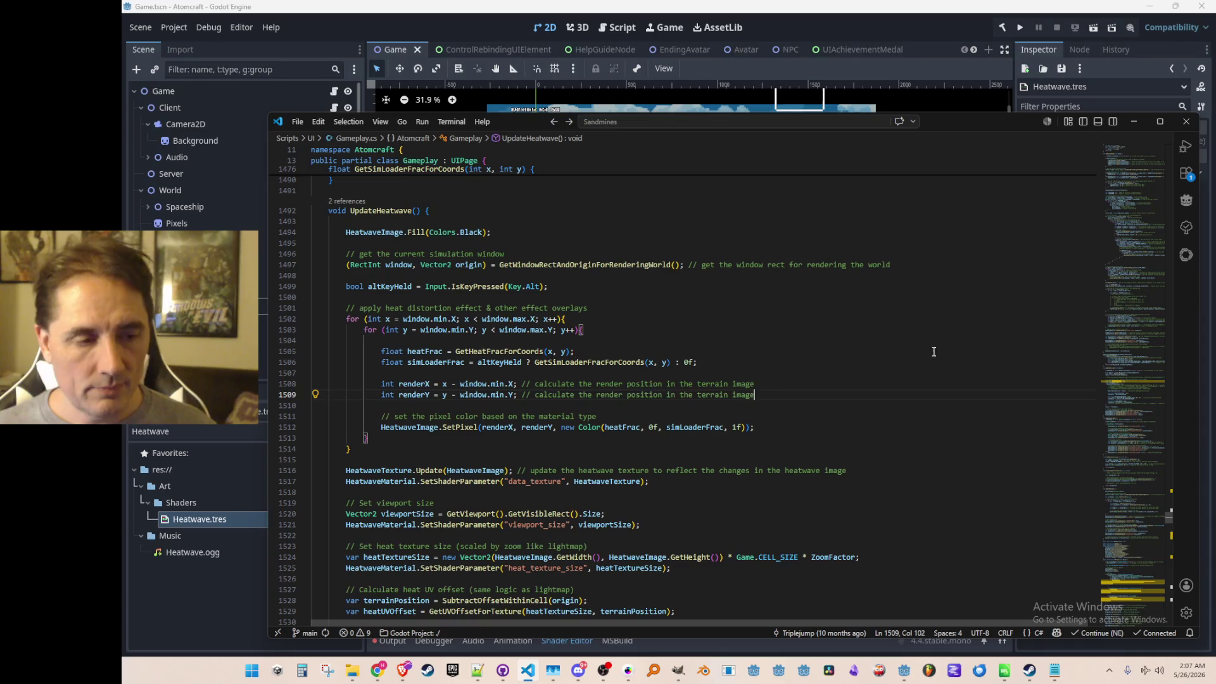
key("Up")
key("Up")
key("Up")
key("Home")
key("ctrl+Right")
key("ctrl+Right")
key("ctrl+shift+Left")
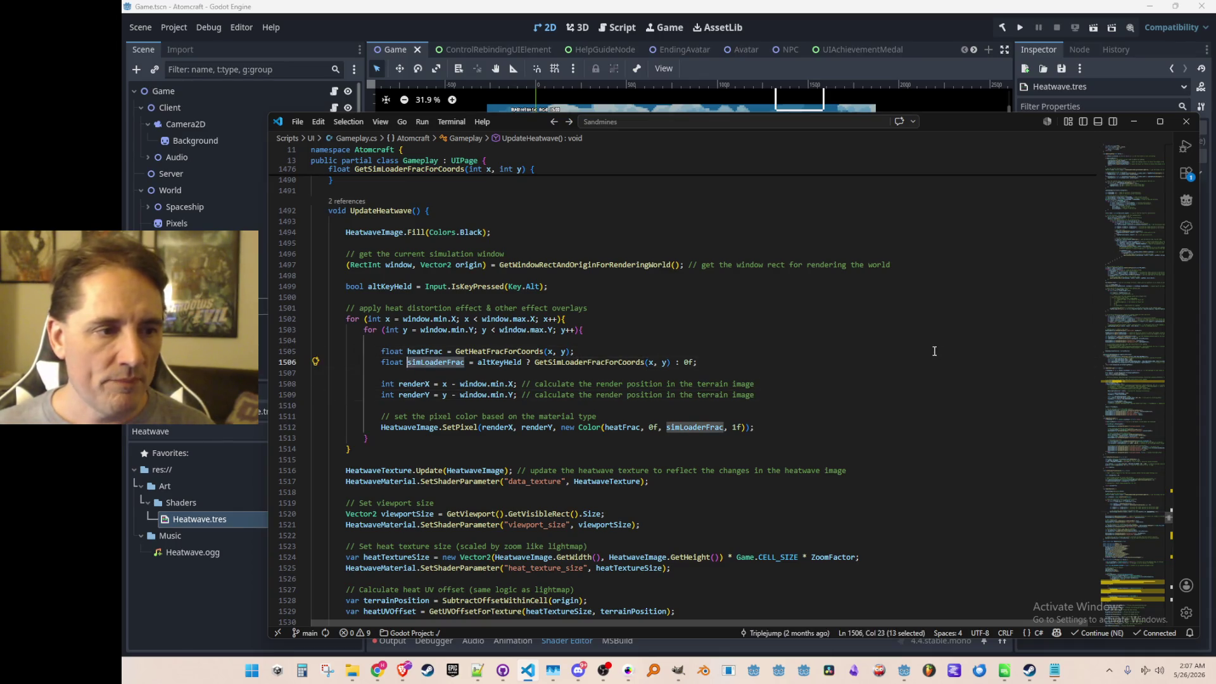
key("Down")
key("Down")
key("Down")
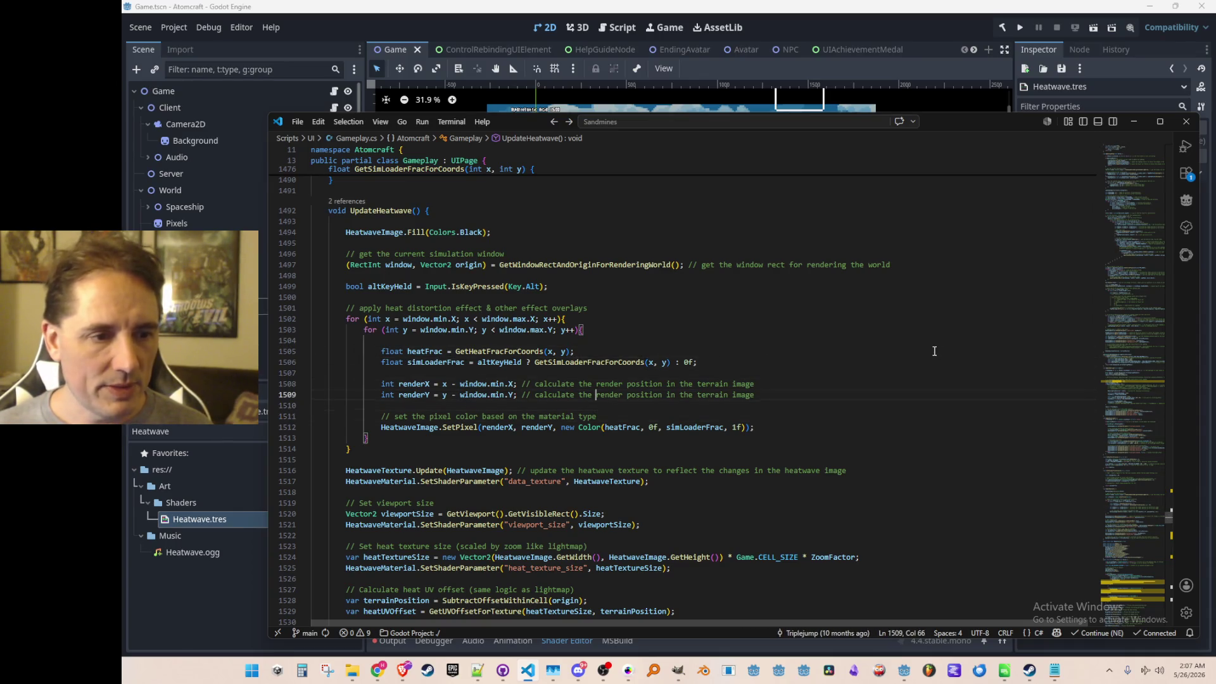
- Add an if(simLoaderFrac > 0f) block and copy the existing SetPixel statement into it
key("Return")
key("Return")
type("if simLoaderFrac > 0f) {")
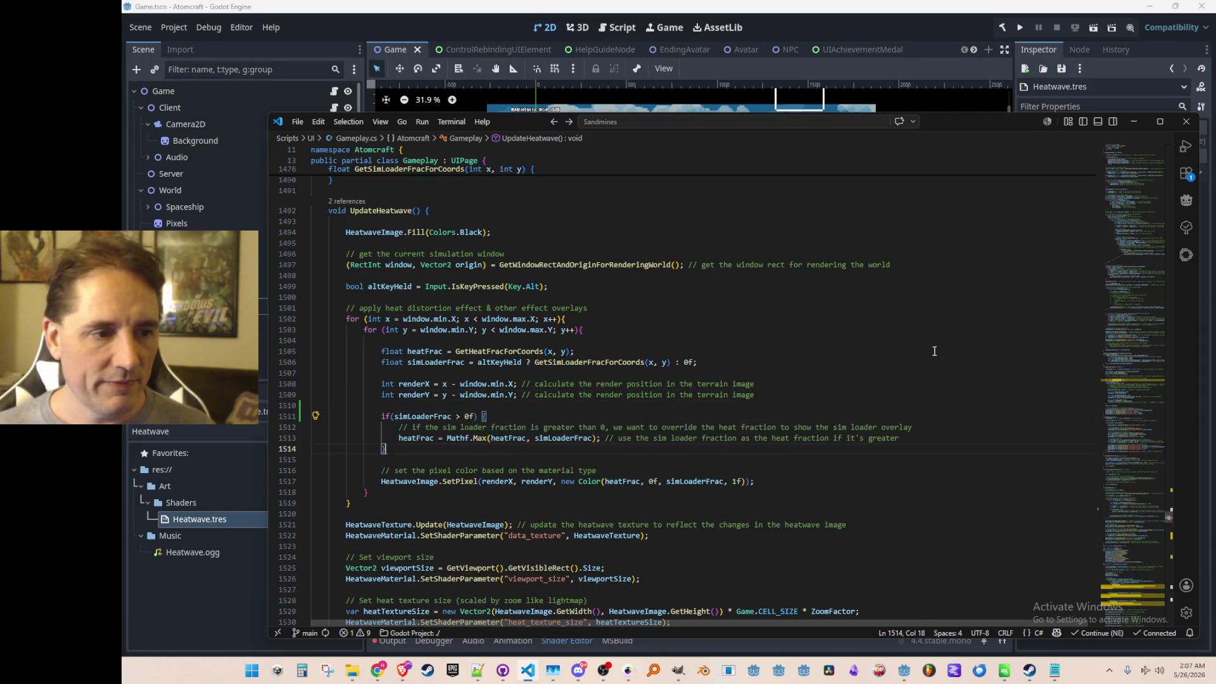
key("Tab")
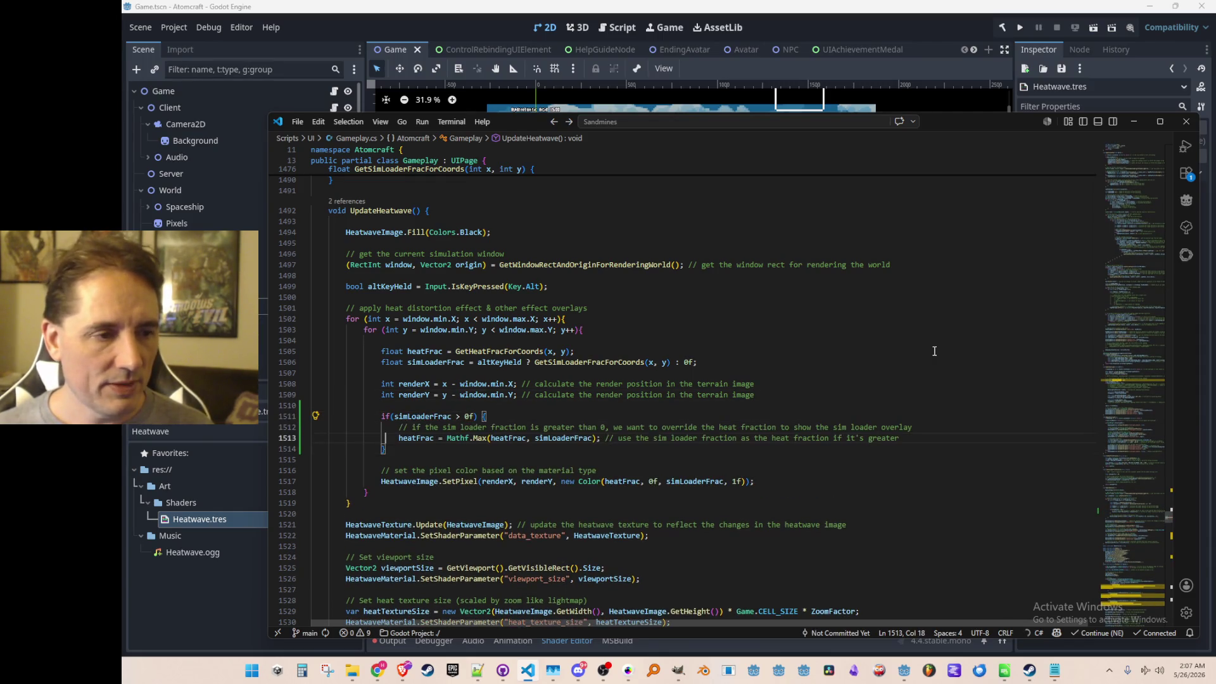
key("Escape")
key("Down")
key("Down")
key("Down")
key("Home")
key("shift+End")
key("ctrl+c")
key("Up")
key("Up")
key("Up")
key("Up")
key("Return")
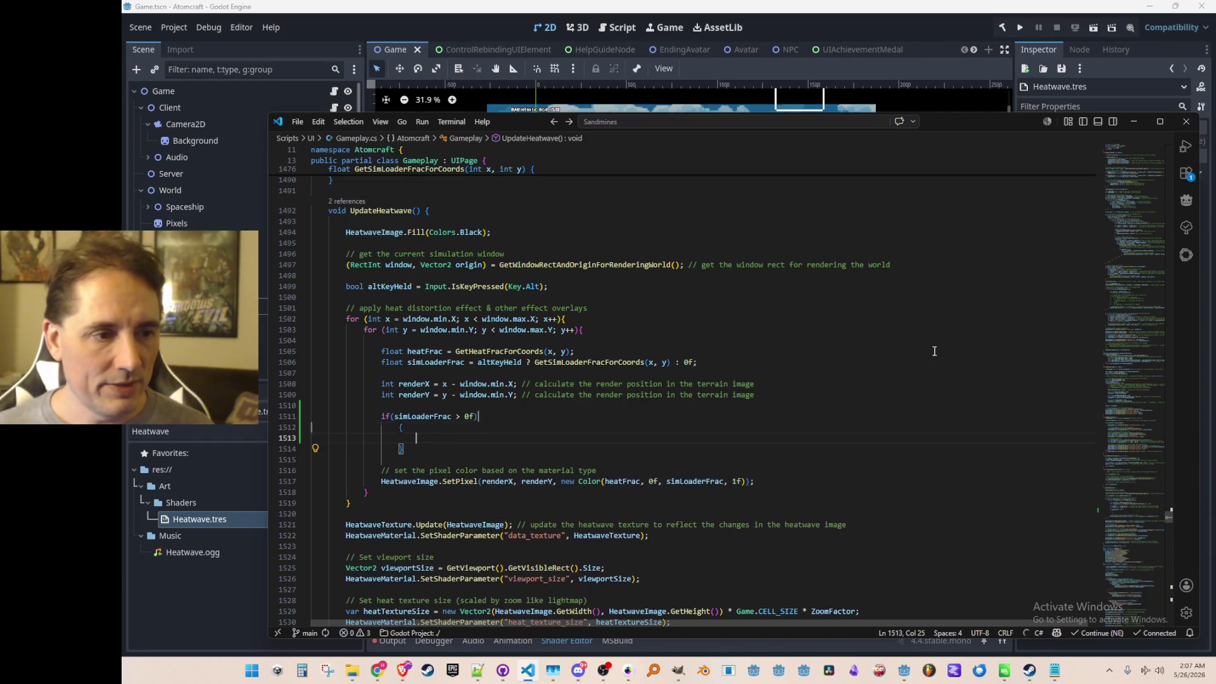
key("ctrl+v")
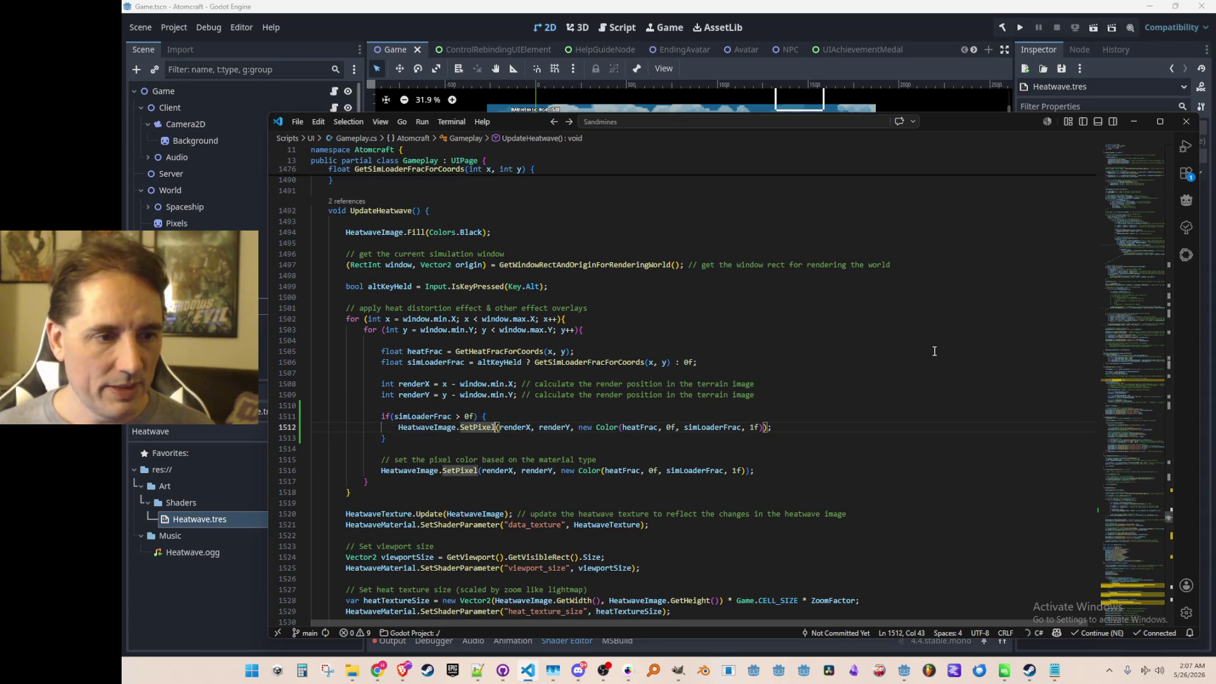
- Make the if-branch SetPixel paint new Color(0f,0f,1f,1f) at renderX, renderY and collapse the if block onto one line
key("ctrl+shift+Right")
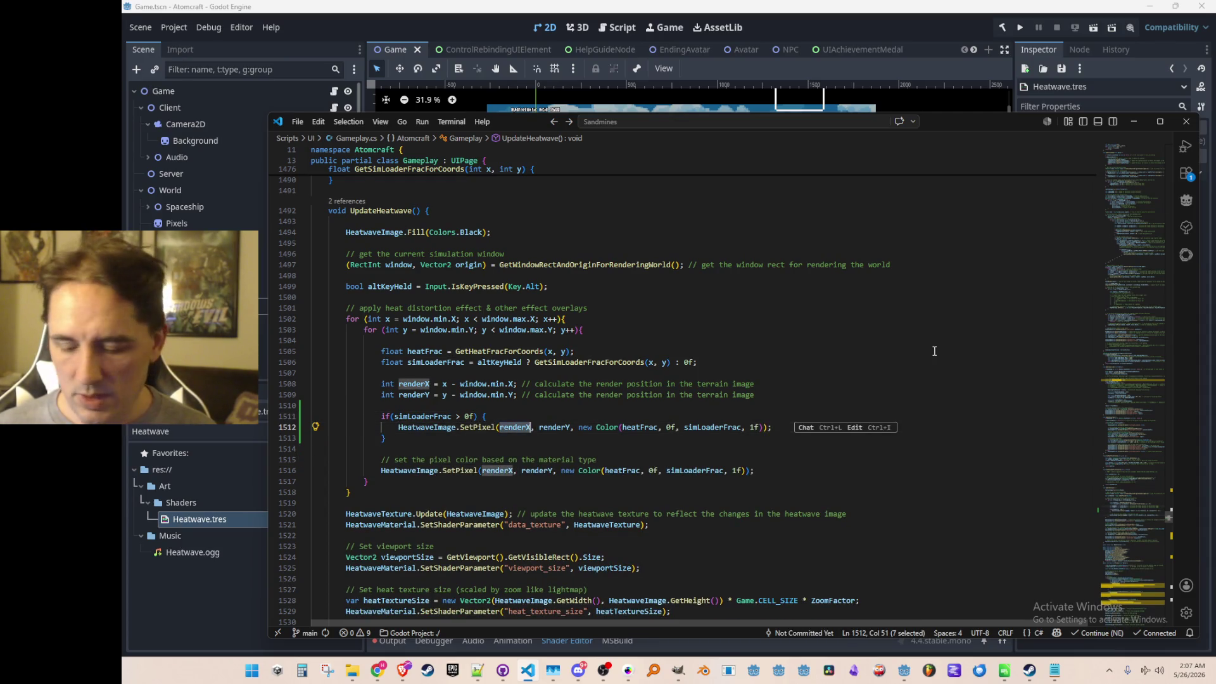
type("0f")
key("Right")
key("Right")
key("ctrl+shift+Right")
type("0f")
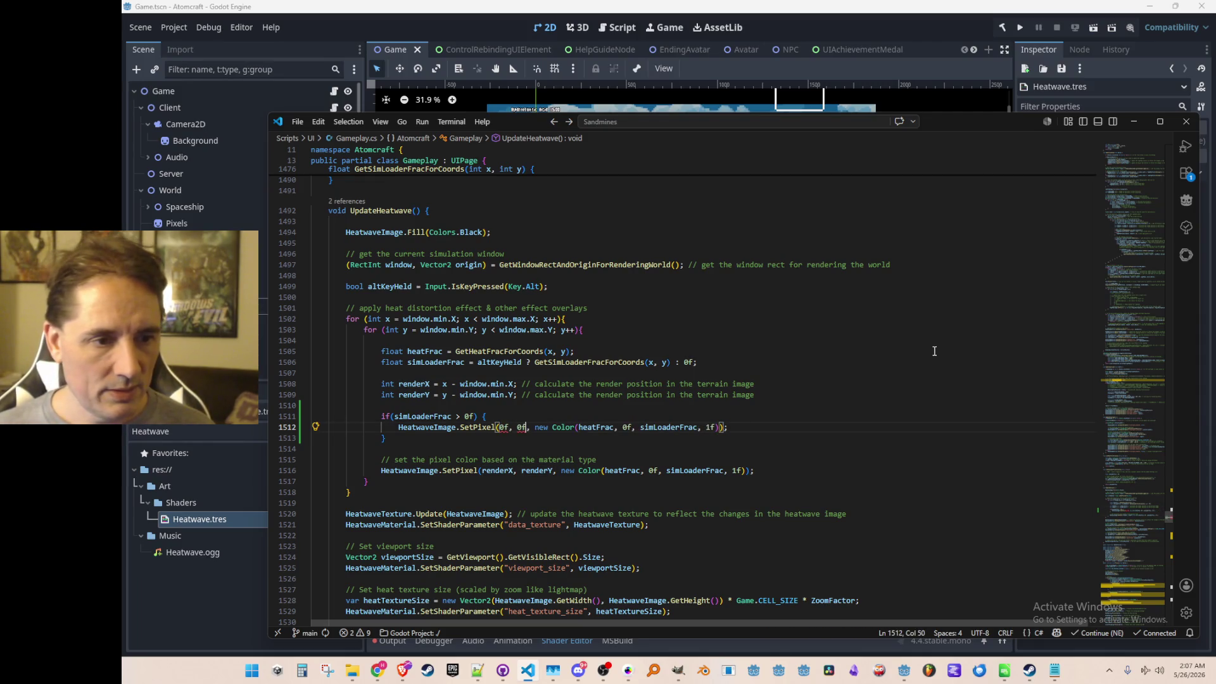
key("ctrl+z")
key("ctrl+z")
key("ctrl+Right")
key("ctrl+Right")
key("ctrl+Right")
key("ctrl+Right")
key("ctrl+Right")
key("ctrl+d")
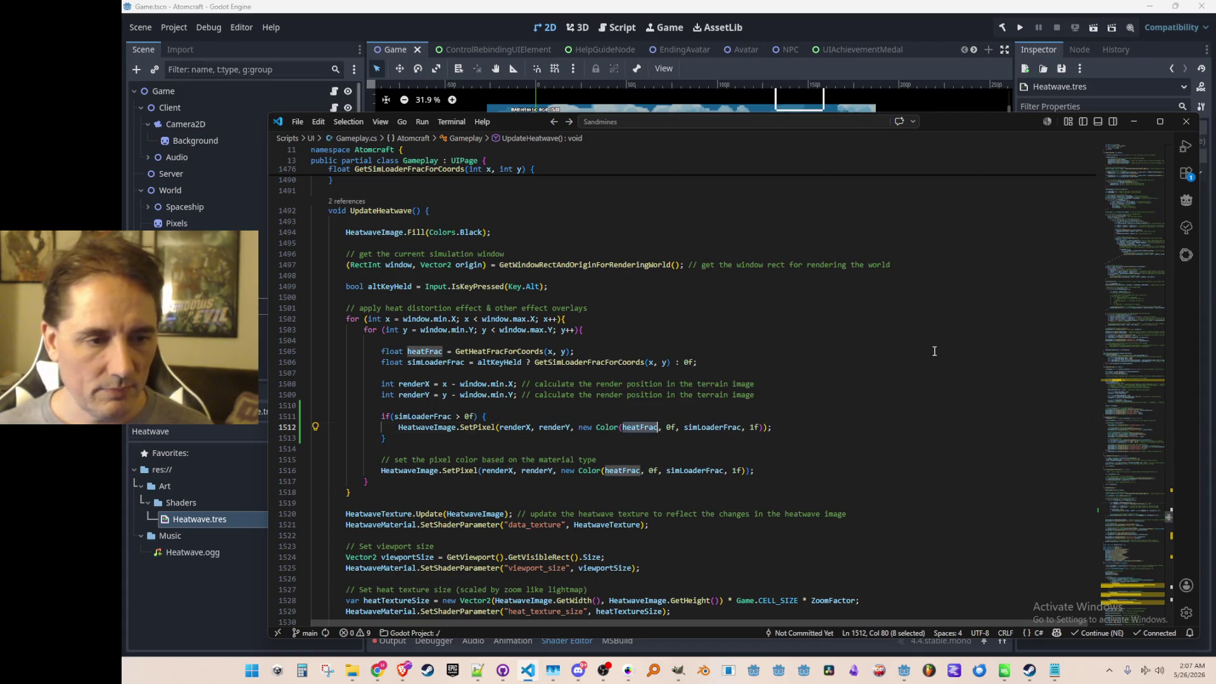
type("0f")
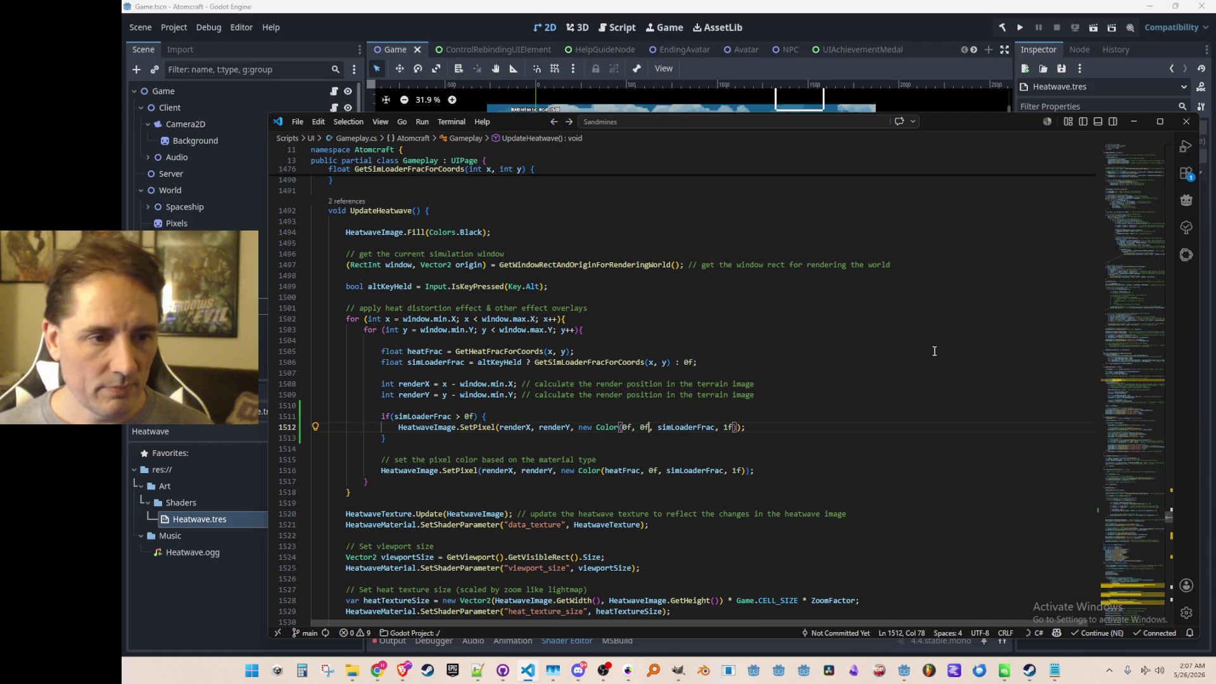
key("ctrl+Right")
key("ctrl+Right")
key("ctrl+BackSpace")
type("1f")
key("End")
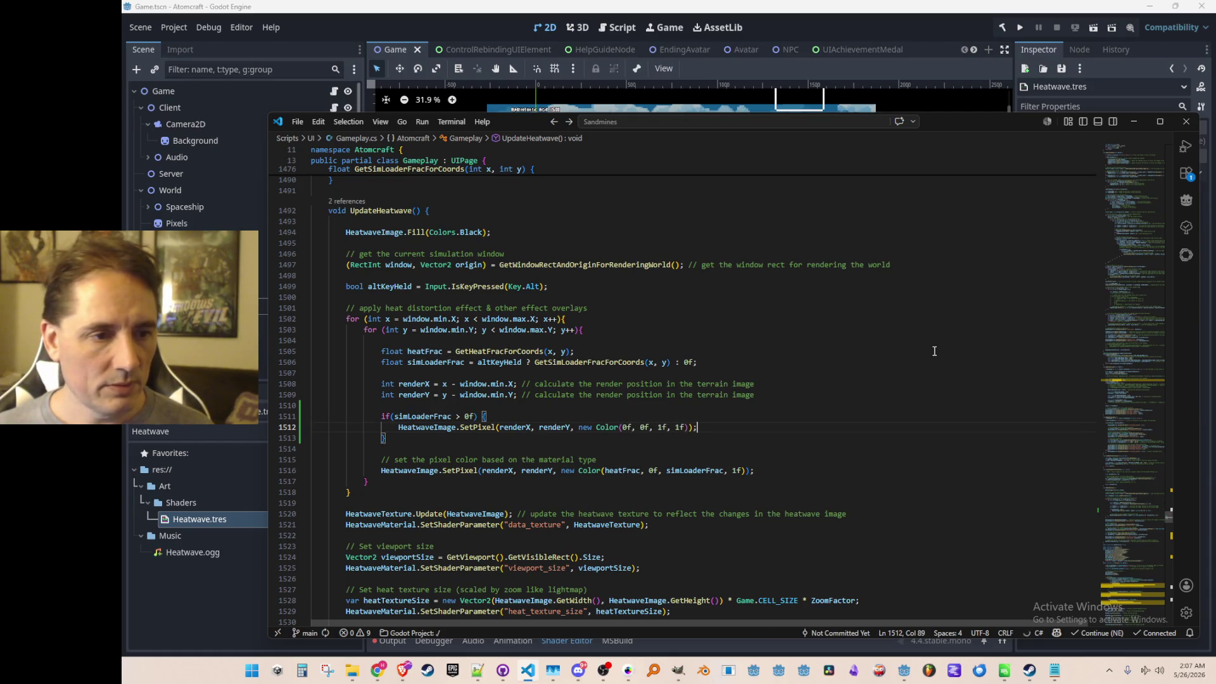
key("Home")
key("ctrl+BackSpace")
key("Down")
key("Home")
key("ctrl+BackSpace")
key("End")
key("Return")
type("else {")
- Create the else branch and move the original comment and SetPixel lines into it, re-indented
key("Return")
type("}")
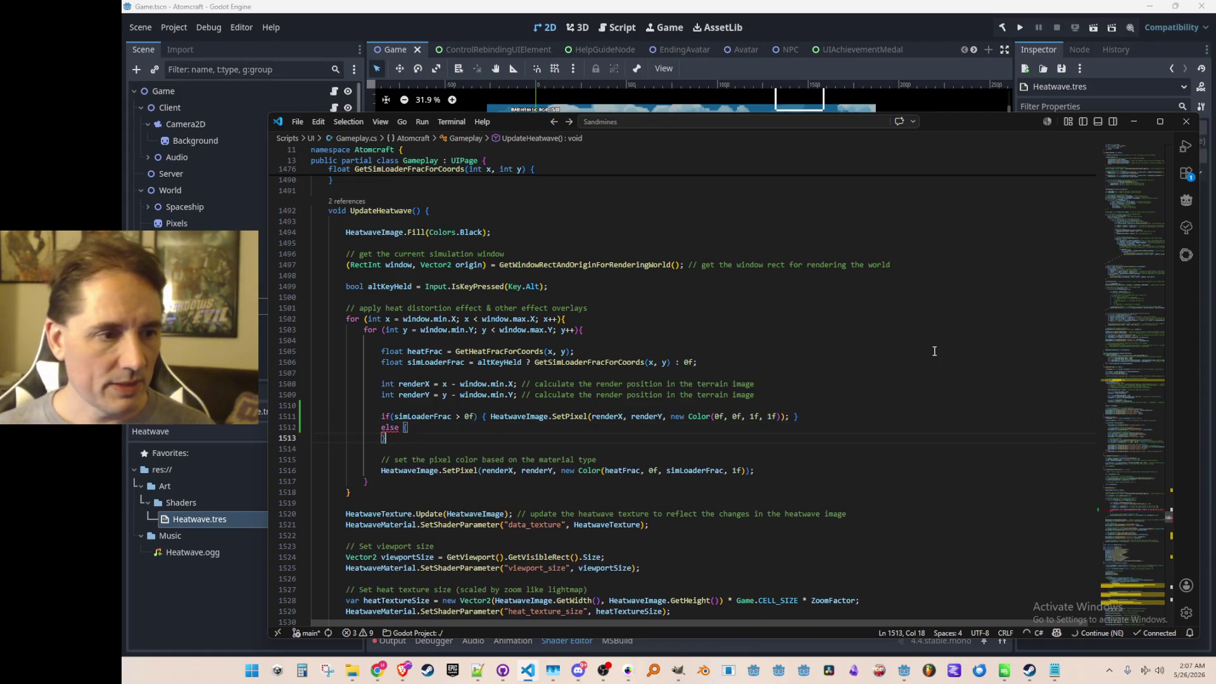
key("Home")
key("Home")
key("Down")
key("Down")
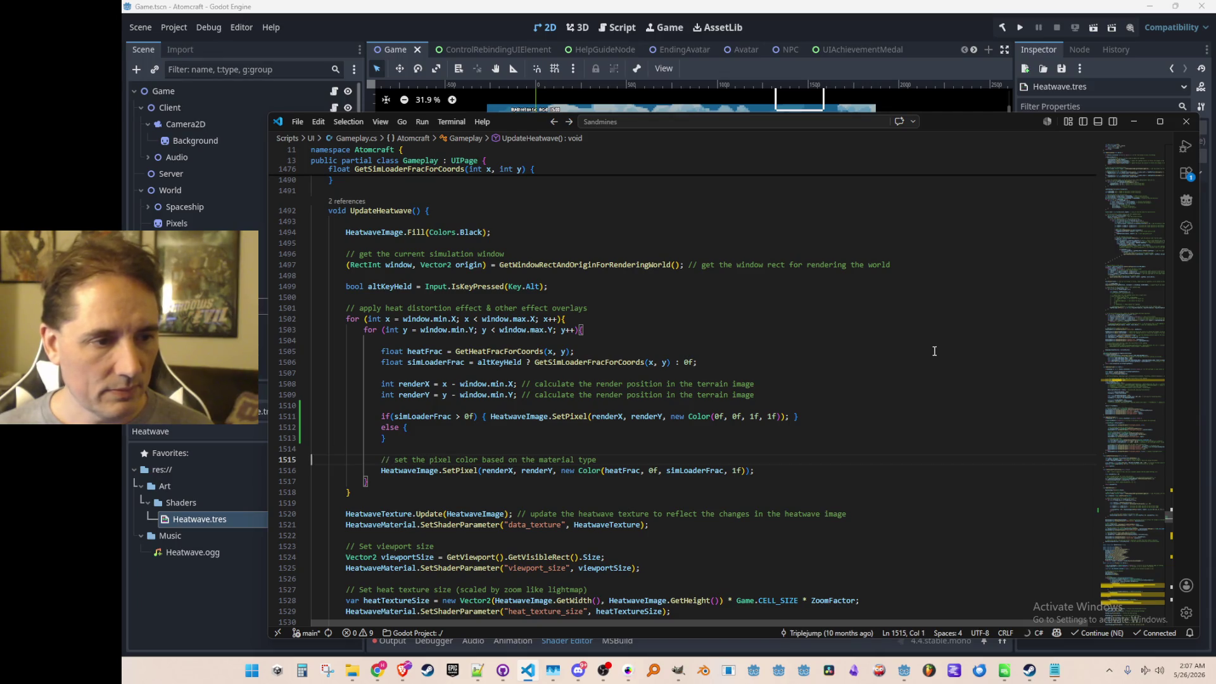
key("shift+Down")
key("shift+Down")
key("Delete")
key("Up")
key("Up")
key("End")
key("Return")
key("ctrl+v")
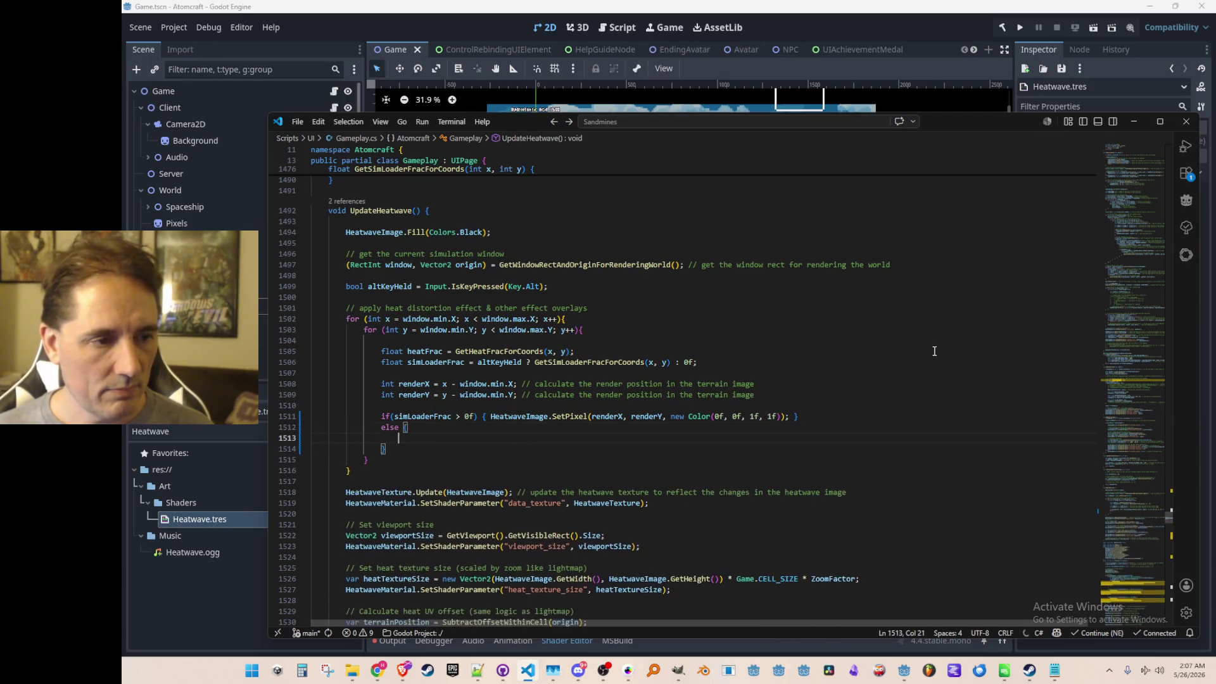
key("BackSpace")
key("shift+Up")
key("shift+Up")
key("ctrl+k")
key("ctrl+f")
- Set the else-branch SetPixel colour's alpha to heatFrac
key("Down")
key("End")
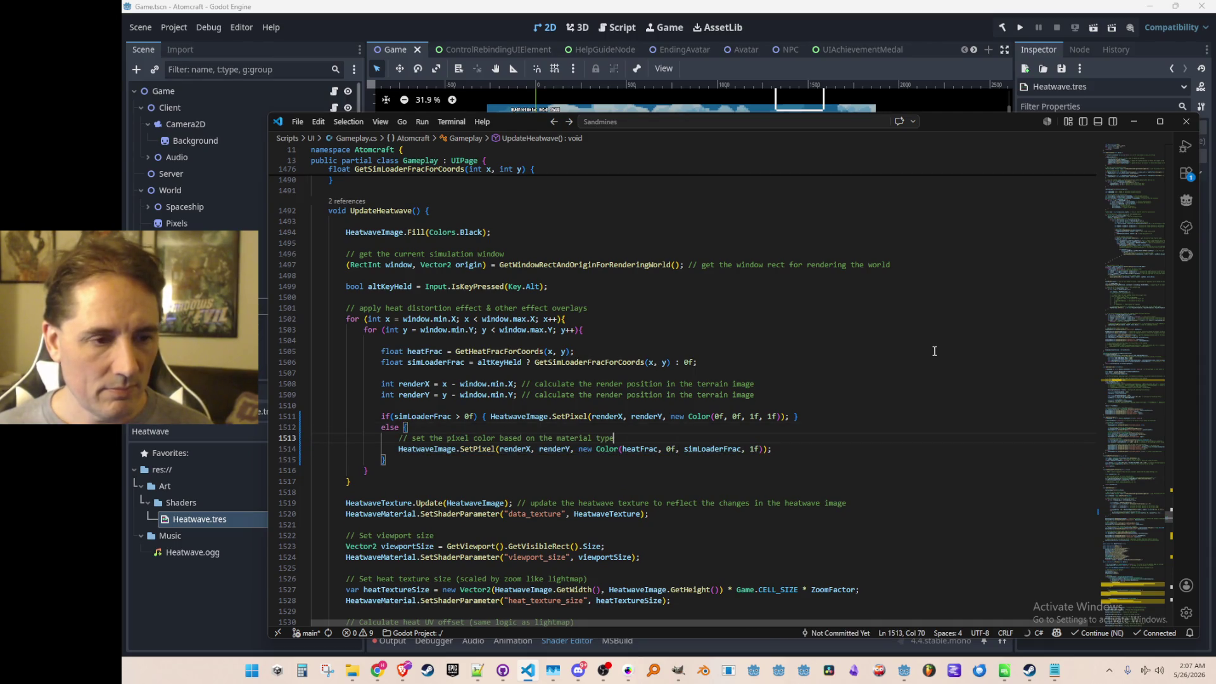
key("Down")
key("BackSpace")
key("BackSpace")
type("heatFrac")
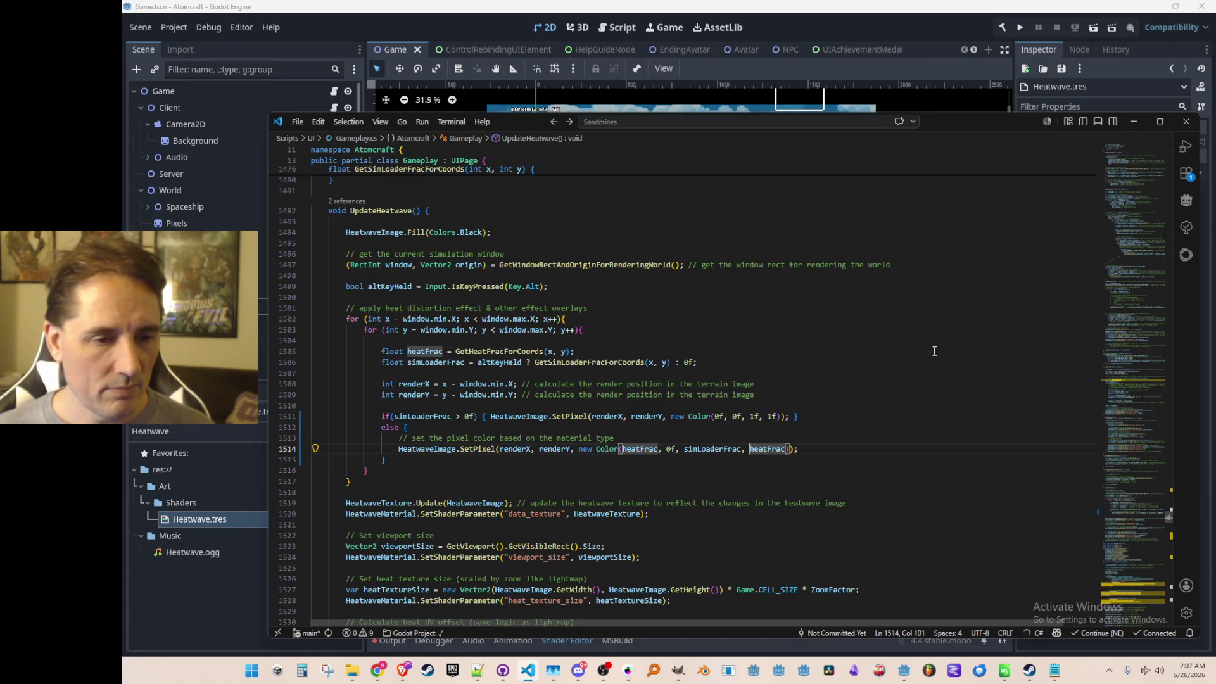
key("Left")
key("Left")
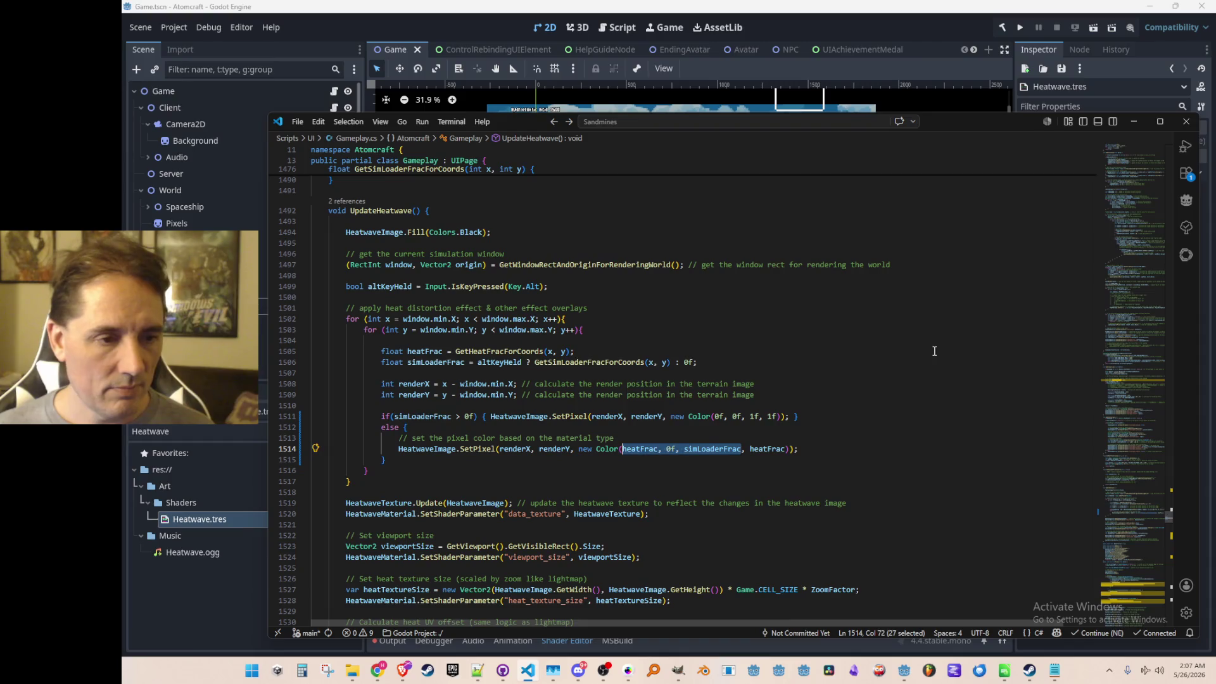
key("Up")
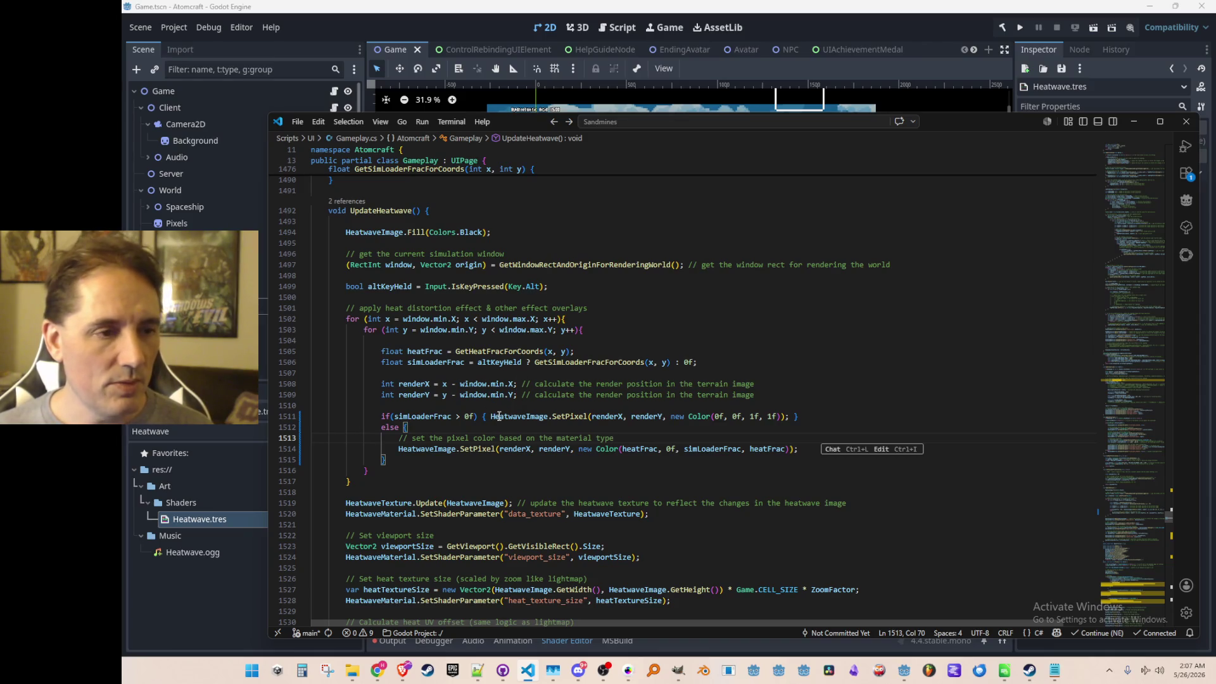
left_click(472, 352)
scroll(548, 323, "up", 1)
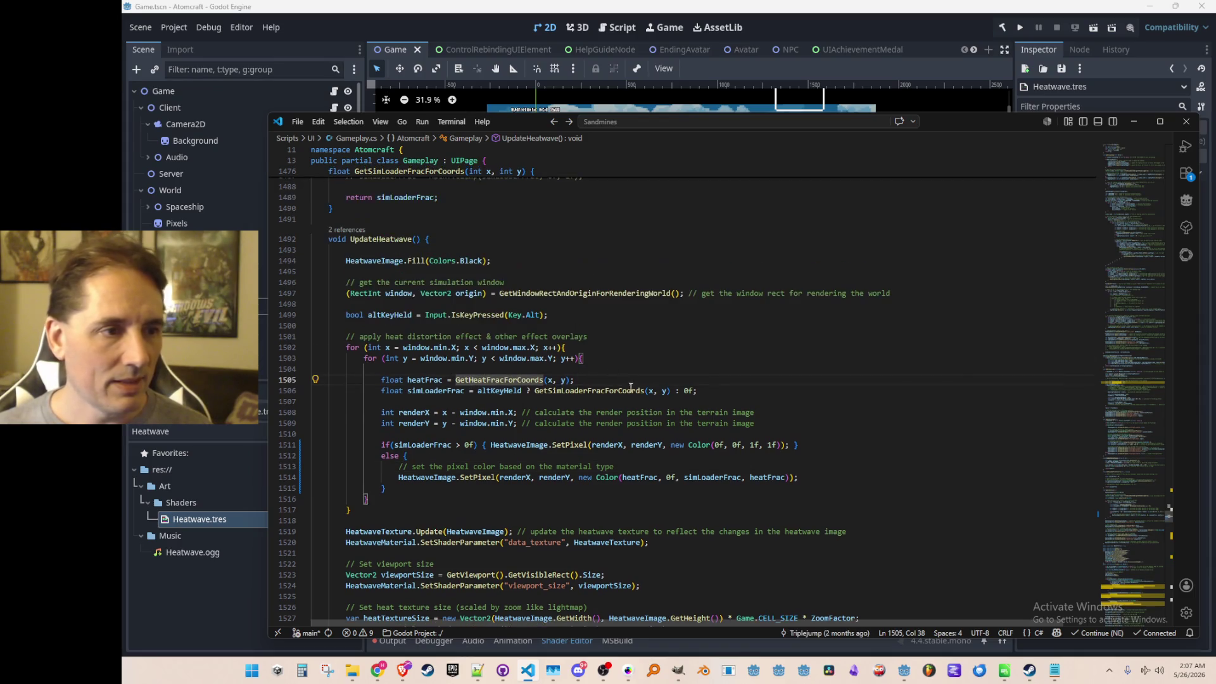
scroll(976, 488, "down", 2)
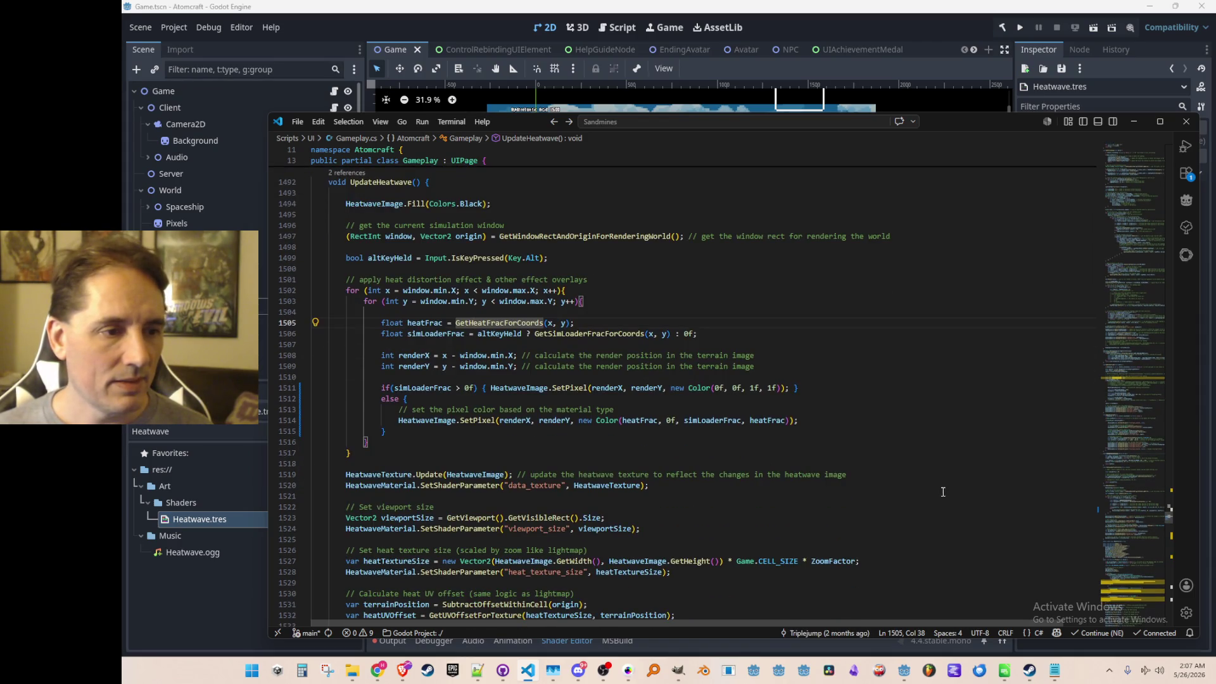
scroll(942, 491, "down", 1)
scroll(932, 486, "up", 1)
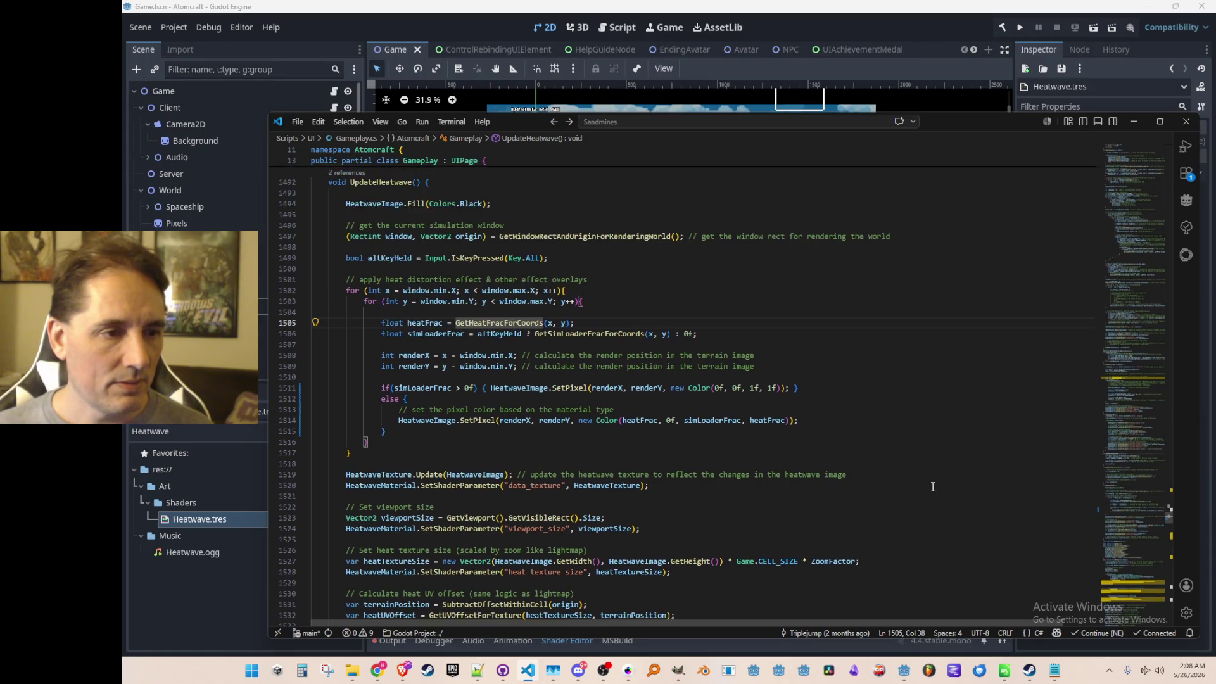
scroll(932, 484, "up", 1)
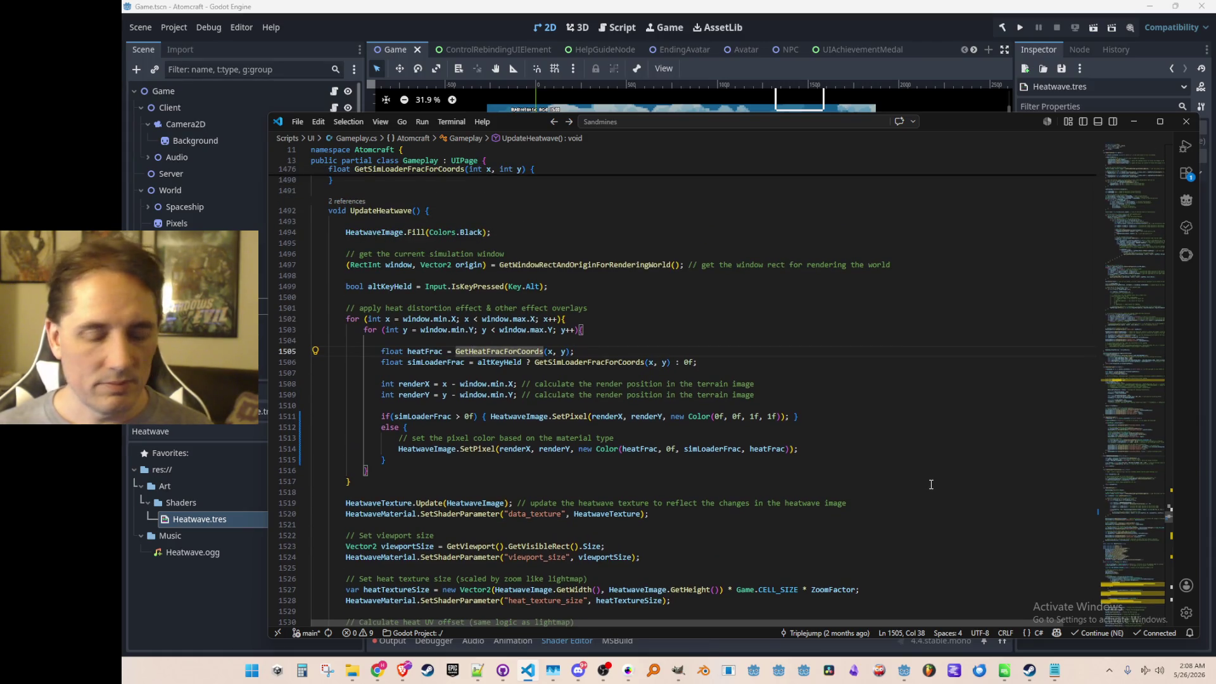
key("End")
- Below the else comment, add short materialTypeId = Simulation.CurrentState.Field.Get(x, y) via the Copilot suggestion
key("Down")
key("Down")
key("Down")
key("Down")
key("Up")
key("Up")
key("Down")
key("End")
key("Return")
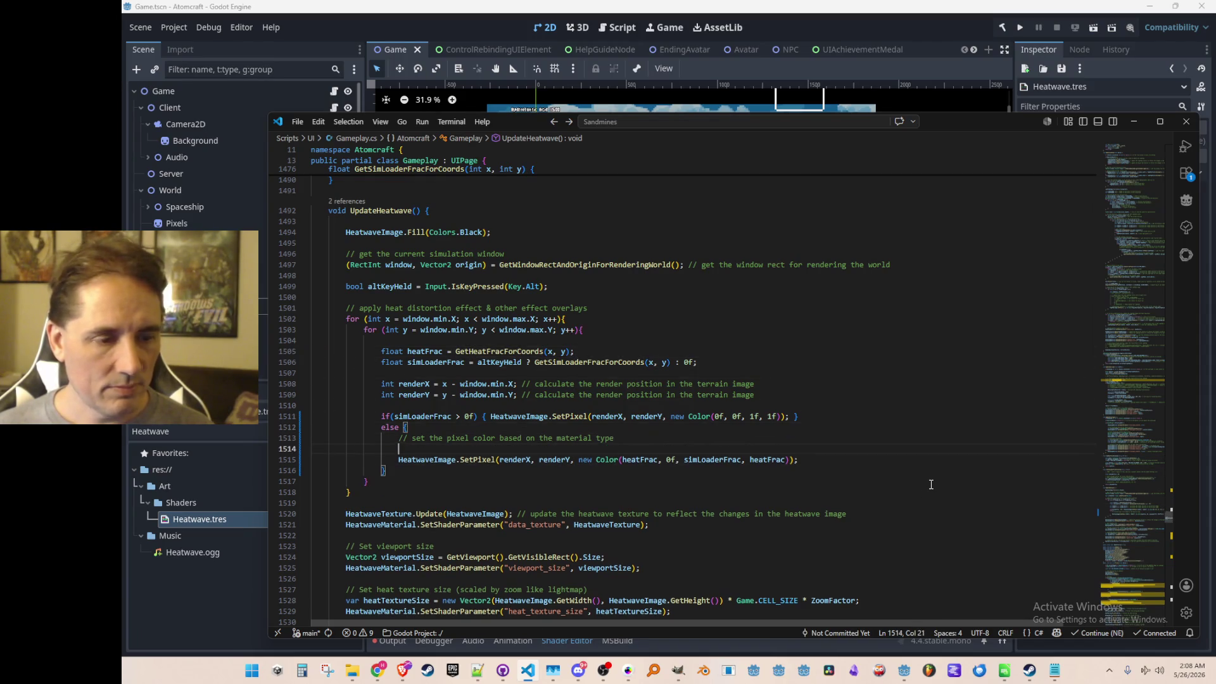
type("Simulation.")
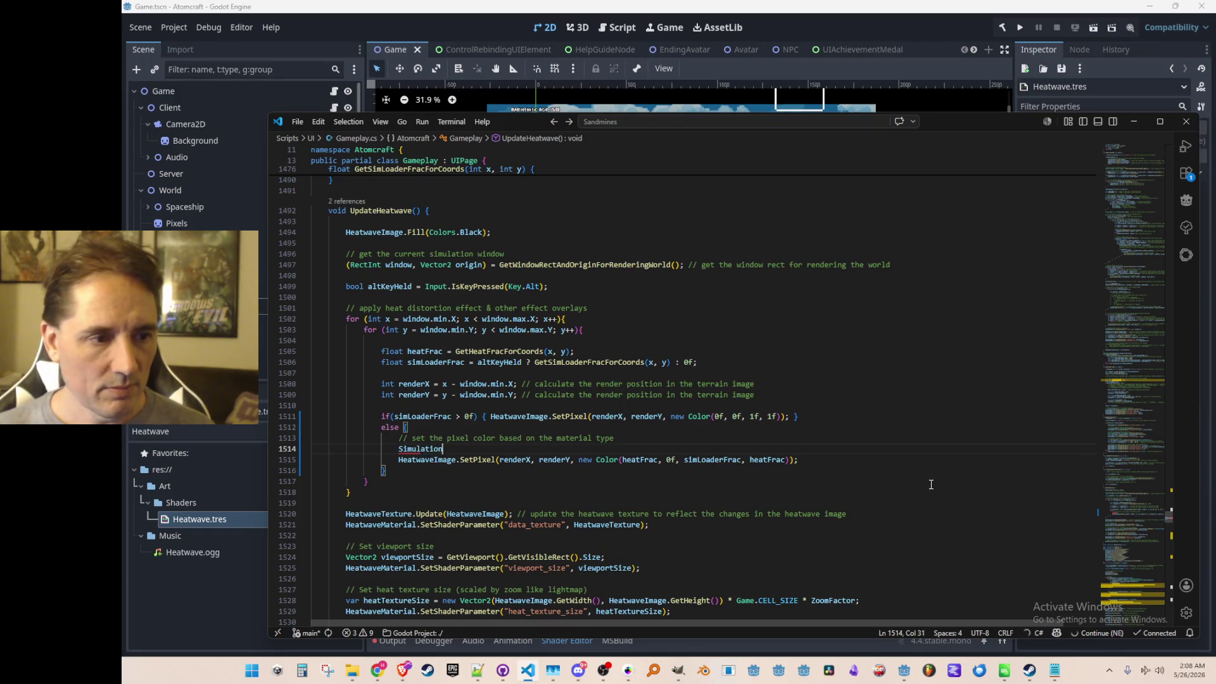
type("Current")
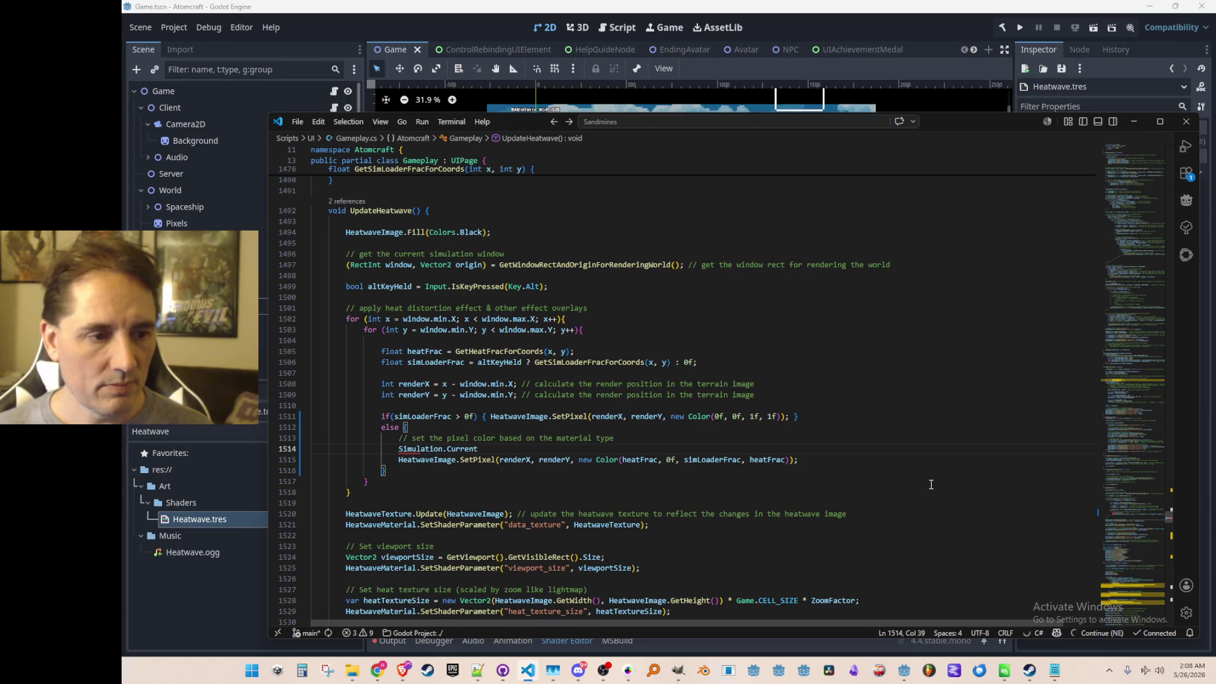
key("Tab")
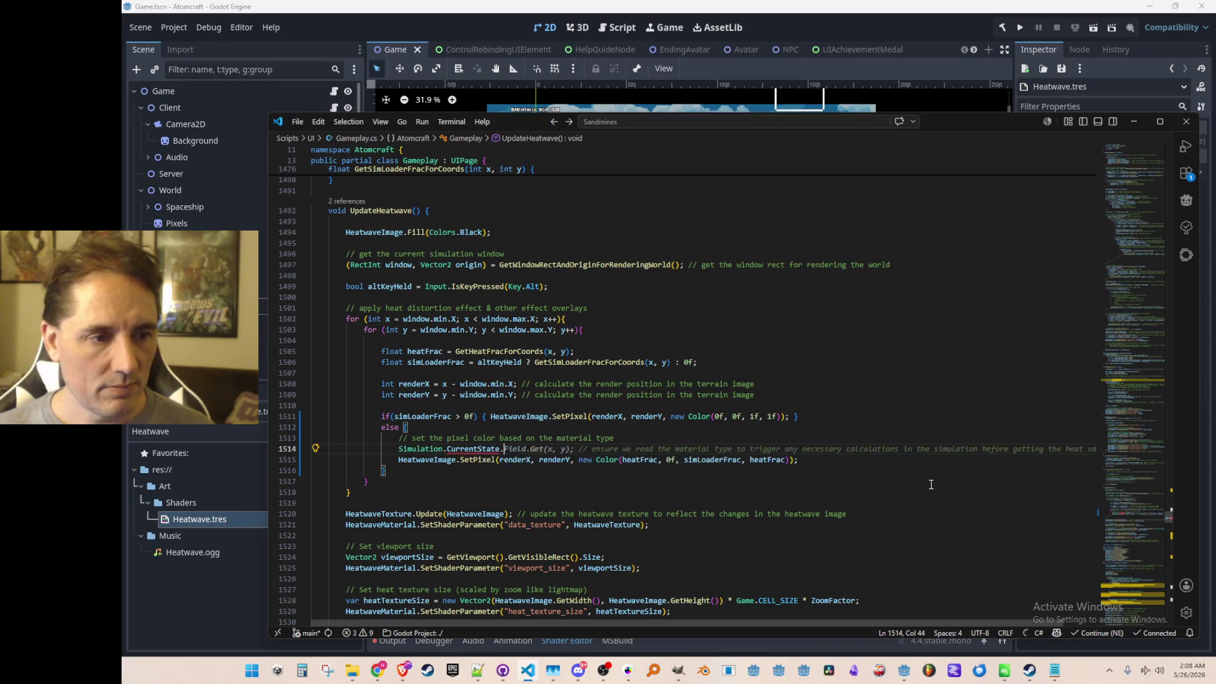
key("Tab")
key("Home")
type("short materialType")
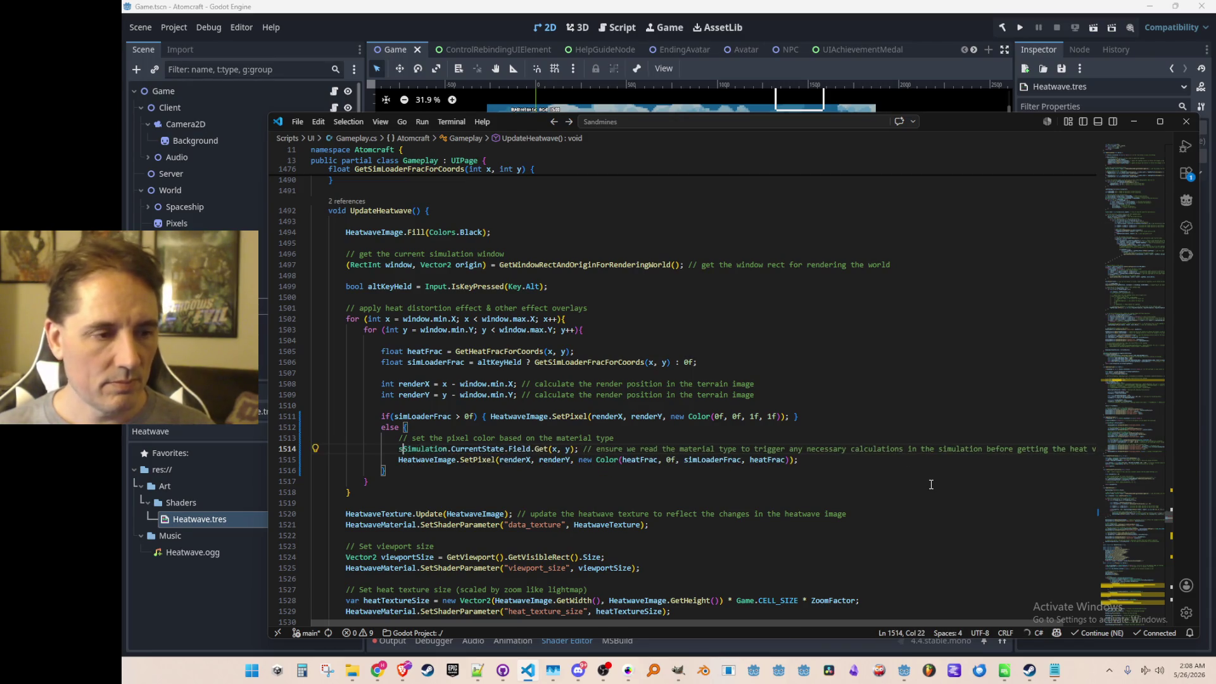
type("Id =")
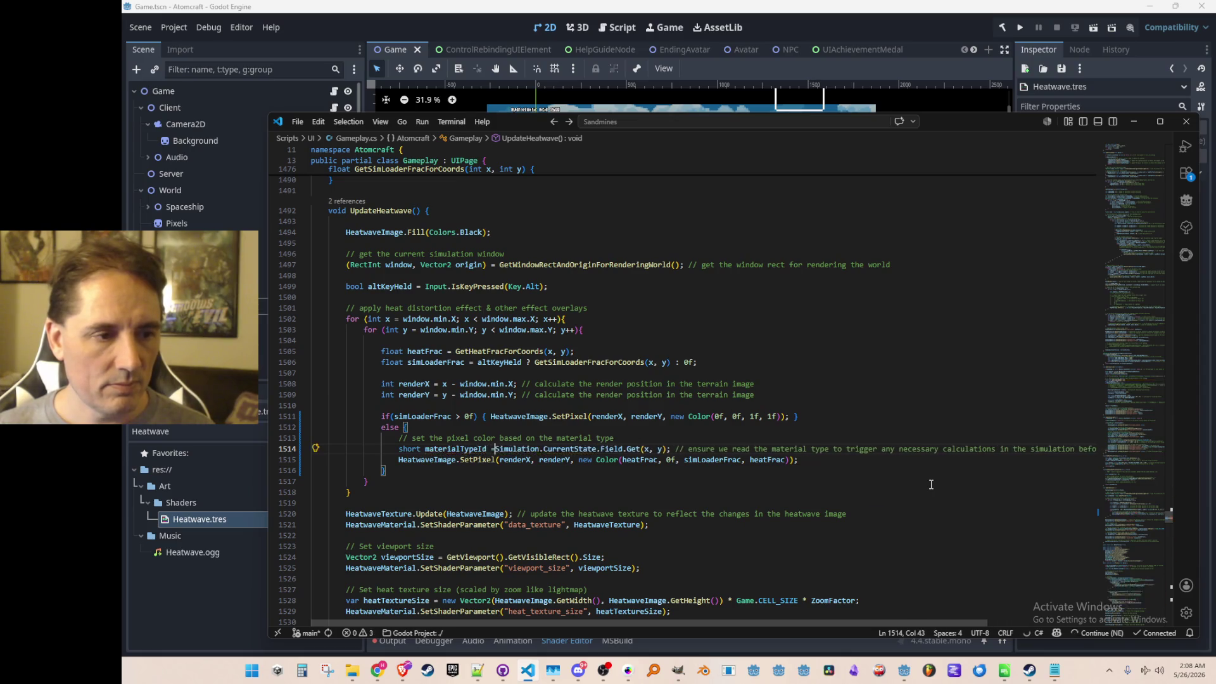
- Strip the trailing comment after the Get call and leave a blank line below the statement
key("ctrl+Right")
key("ctrl+Right")
key("ctrl+Right")
key("ctrl+Right")
key("ctrl+Right")
key("Right")
key("Right")
key("Right")
key("shift+End")
key("Delete")
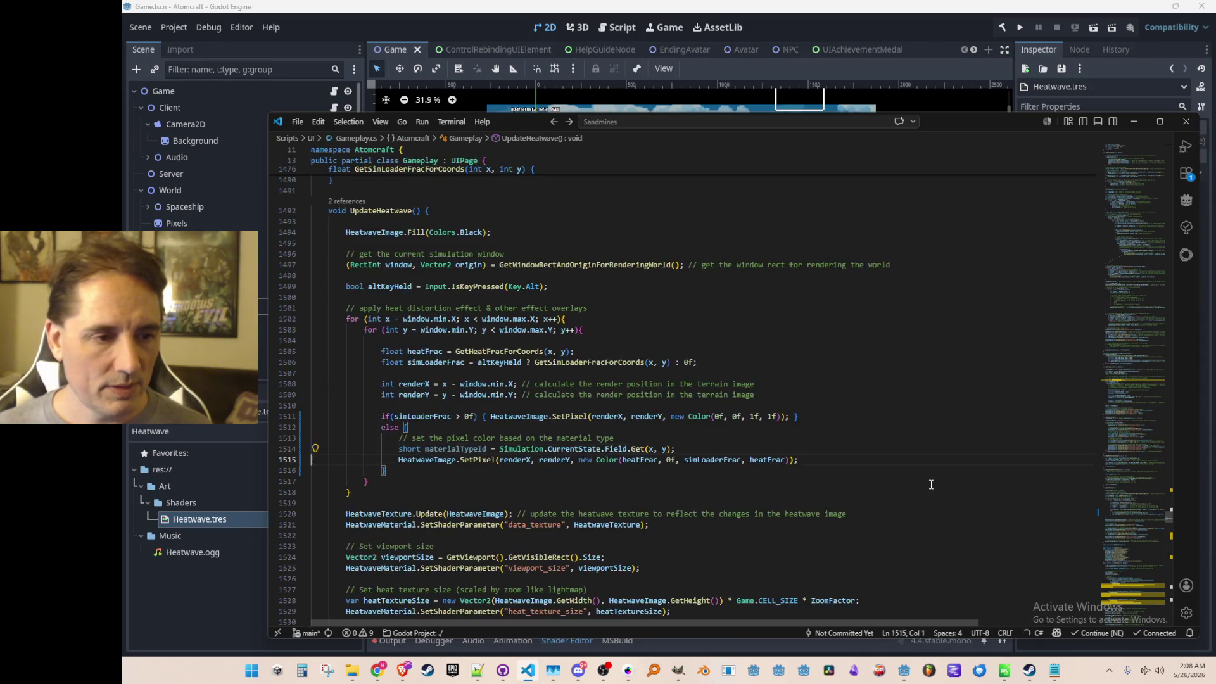
key("Return")
key("Up")
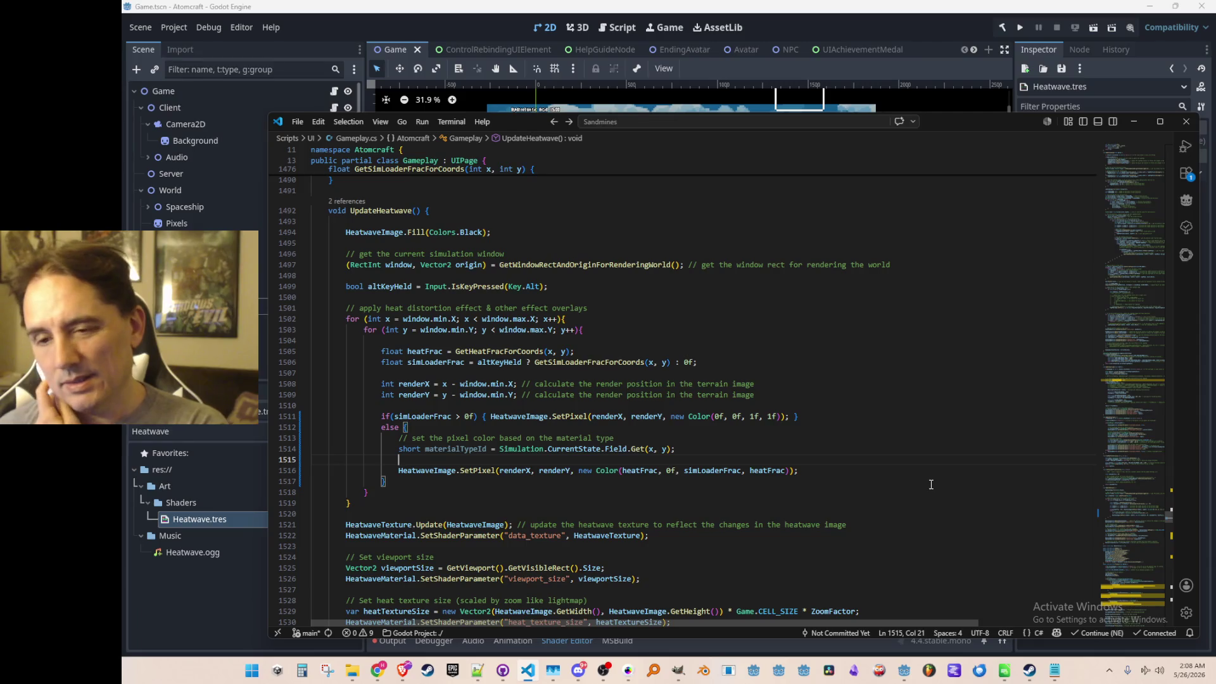
type("materialTypeId")
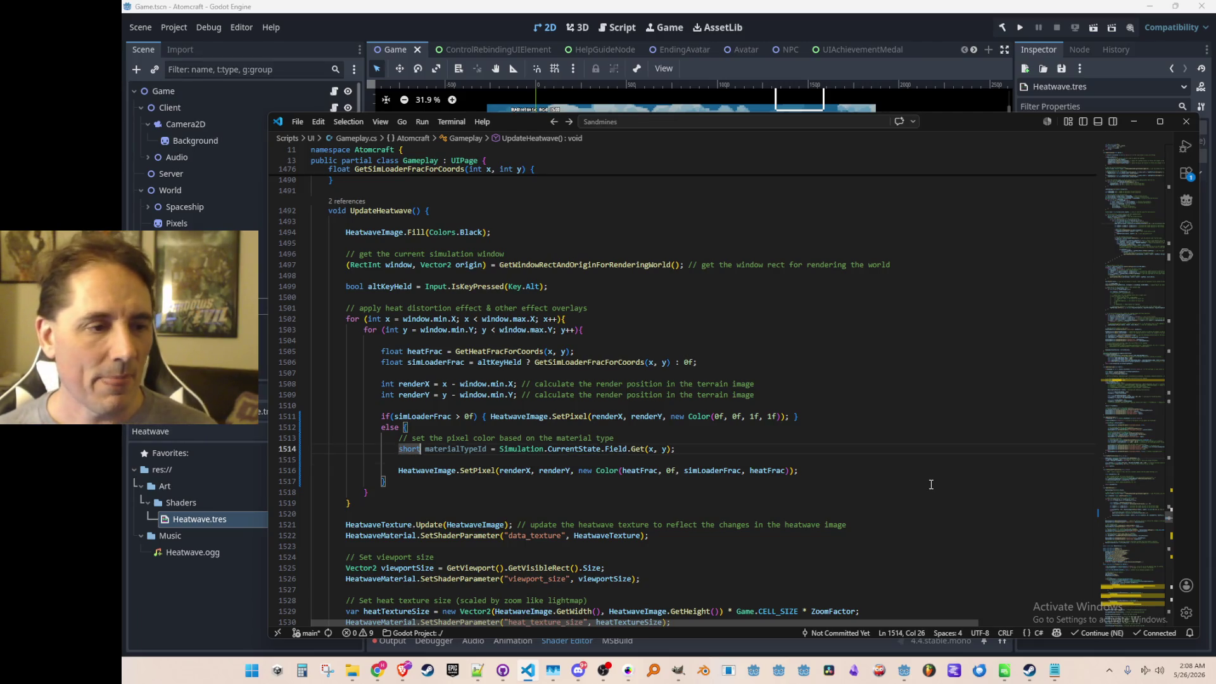
type(".ToM")
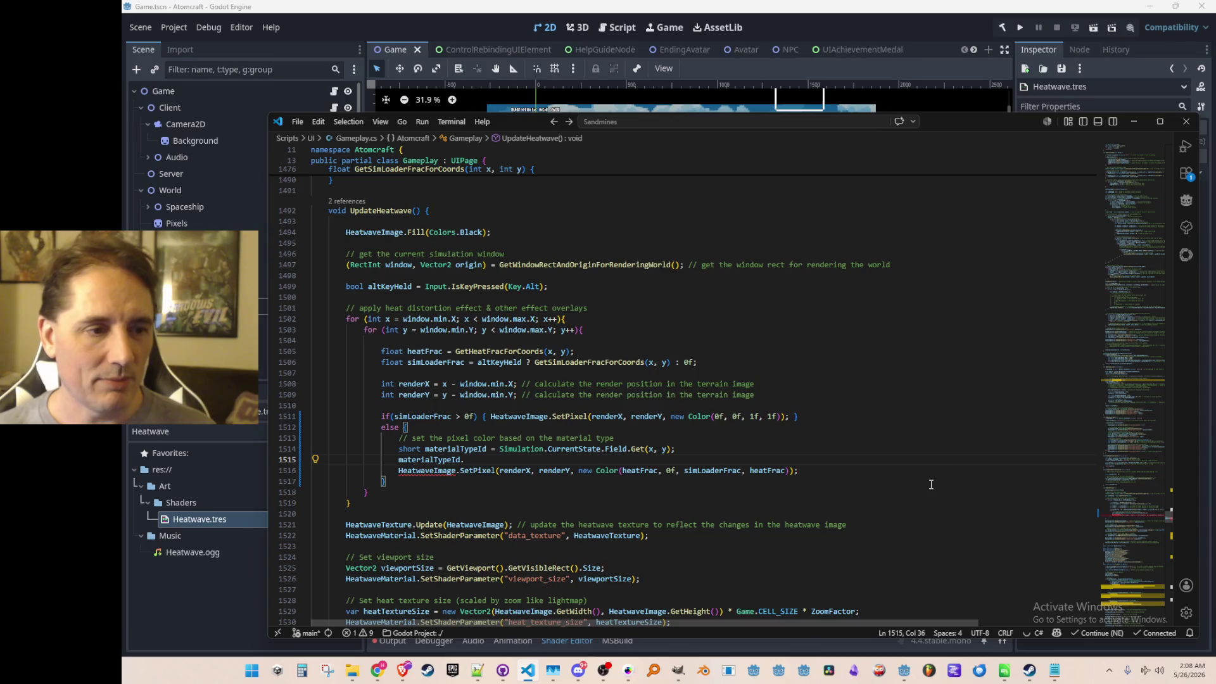
- Try Copilot's suggested material colour lookup line and trim its Color and Fire parts
key("Tab")
key("Up")
key("Home")
key("Down")
key("ctrl+Right")
key("ctrl+Right")
key("ctrl+Right")
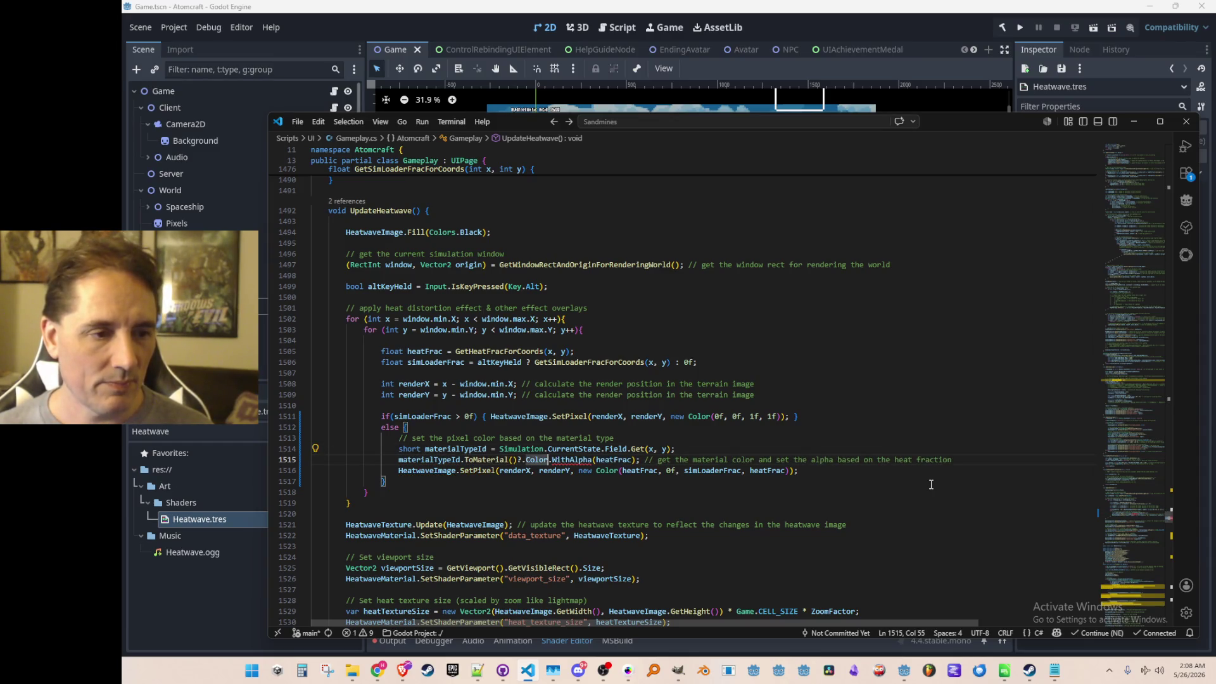
key("ctrl+BackSpace")
type("Fi")
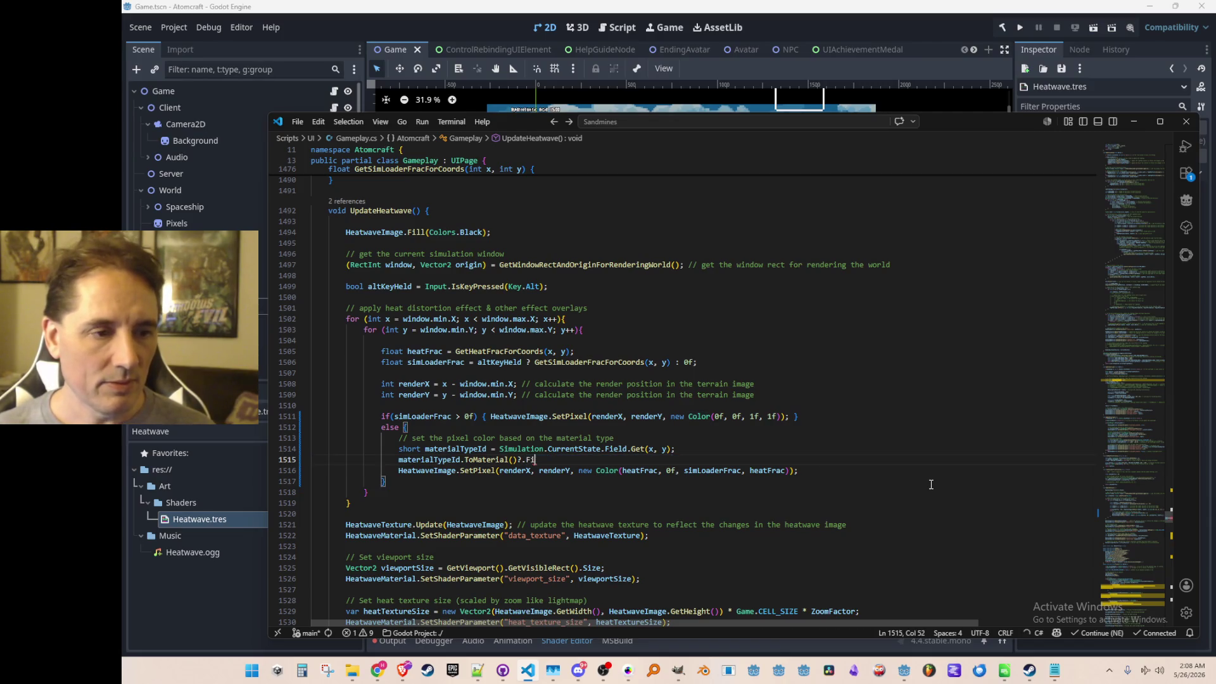
type("re")
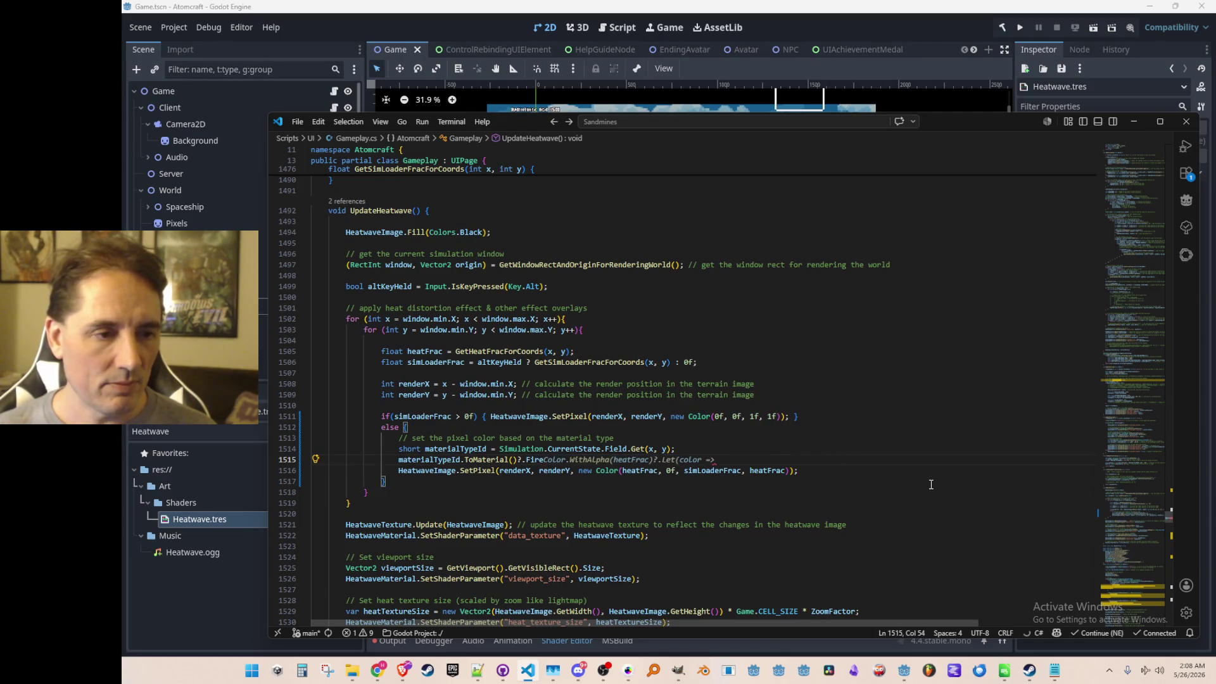
key("ctrl+shift+Left")
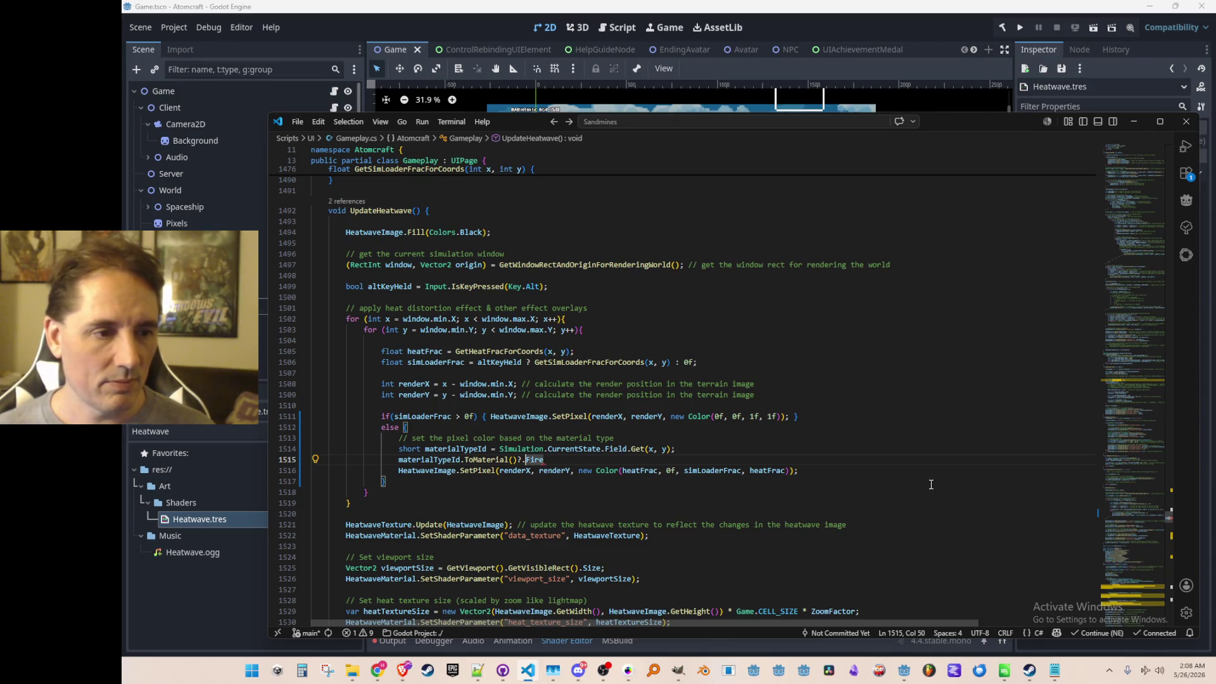
key("ctrl+shift+p")
key("Escape")
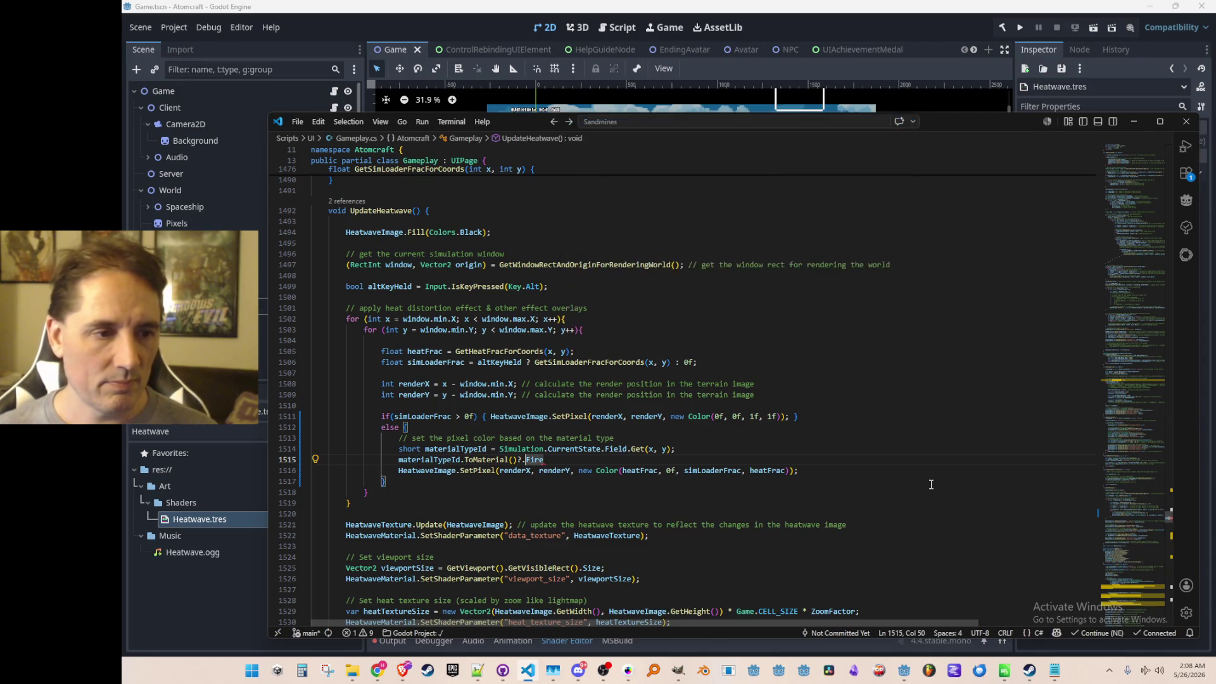
type("MaterialTyp")
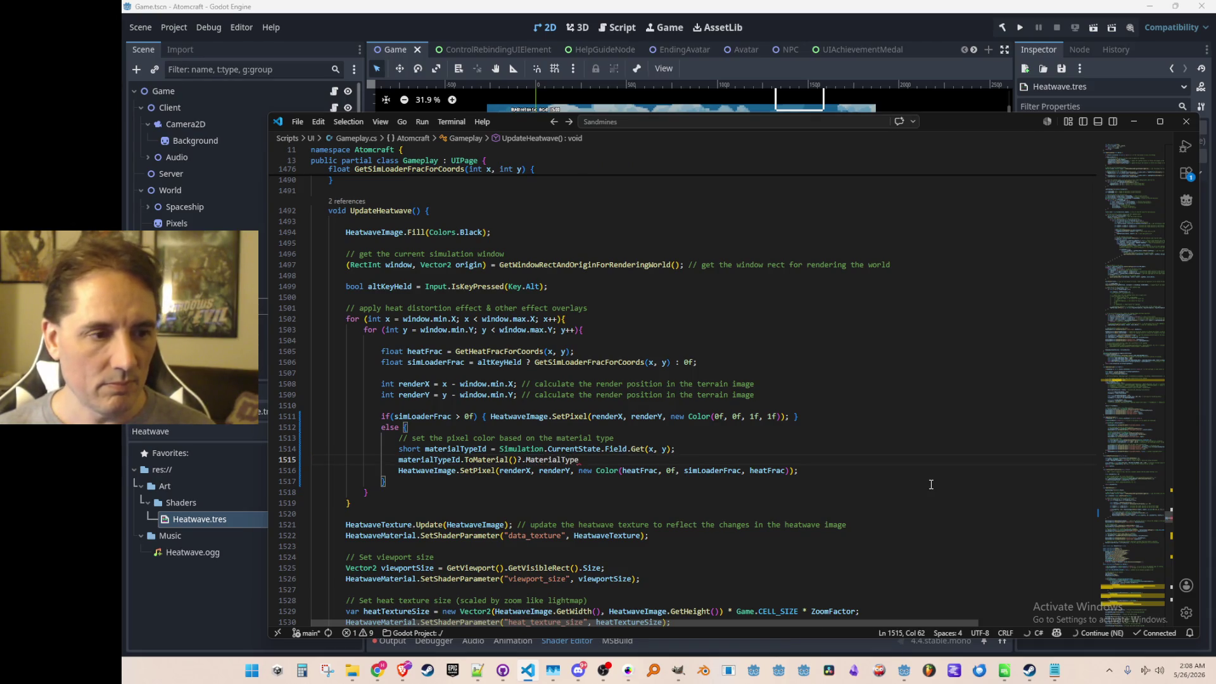
- Clear the line and write a Materials.TryGetMaterialType lookup for materialTypeId using IntelliSense
key("shift+Home")
key("BackSpace")
type("Data")
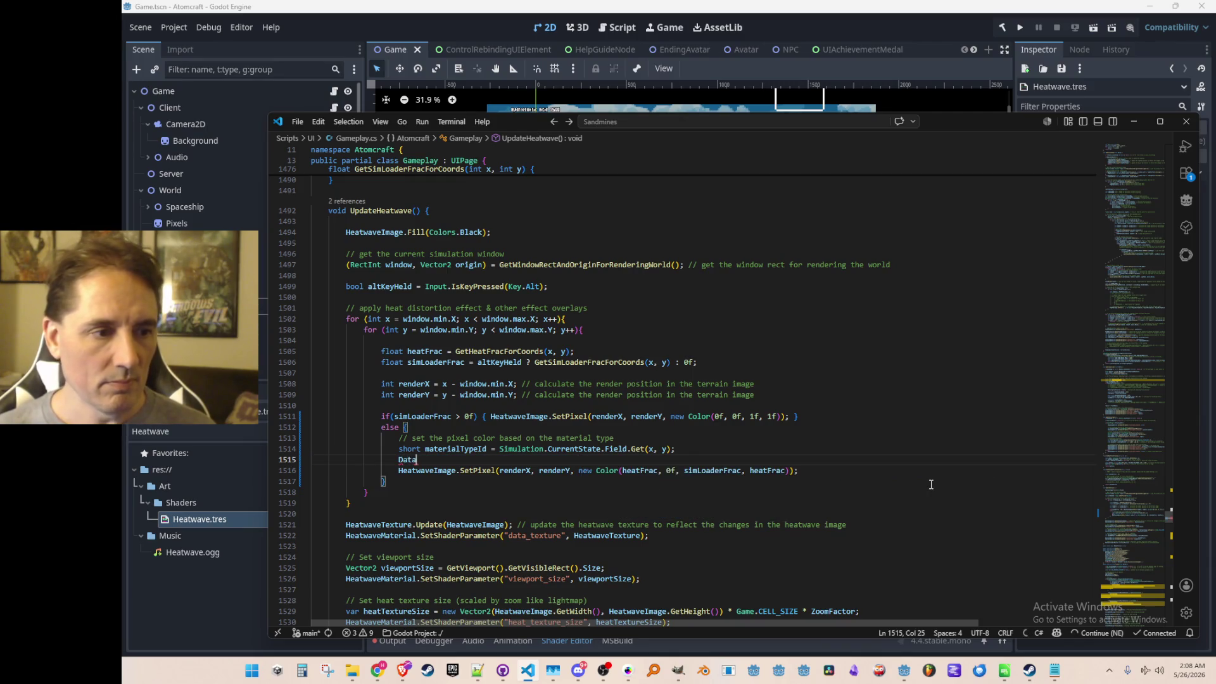
key("BackSpace")
key("BackSpace")
key("BackSpace")
type("Materials.")
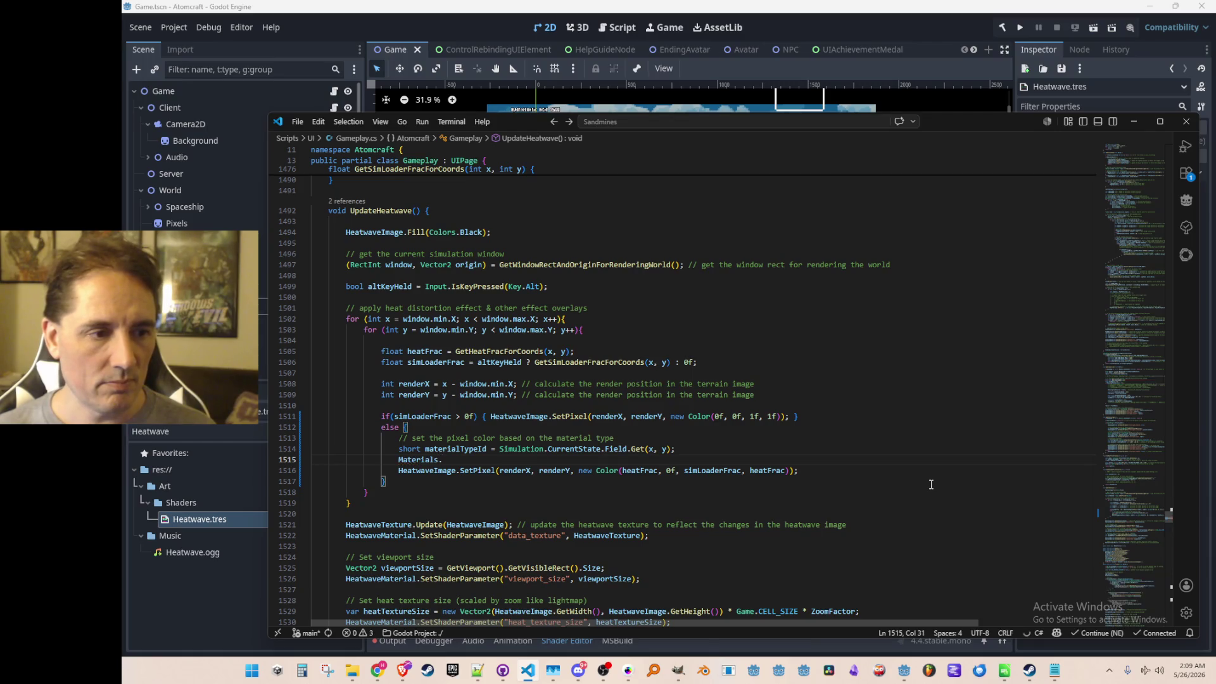
type("GetMaterialType")
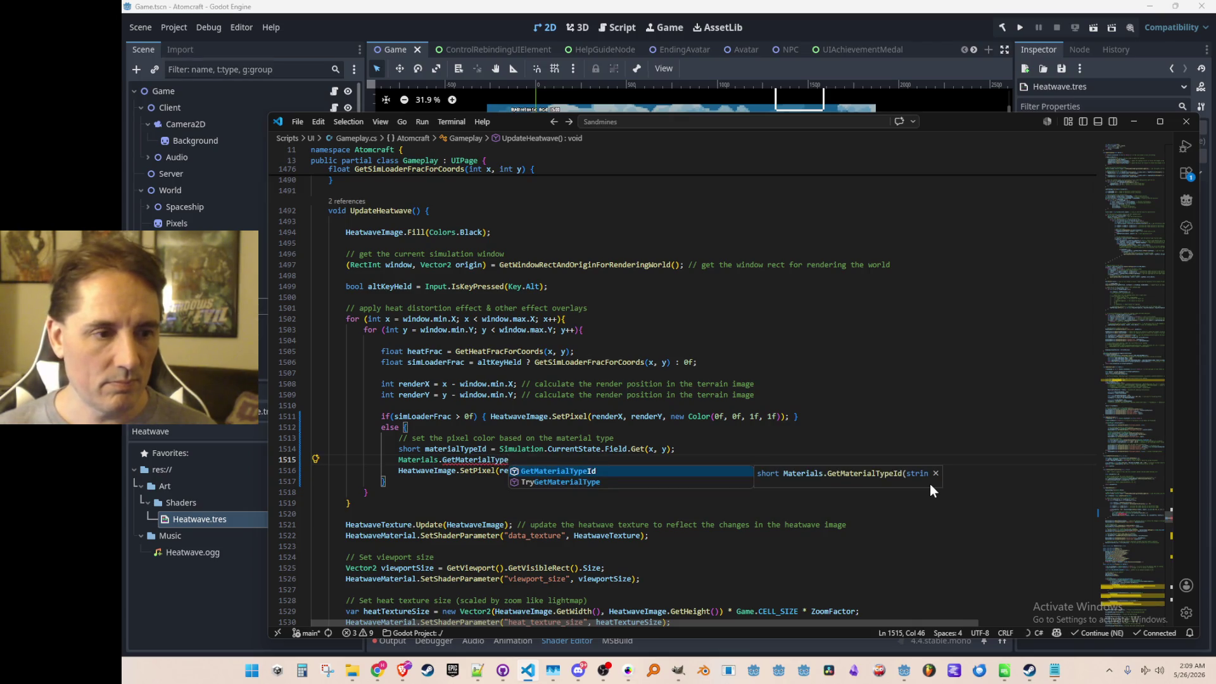
key("Tab")
key("BackSpace")
key("BackSpace")
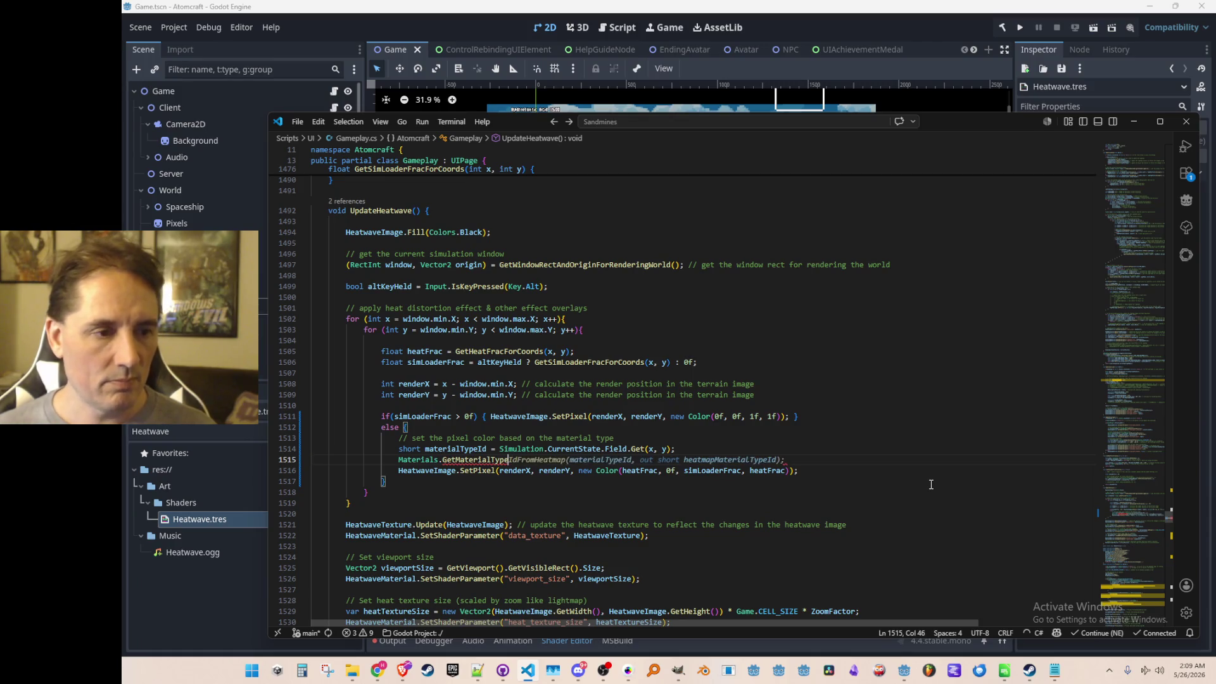
key("ctrl+shift+Left")
type("Try")
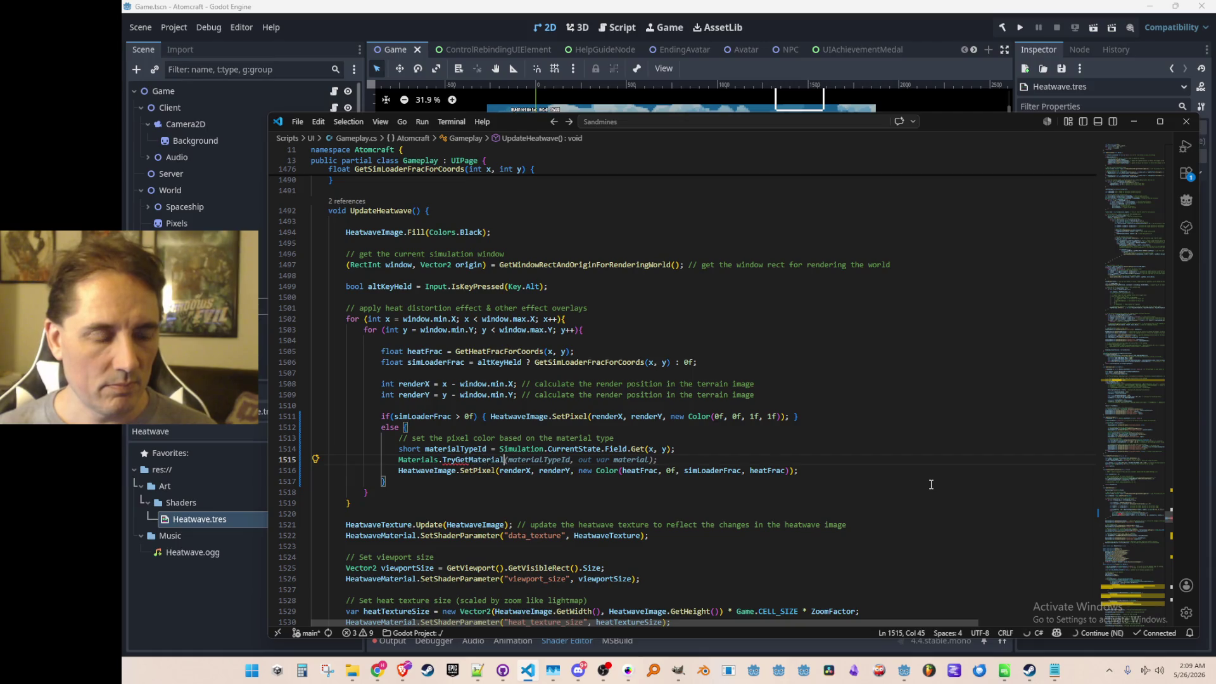
type("Type")
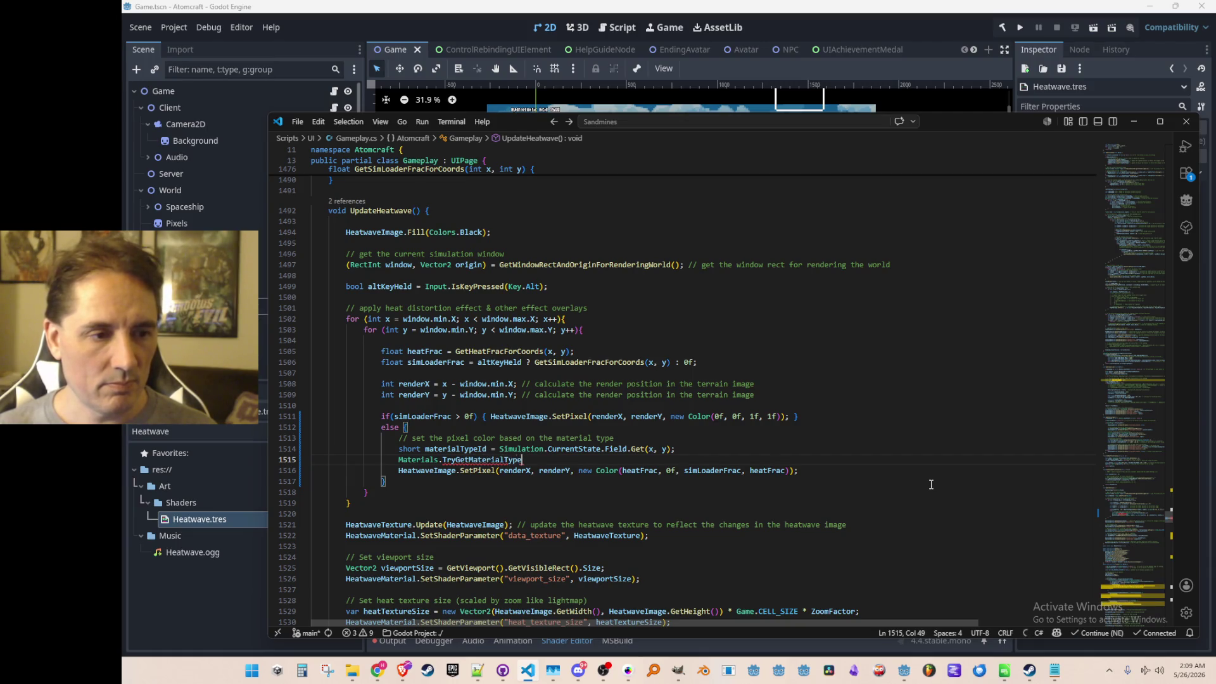